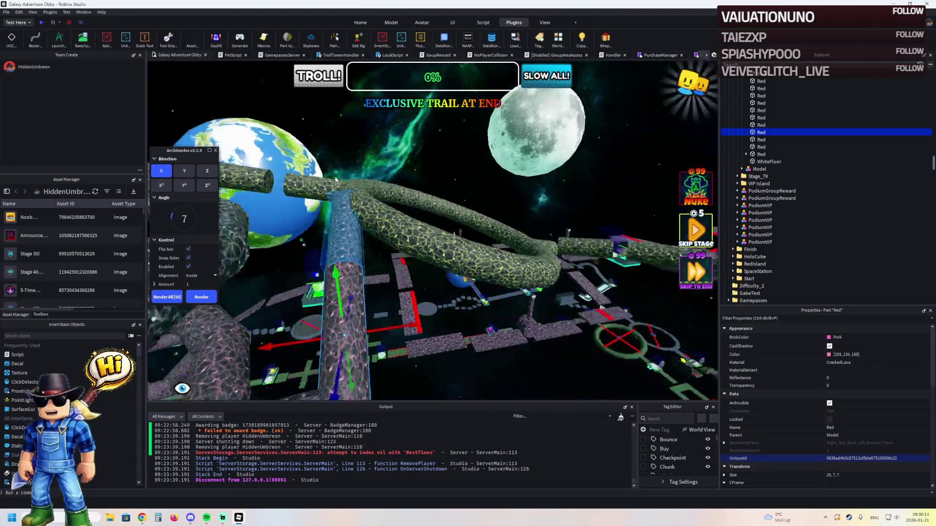
Step: Render two more curved cracked-lava segments onto the tube with Archimedes
key(w)
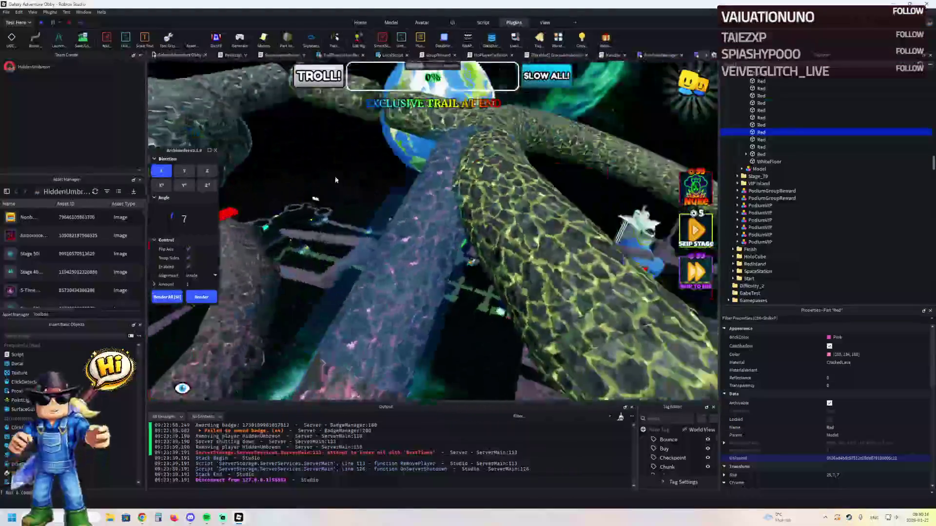
key(s)
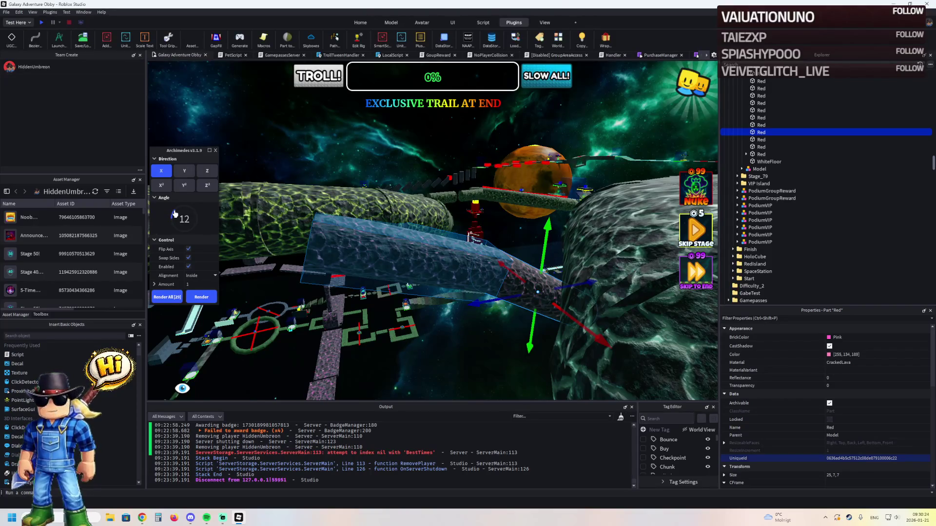
click(185, 292)
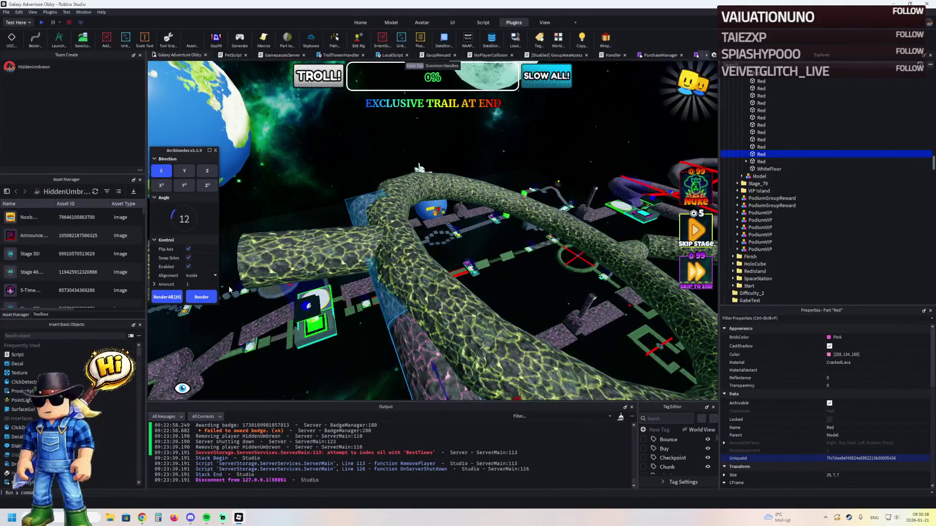
click(213, 296)
Step: Close the Archimedes panel and select the tube ring model
click(215, 151)
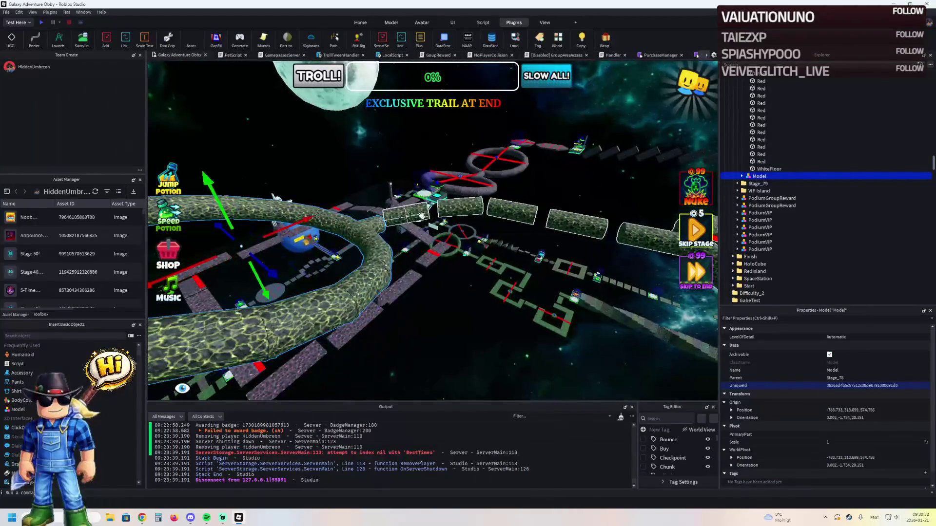
click(419, 212)
key(w)
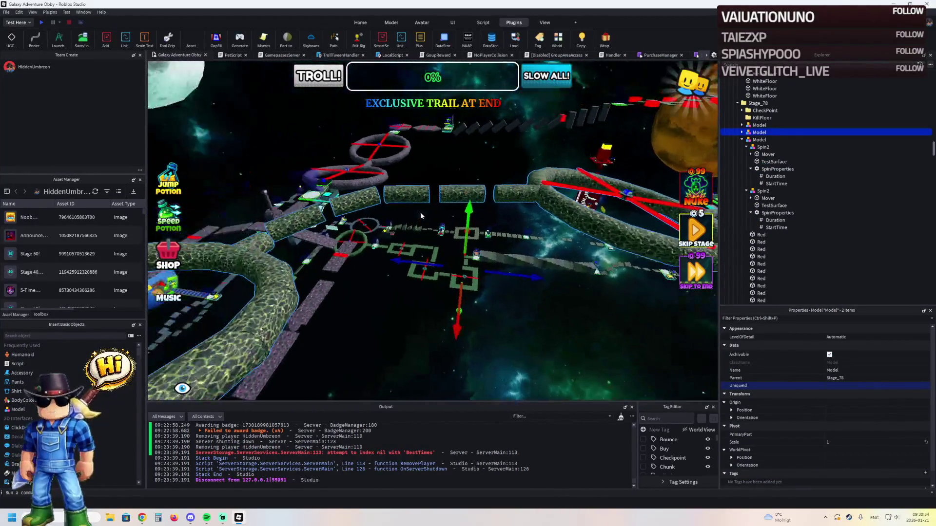
Step: Shift the ring model along the X axis and rotate it into place
key(f)
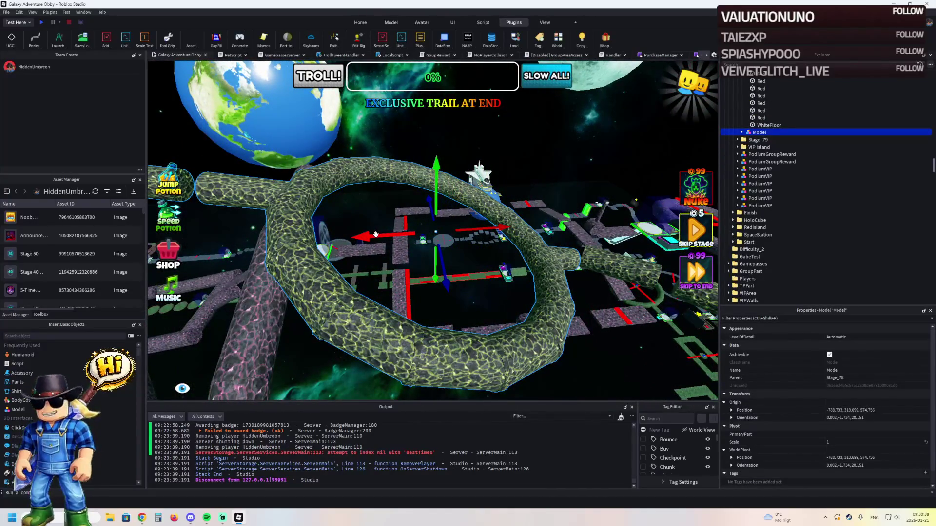
mouse_move(375, 234)
mouse_down()
mouse_move(435, 241)
mouse_move(434, 230)
mouse_up()
mouse_move(391, 146)
mouse_down()
mouse_move(458, 224)
mouse_move(438, 230)
mouse_up()
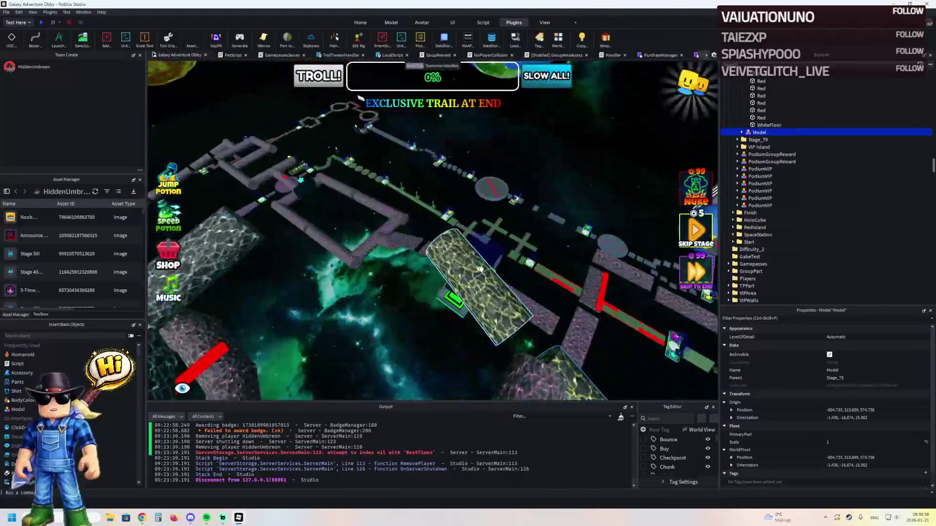
Step: Delete the stray Red tube segment inside the ring model
click(481, 312)
drag(481, 312, 505, 278)
key(Delete)
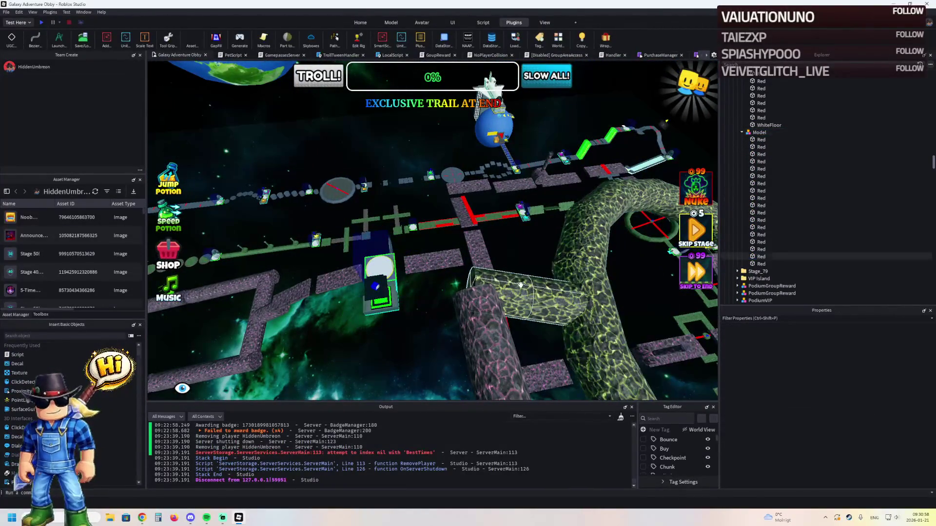
Step: Select the pink tube and reopen the Archimedes arc tool for it
click(521, 284)
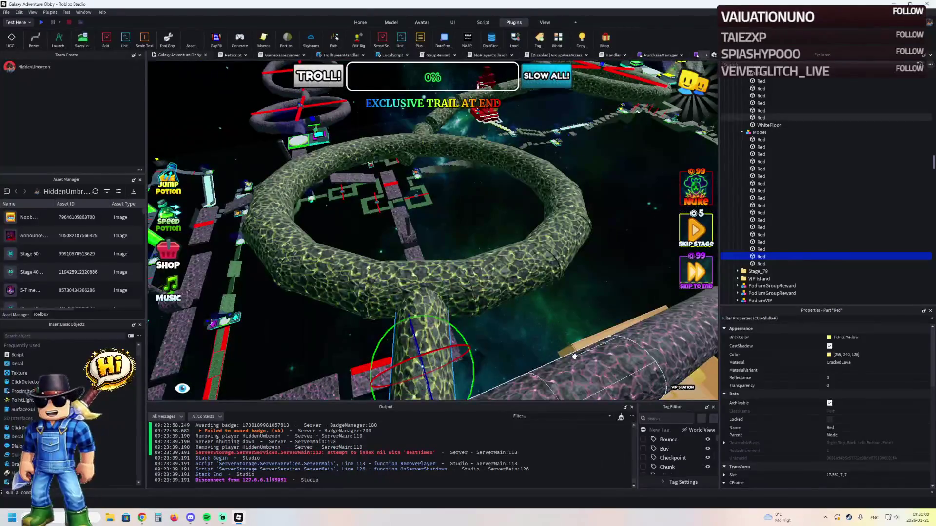
click(573, 356)
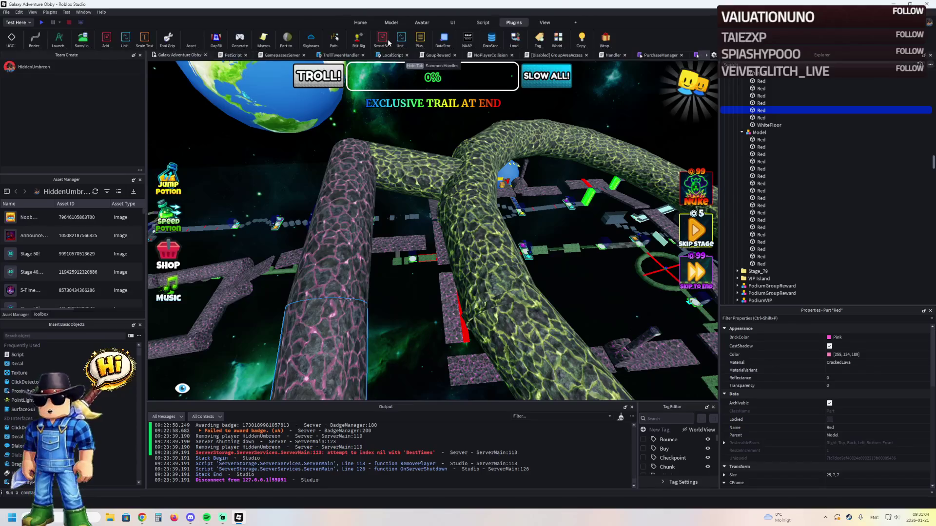
click(59, 39)
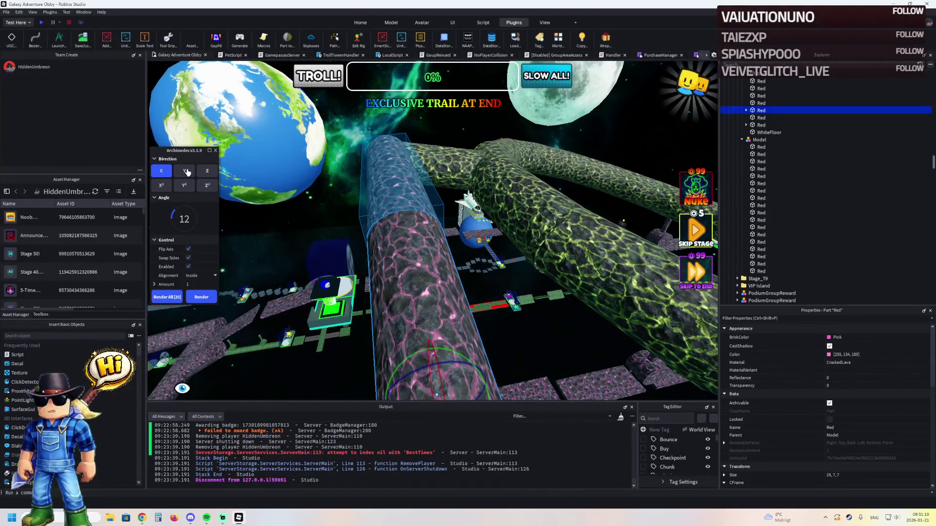
Step: Render two pink tube segments bending in the X² direction, then close Archimedes
mouse_move(207, 174)
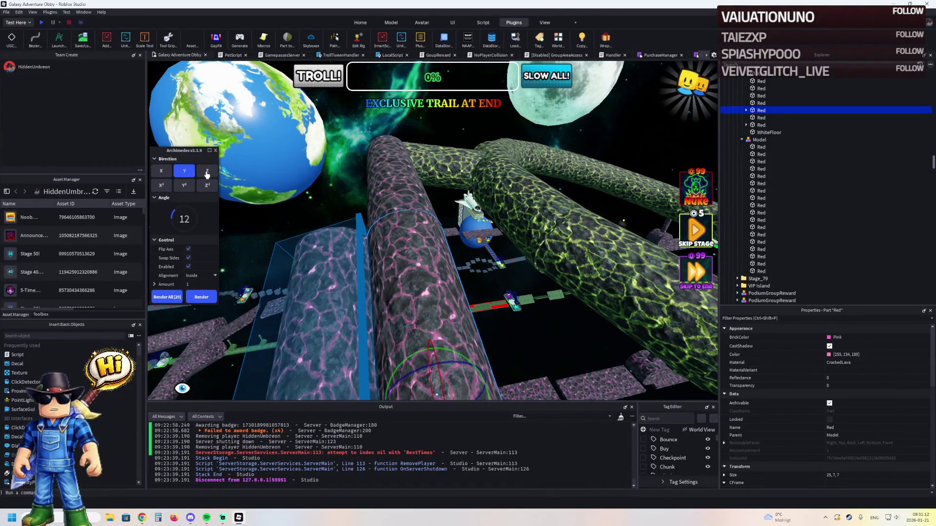
click(161, 186)
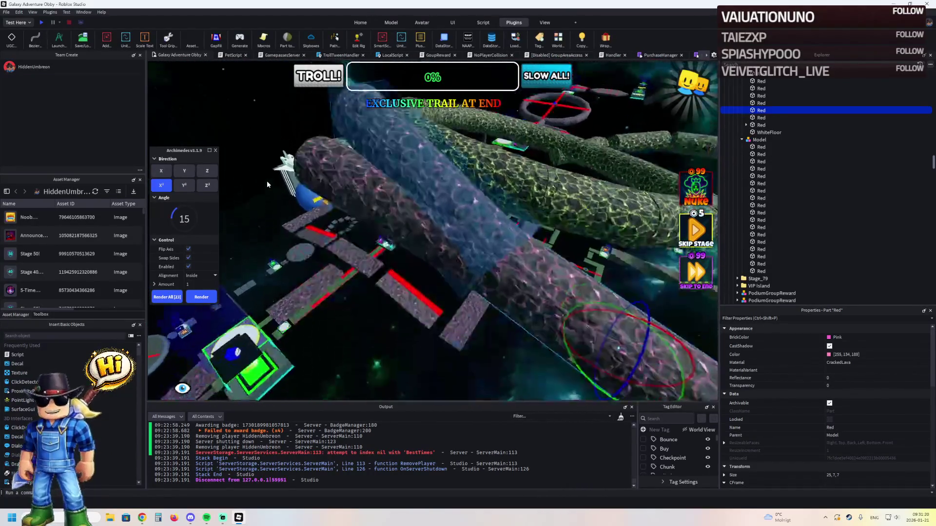
click(211, 299)
click(211, 300)
click(216, 151)
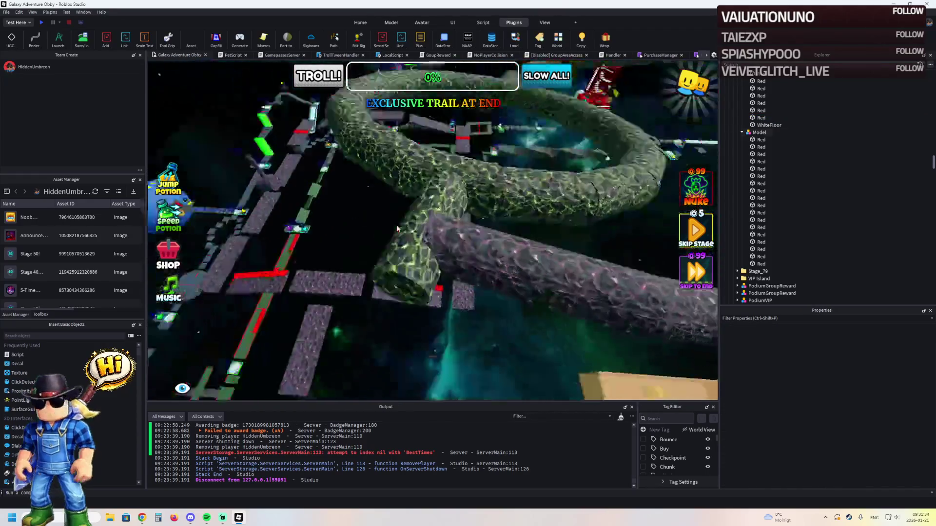
Step: Frame the yellow tube, then select the pink tube for rotating
click(377, 221)
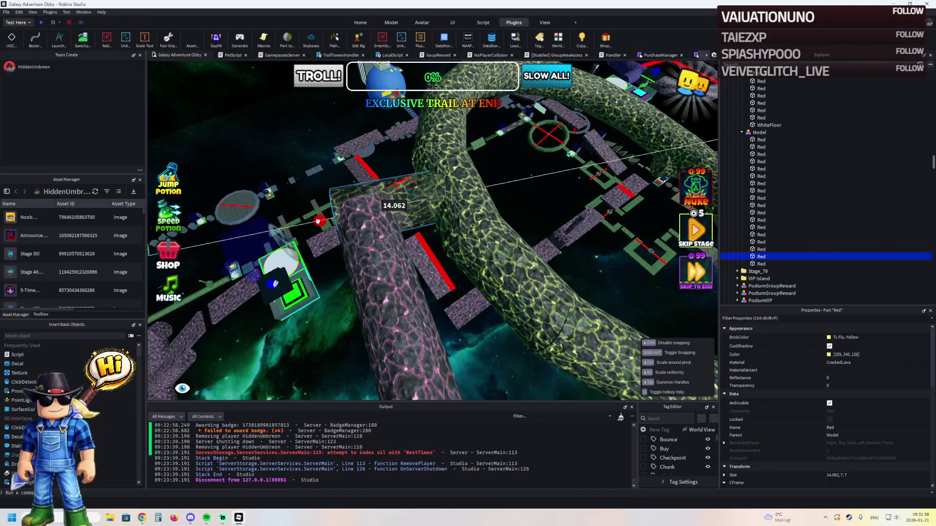
key(f)
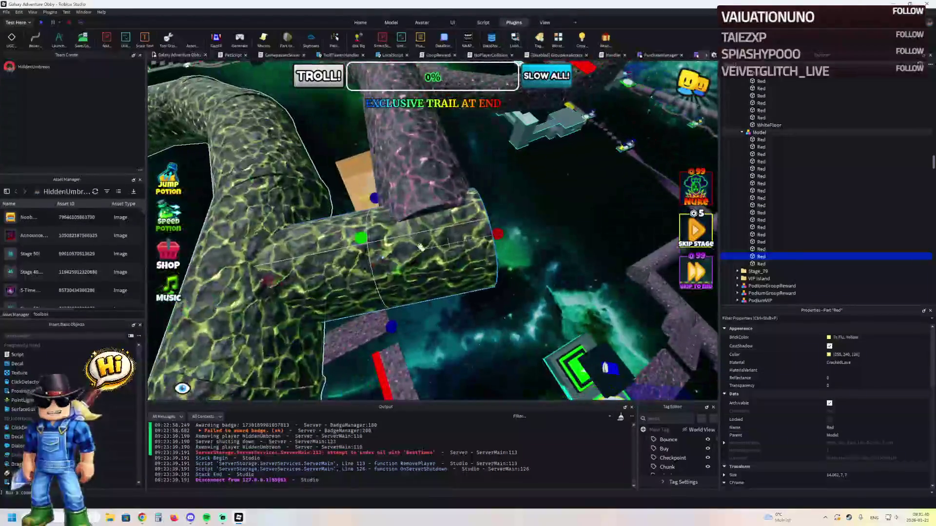
click(423, 185)
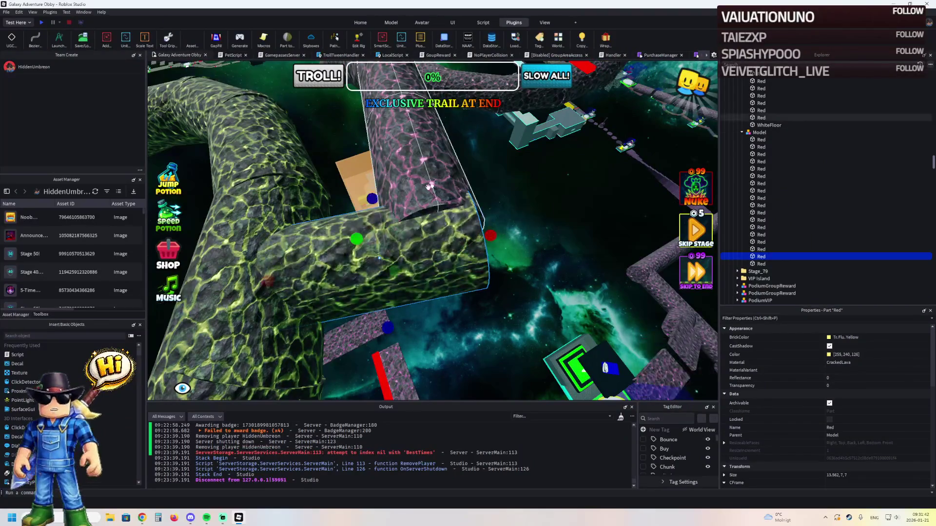
key(f)
key(ctrl+2)
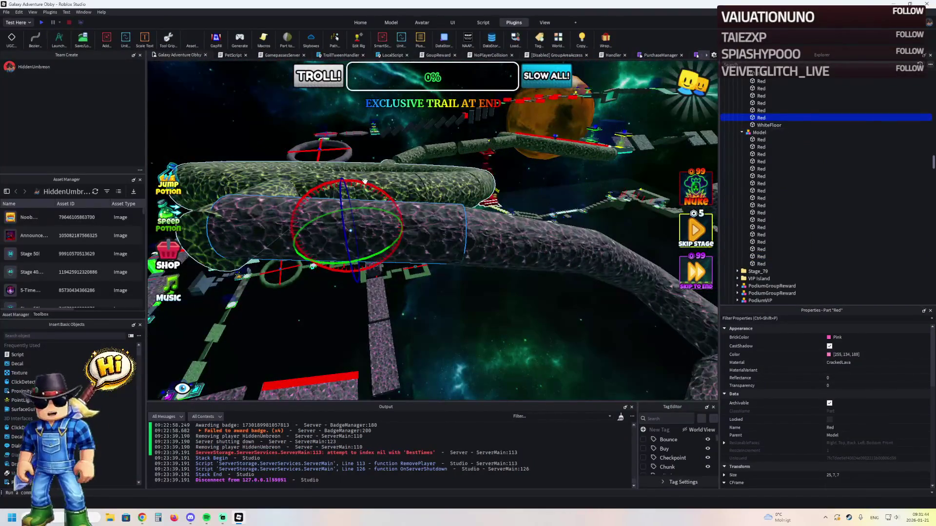
Step: Shift the pink tube about 0.992 studs down to meet the green loops
drag(341, 174, 348, 173)
key(ctrl+2)
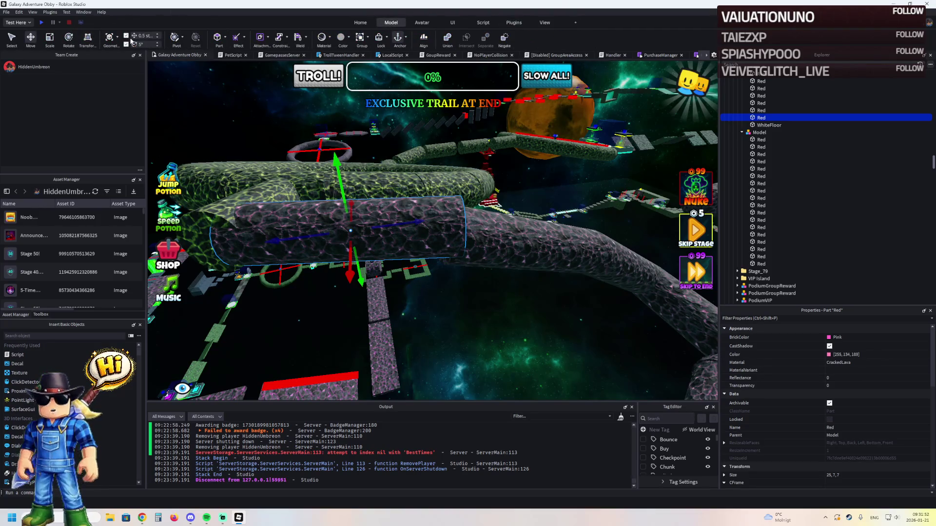
drag(344, 164, 344, 171)
Step: Tilt the pink tube about 1.3 degrees around its red axis to align it
key(ctrl+4)
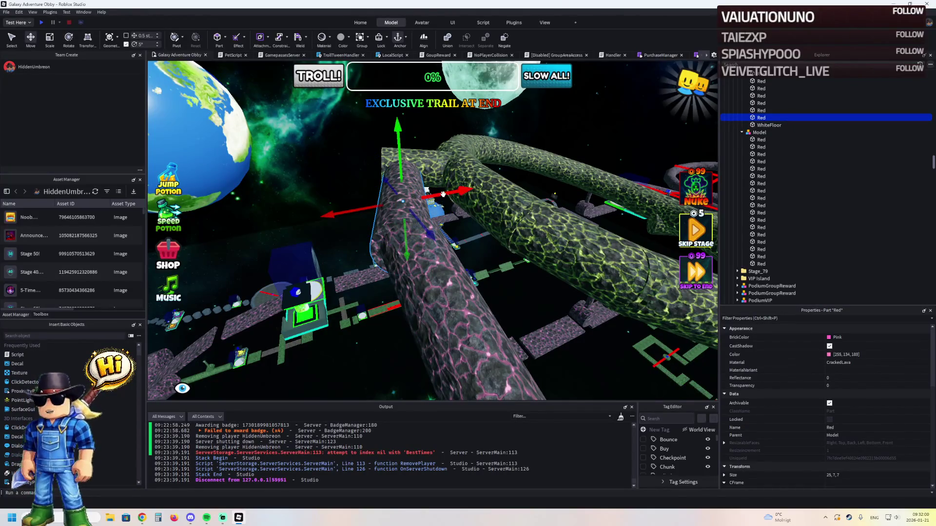
drag(448, 193, 448, 193)
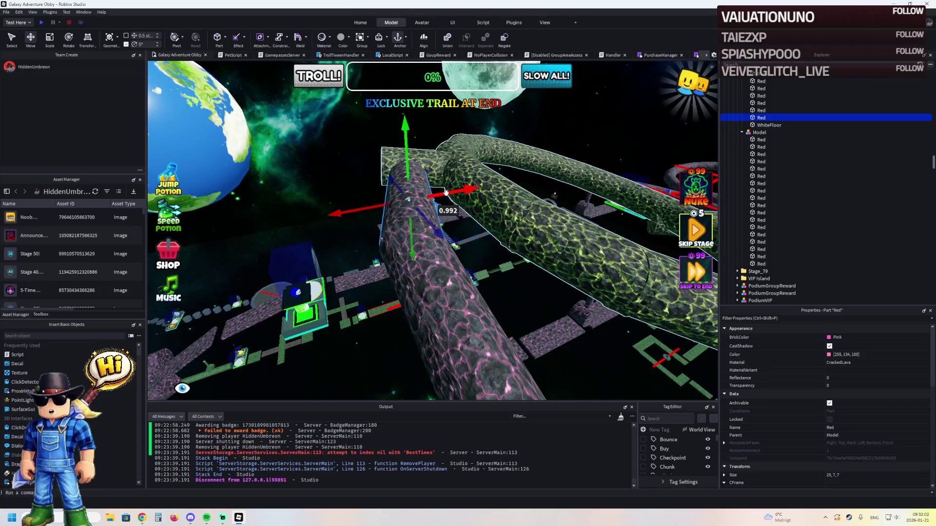
key(ctrl+4)
drag(449, 160, 451, 161)
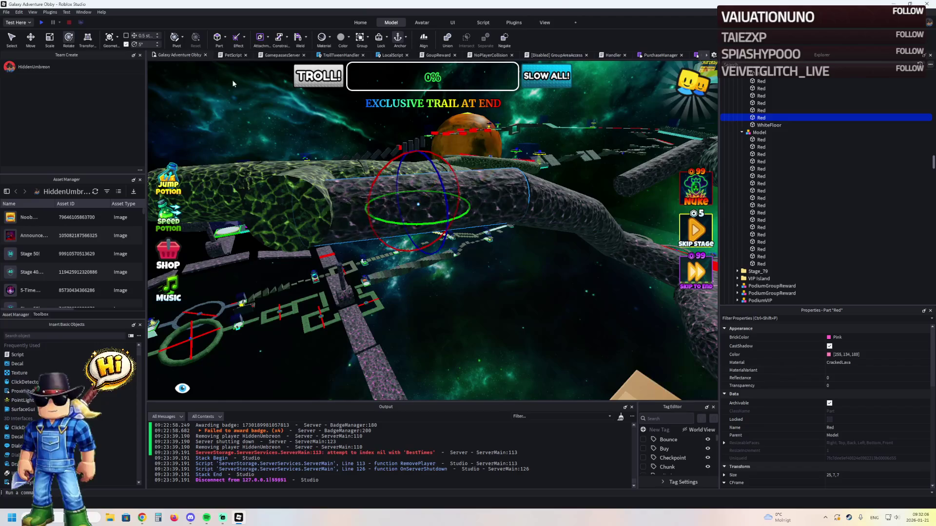
mouse_move(395, 157)
mouse_down()
mouse_move(397, 166)
mouse_move(421, 162)
mouse_up()
key(ctrl+2)
scroll(421, 162, up, 10)
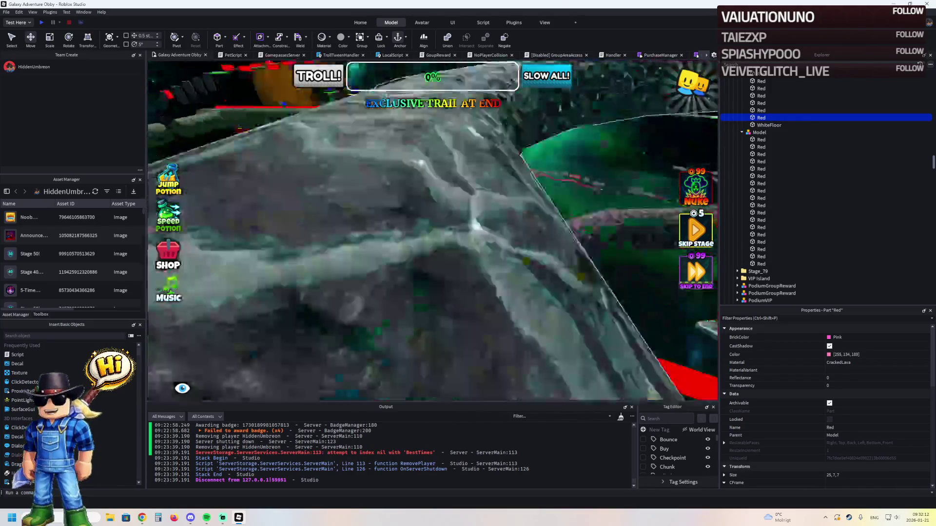
scroll(421, 162, down, 10)
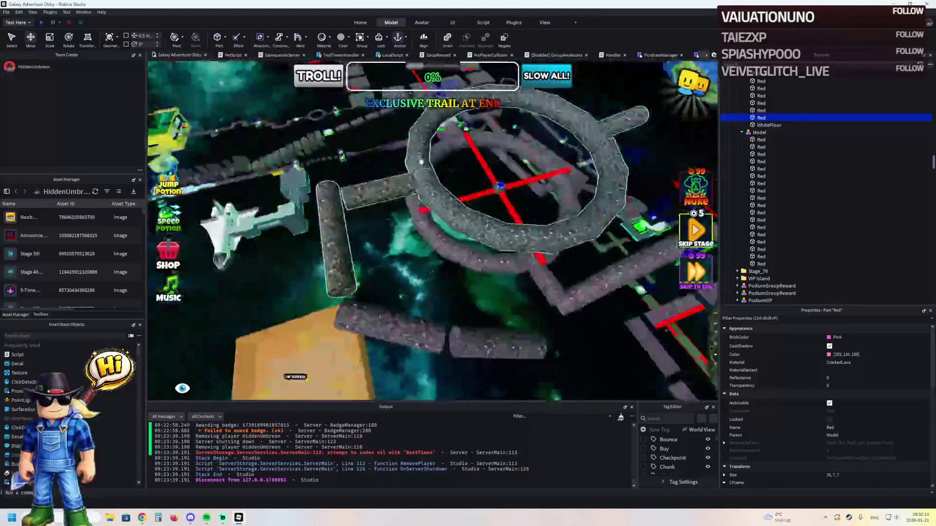
Step: Delete the grey ring model
click(501, 122)
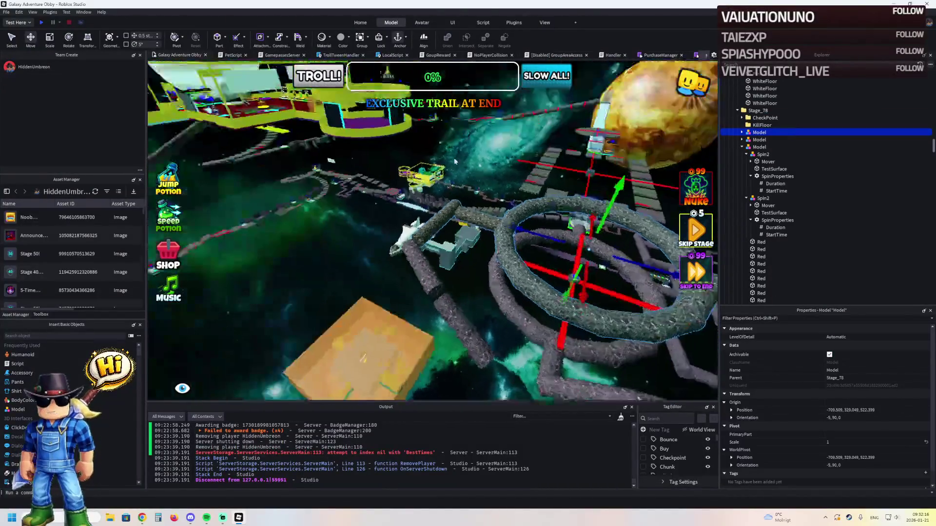
key(f)
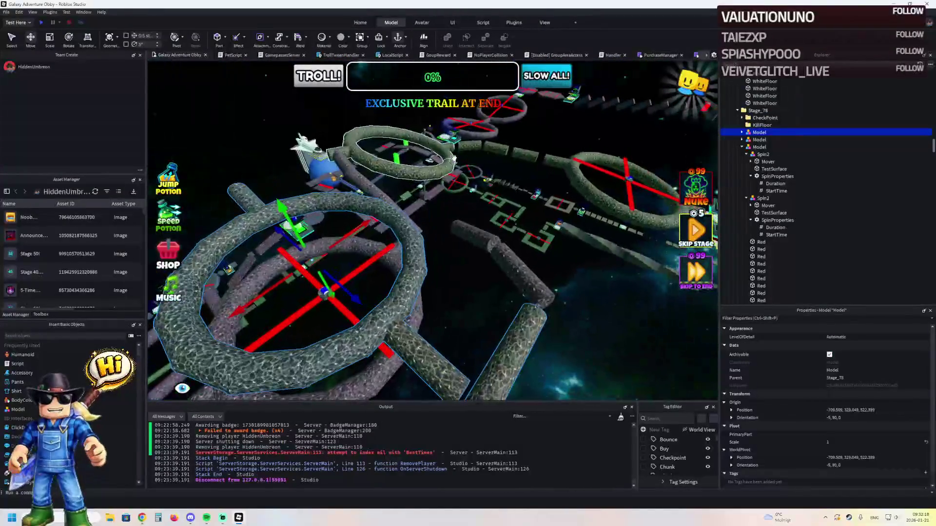
key(Delete)
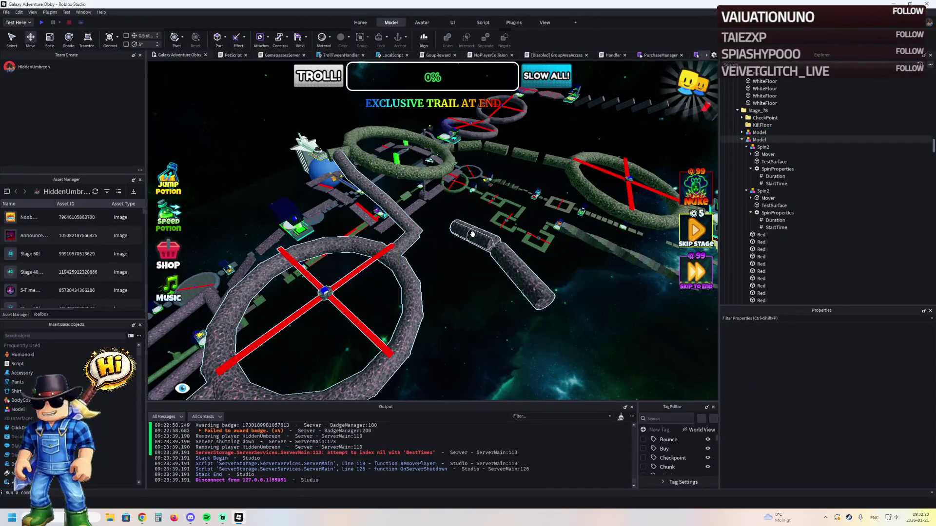
Step: Lengthen the pink pillar tube to about 22.68 studs
click(429, 254)
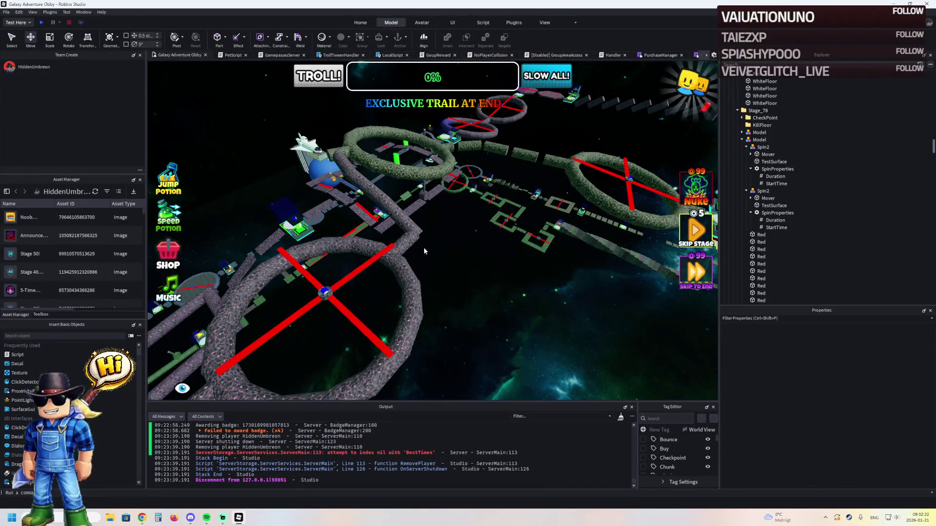
click(392, 228)
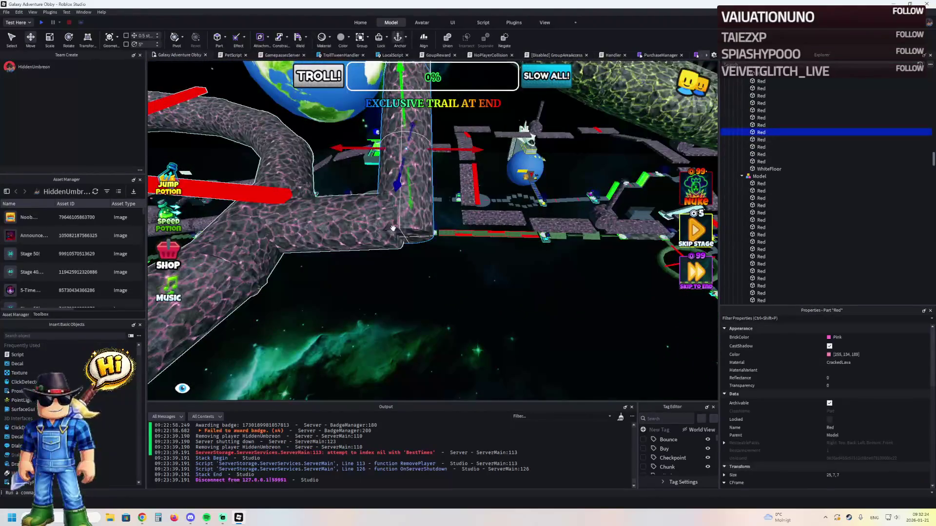
drag(416, 221, 452, 218)
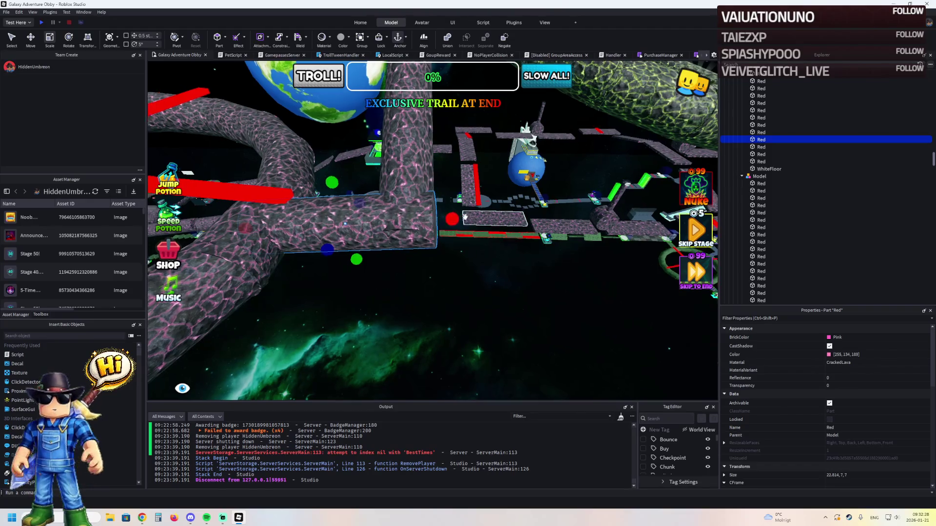
key(s)
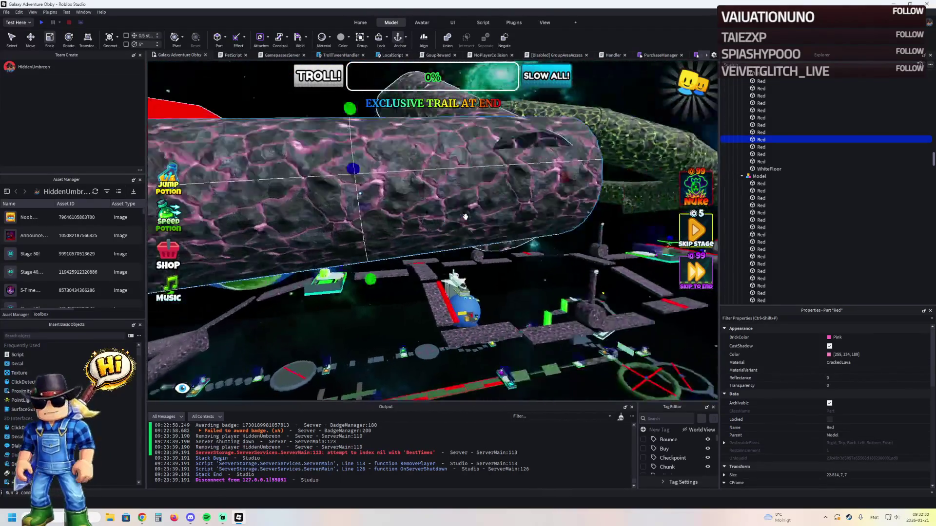
right_click(465, 217)
drag(419, 249, 390, 244)
key(s)
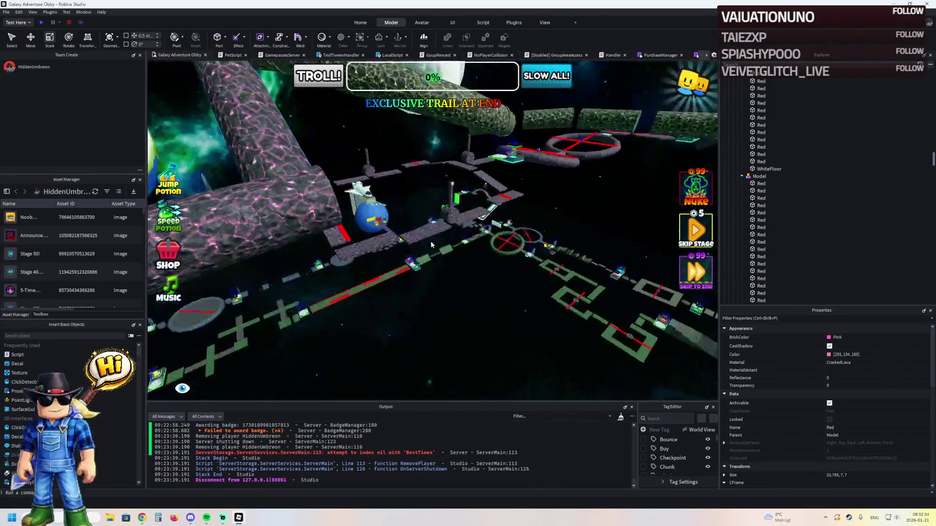
Step: Fly over the course to the ring and checkpoint, then start a playtest
right_click(431, 244)
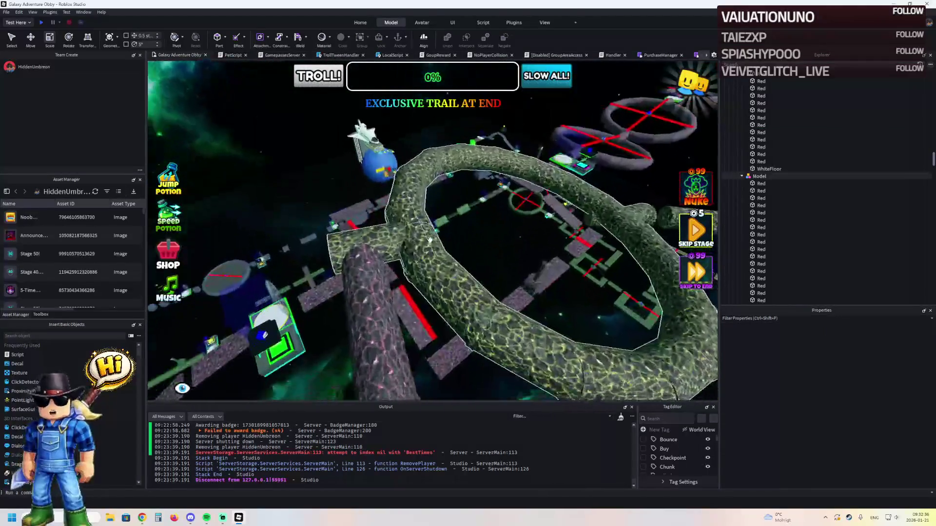
key(w)
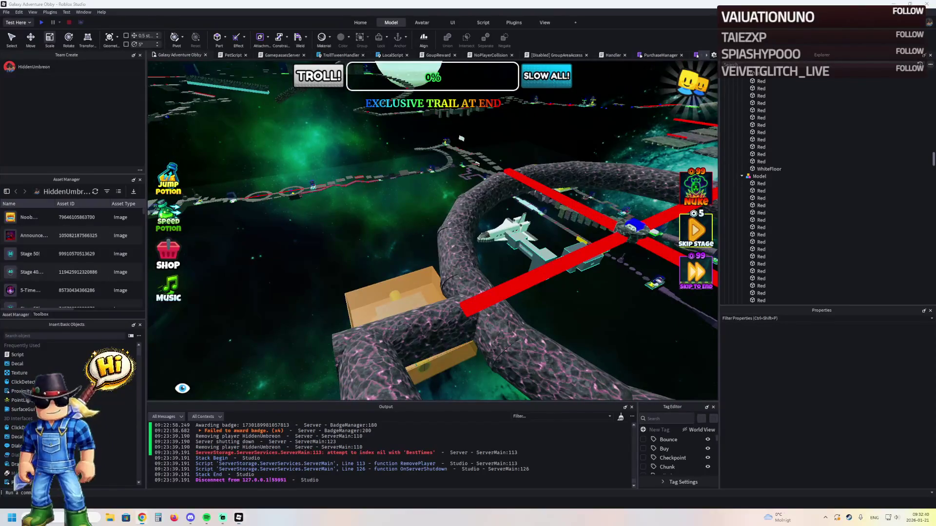
key(w)
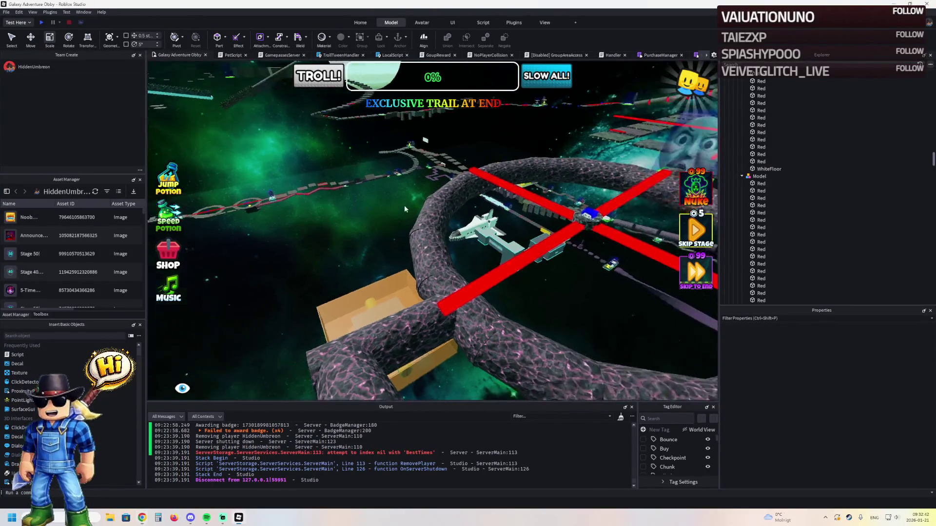
key(w)
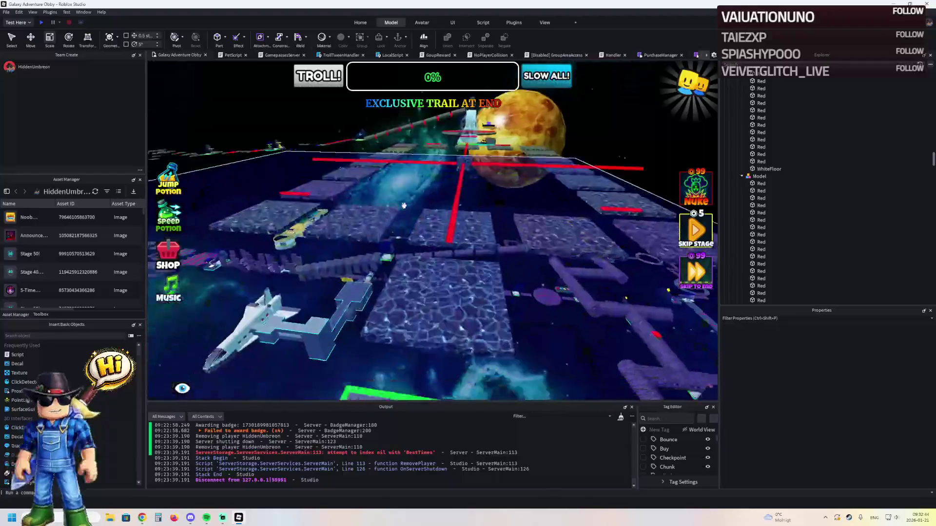
key(w)
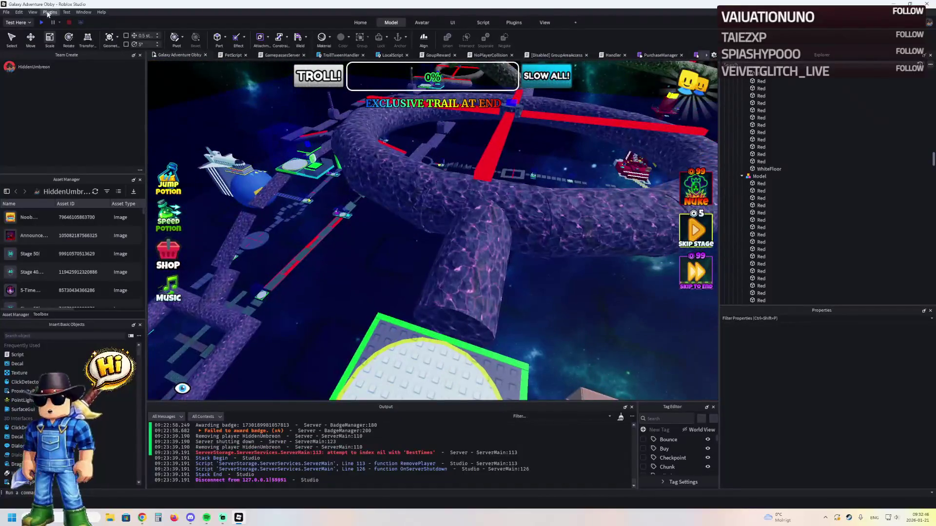
click(42, 23)
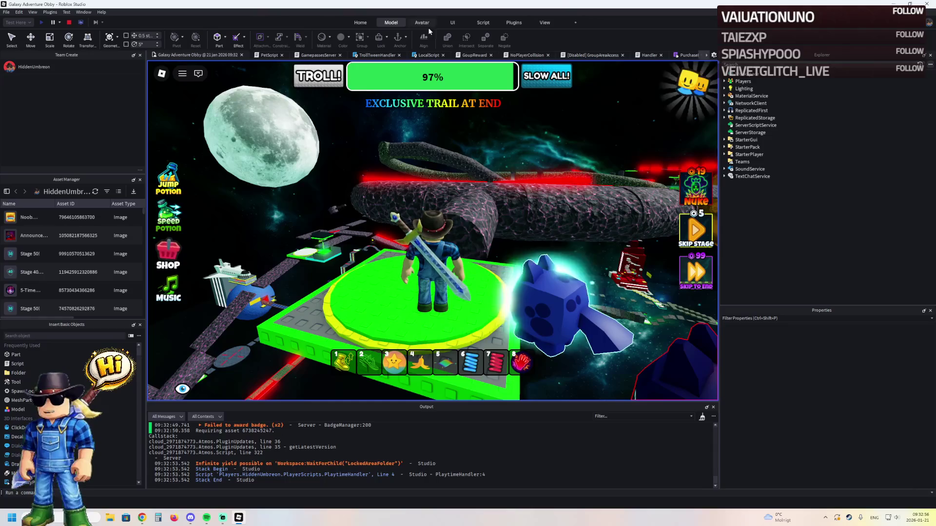
key(Right)
key(Right)
key(Right)
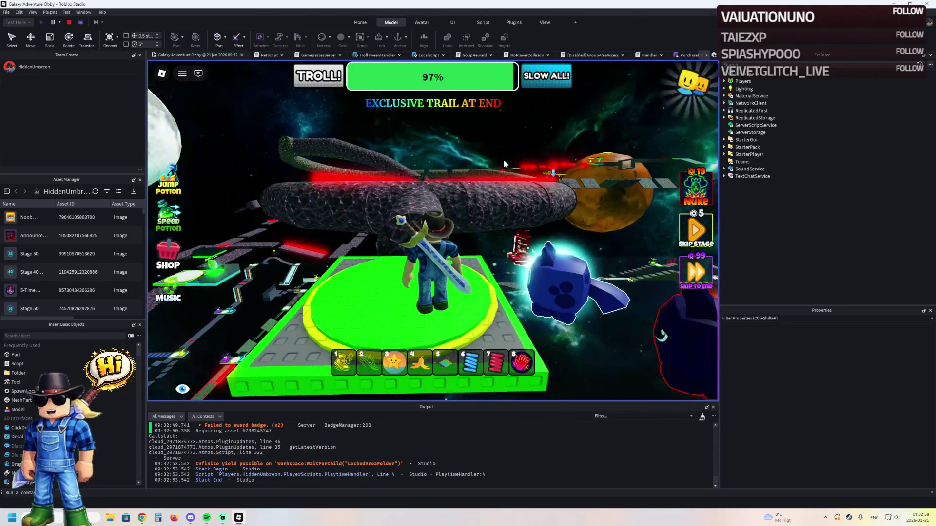
key(w)
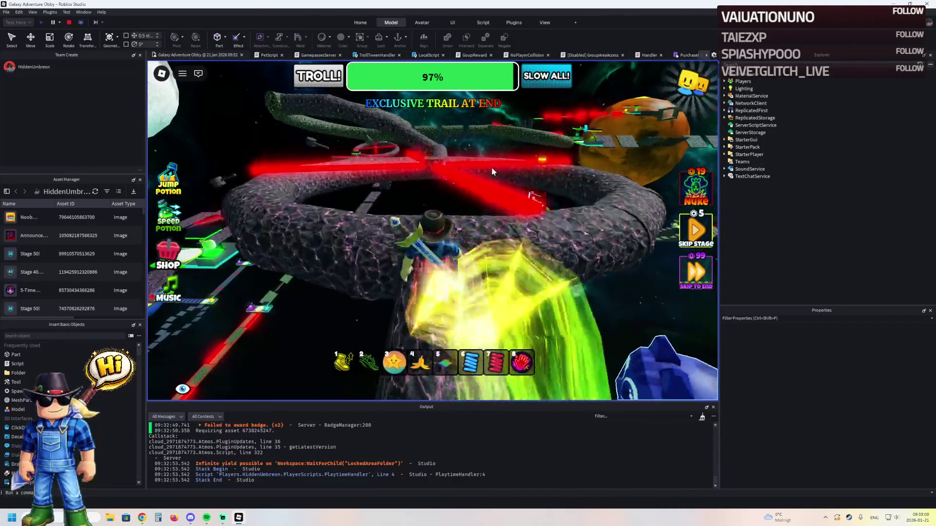
key(w)
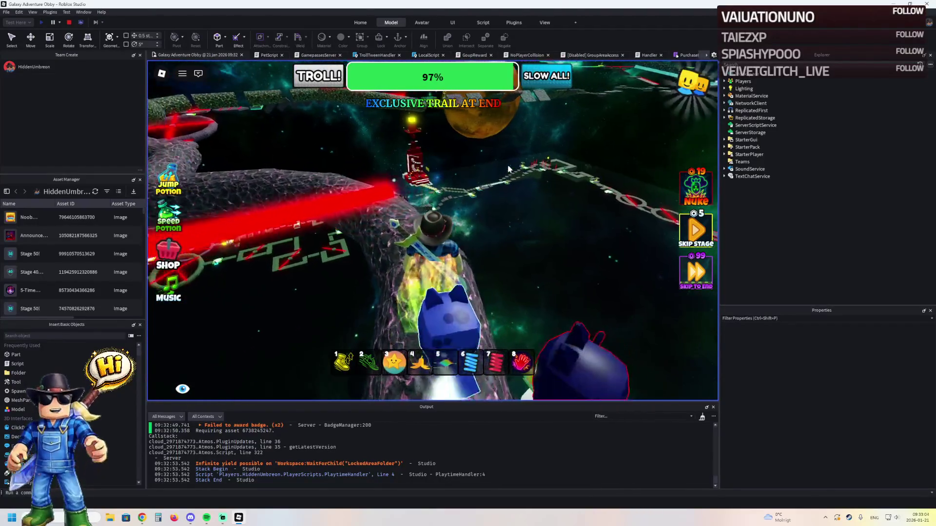
key(w)
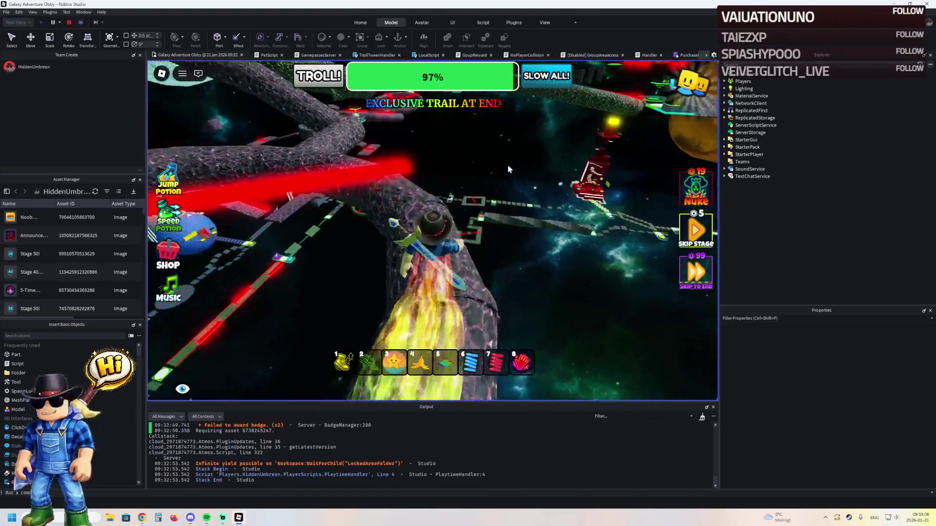
key(w)
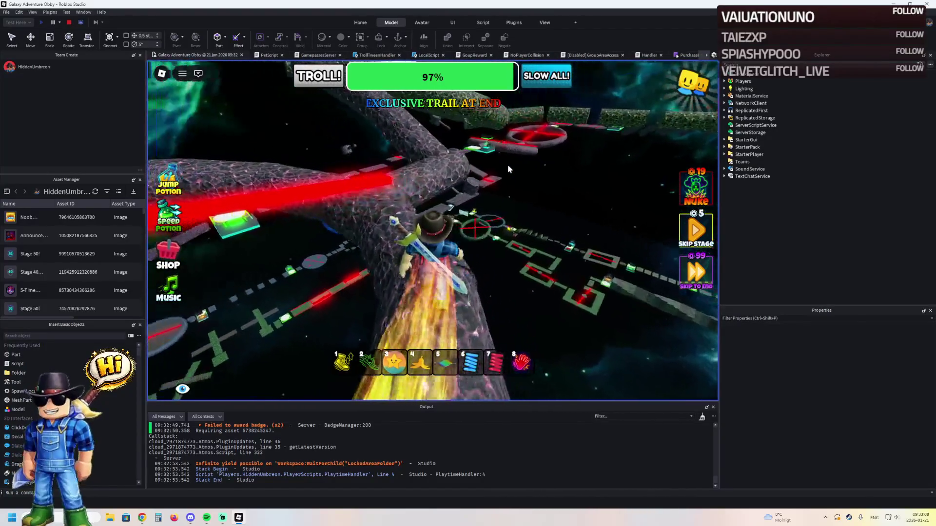
key(w)
key(w)
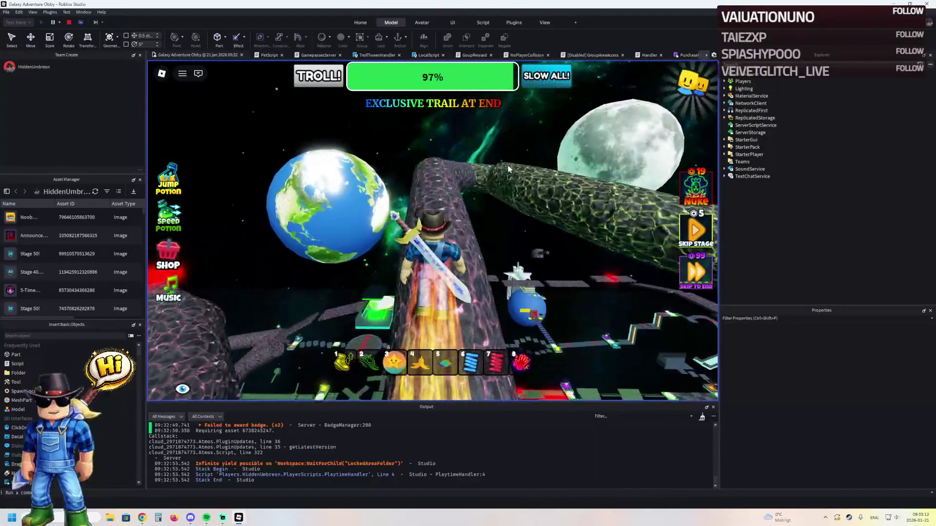
key(w)
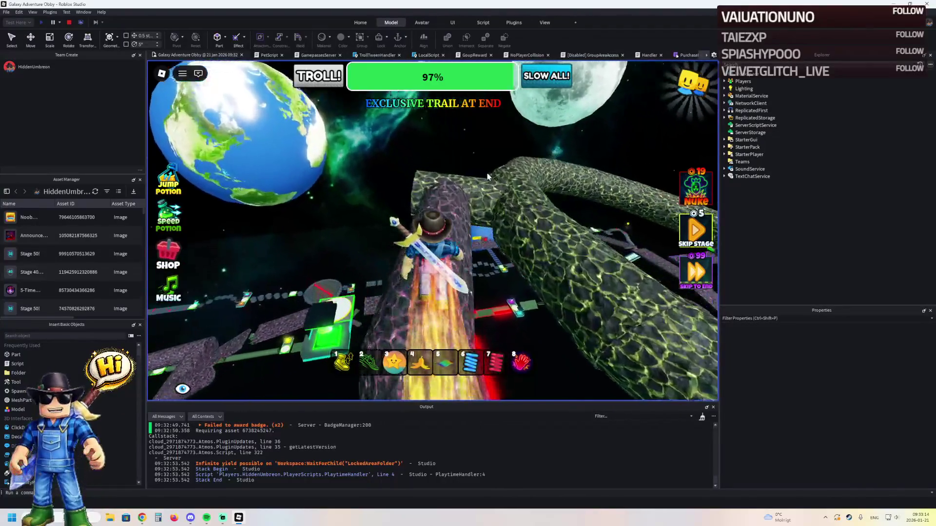
key(w)
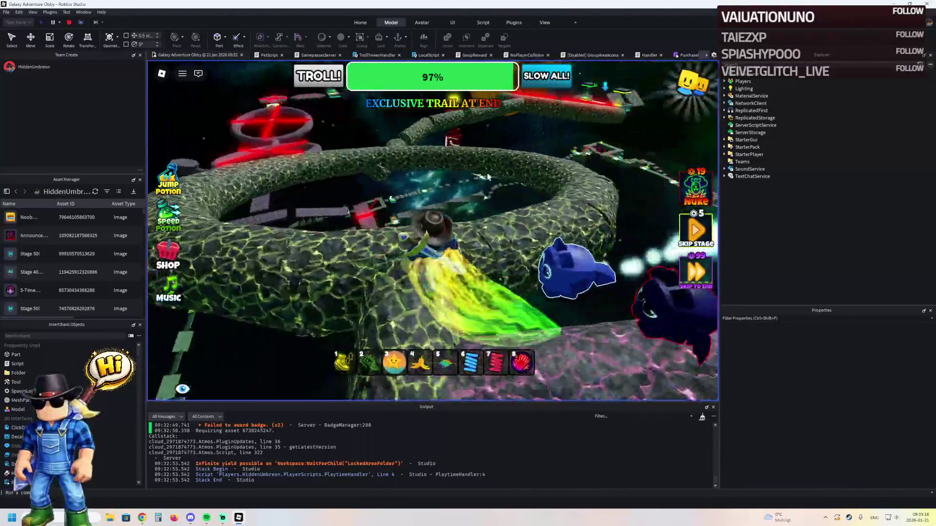
key(w)
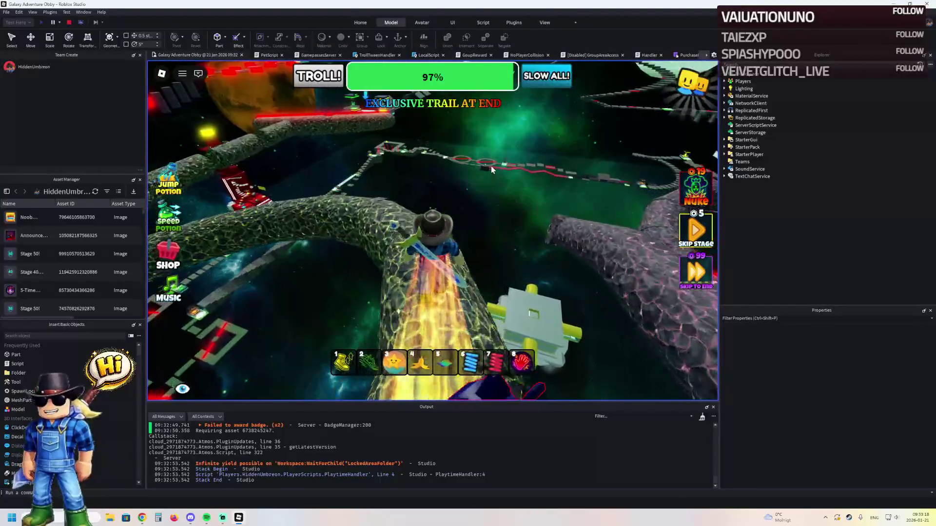
key(w)
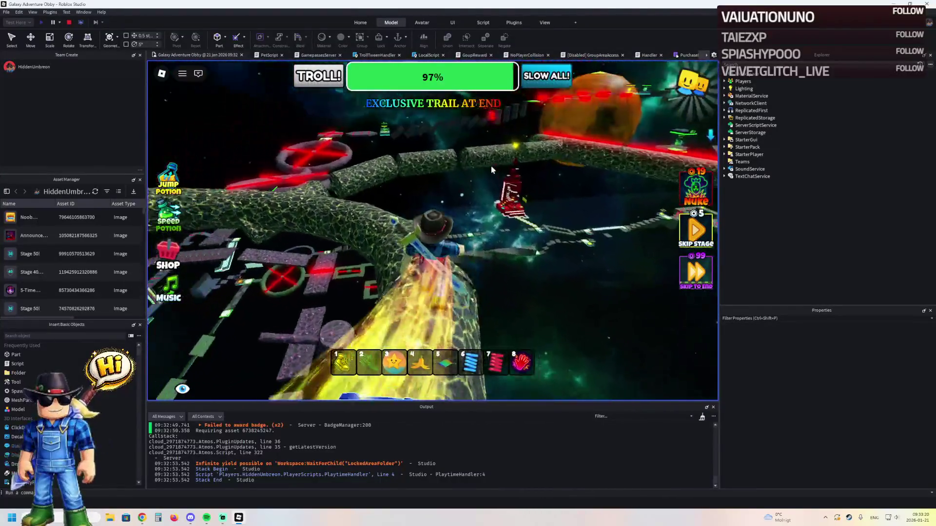
key(w)
key(w)
key(w)
key(w)
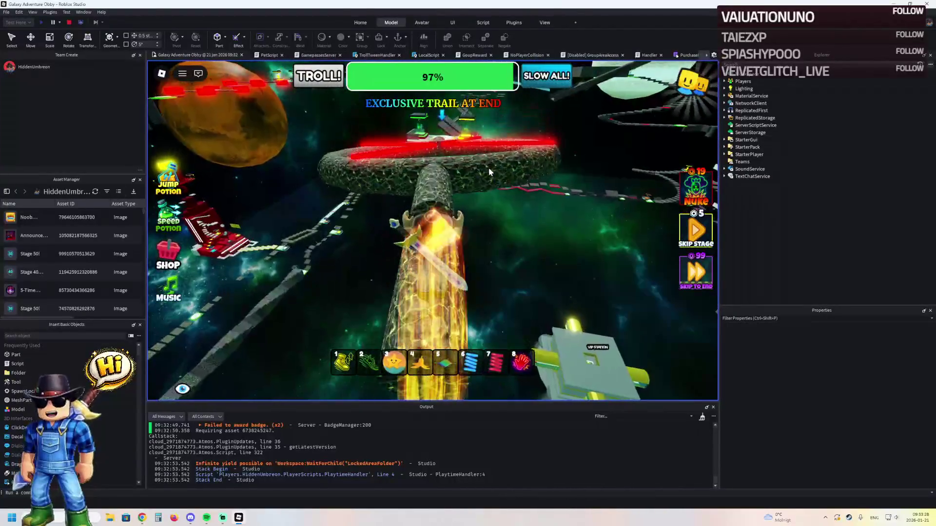
key(w)
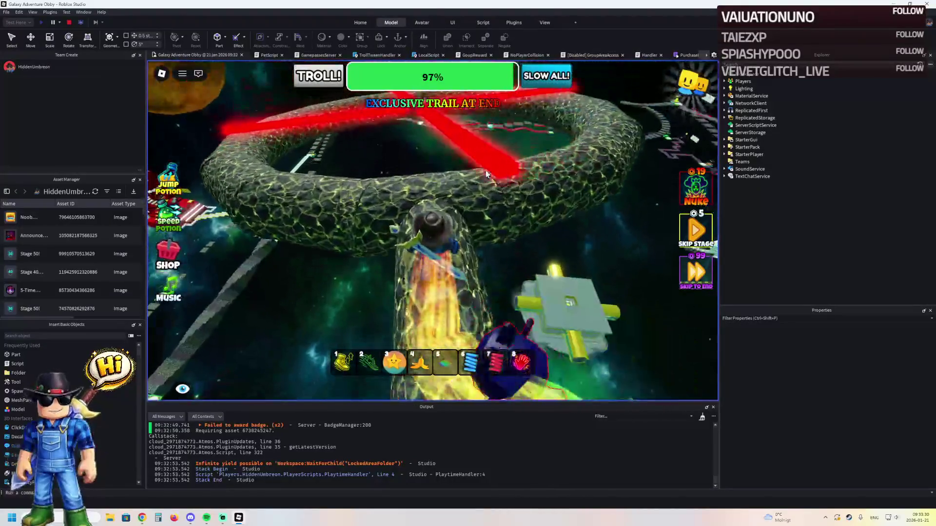
key(w)
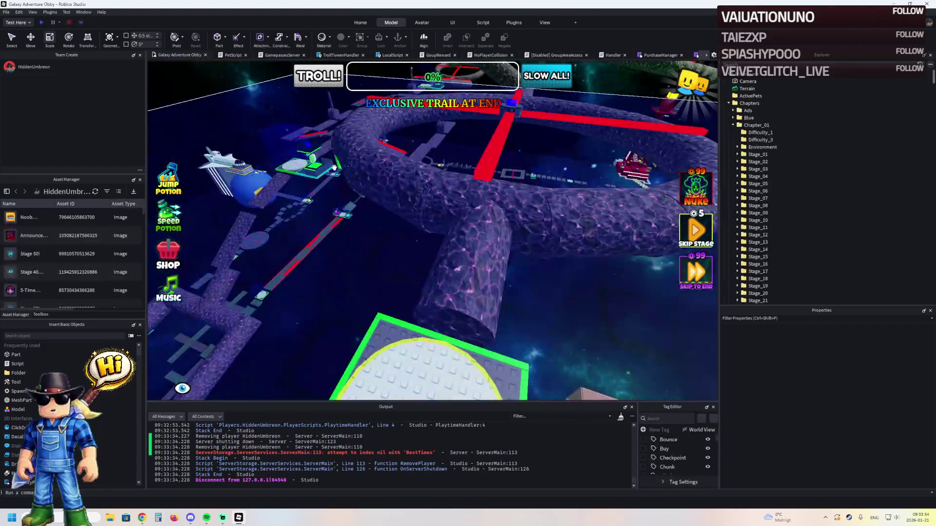
Step: Delete a Red cracked-lava tube piece from the rock path
drag(399, 168, 403, 171)
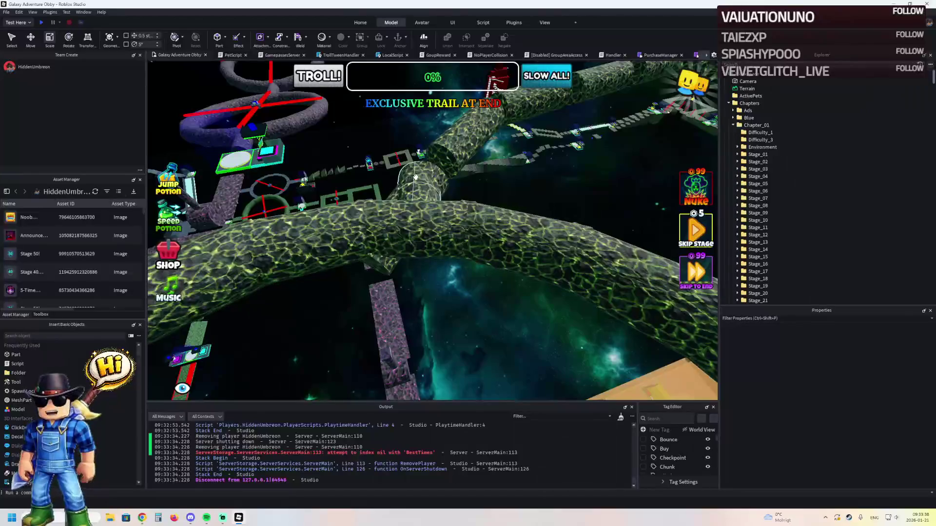
click(391, 195)
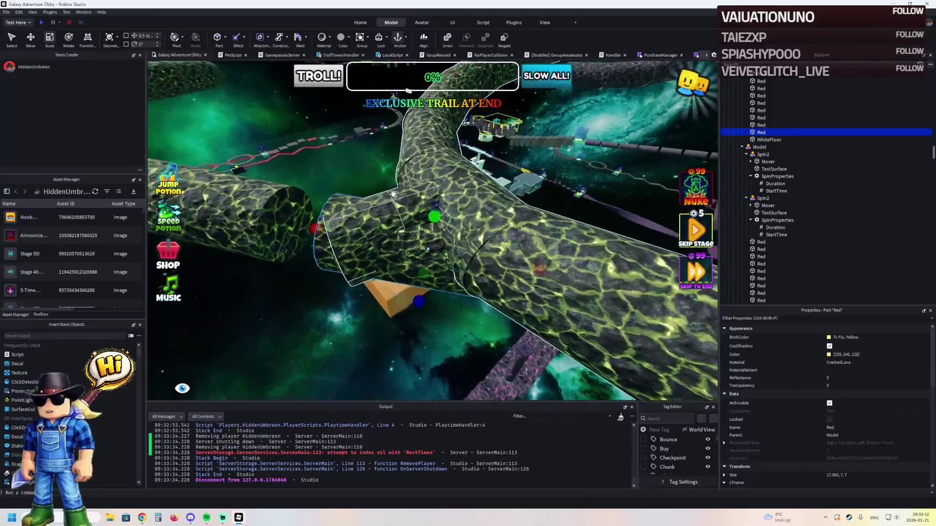
key(Delete)
Step: Select the curved tube piece and reopen the Archimedes plugin for it
click(374, 223)
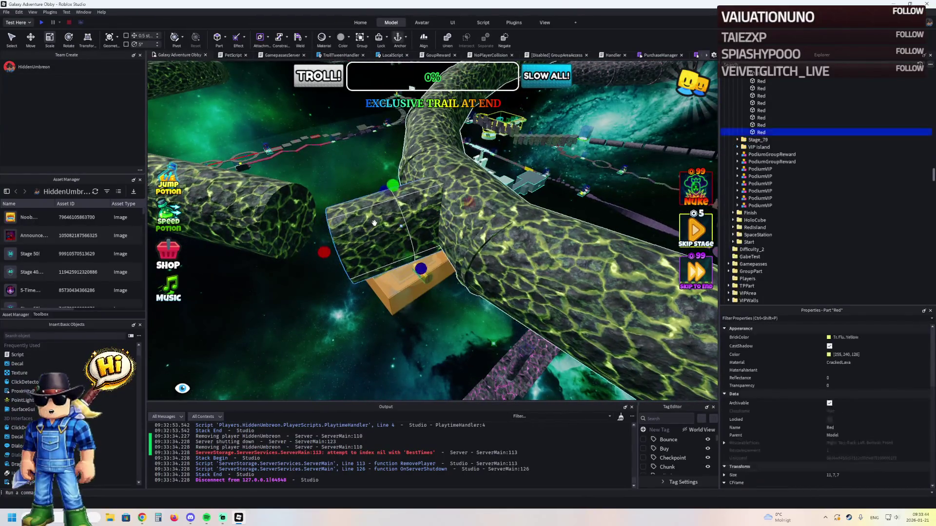
key(ctrl+4)
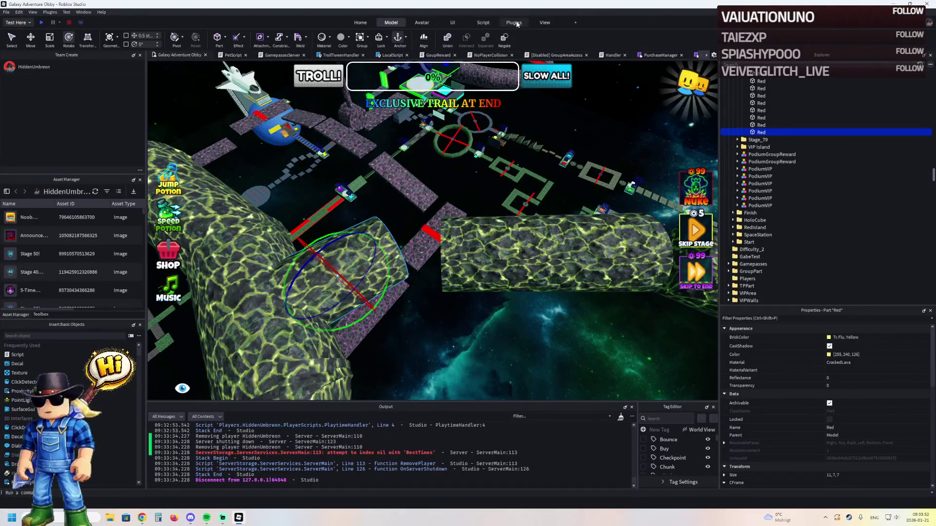
click(59, 39)
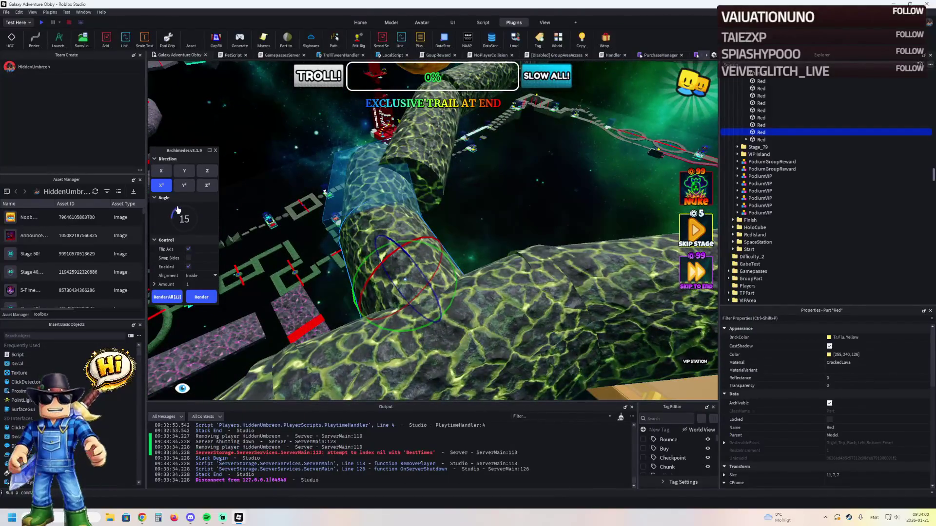
Step: Render a new tube bend at a 39° angle and close Archimedes
drag(179, 215, 193, 213)
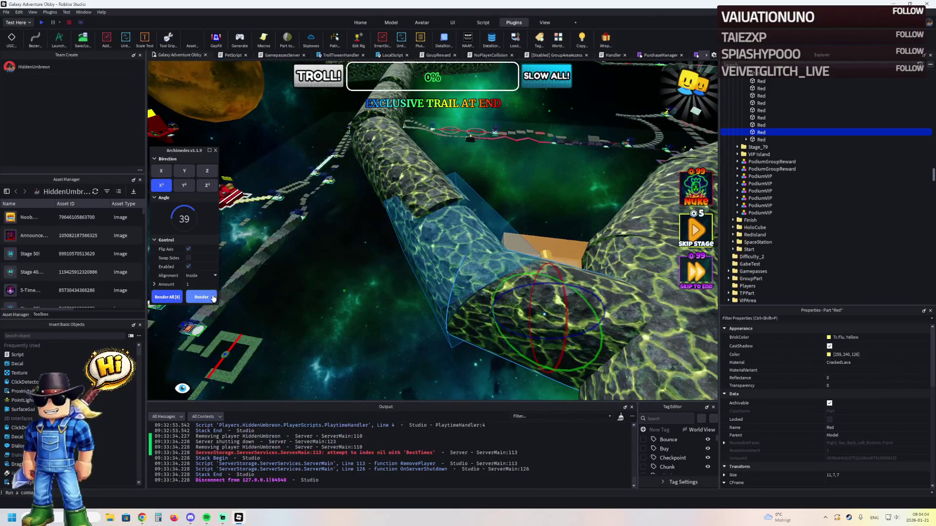
click(214, 298)
click(216, 151)
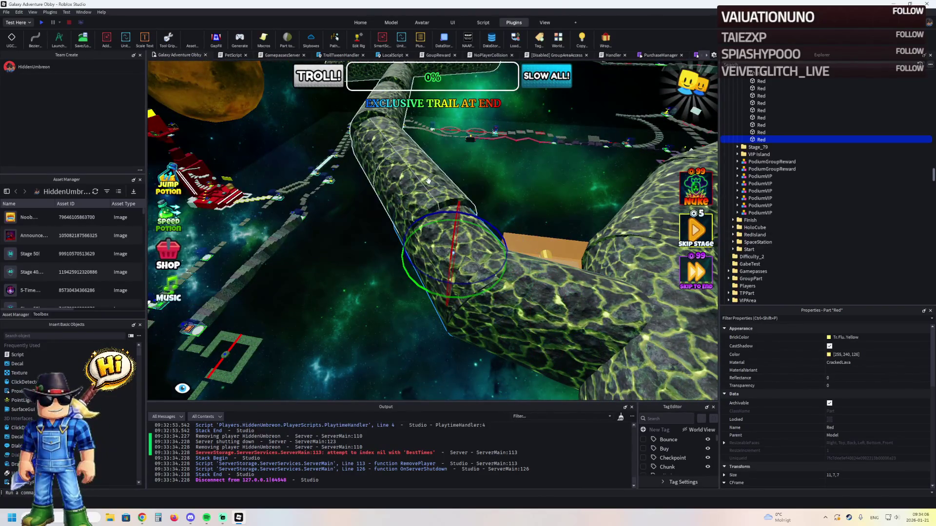
Step: Lower the longer tube piece into line and shorten it to about 14 studs
click(413, 173)
key(s)
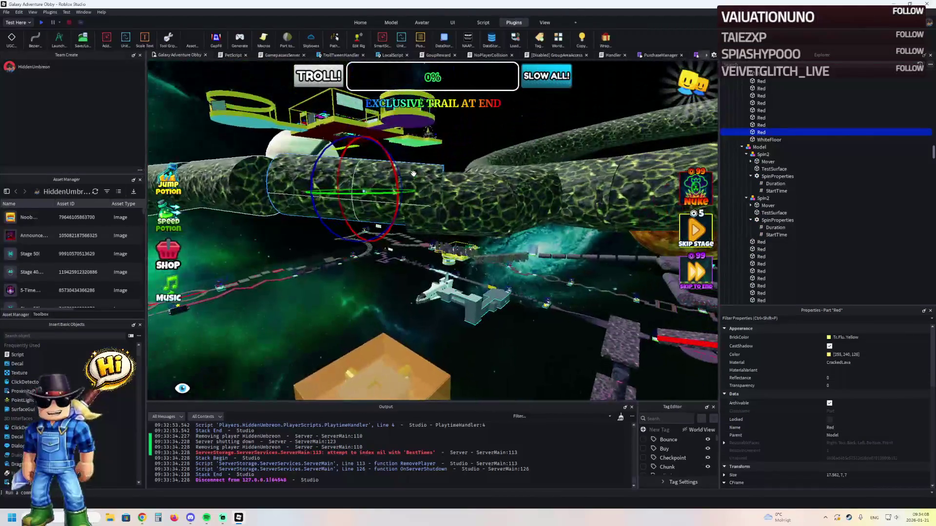
drag(360, 150, 359, 156)
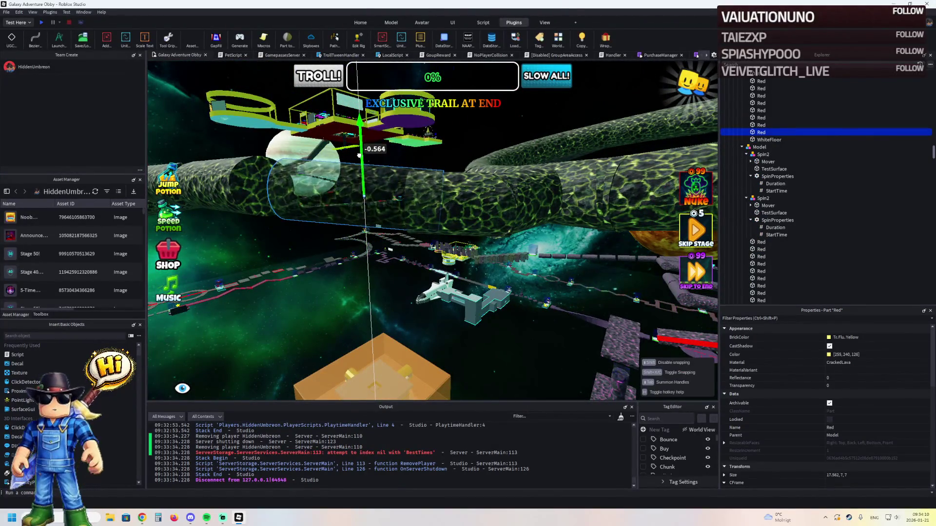
key(w)
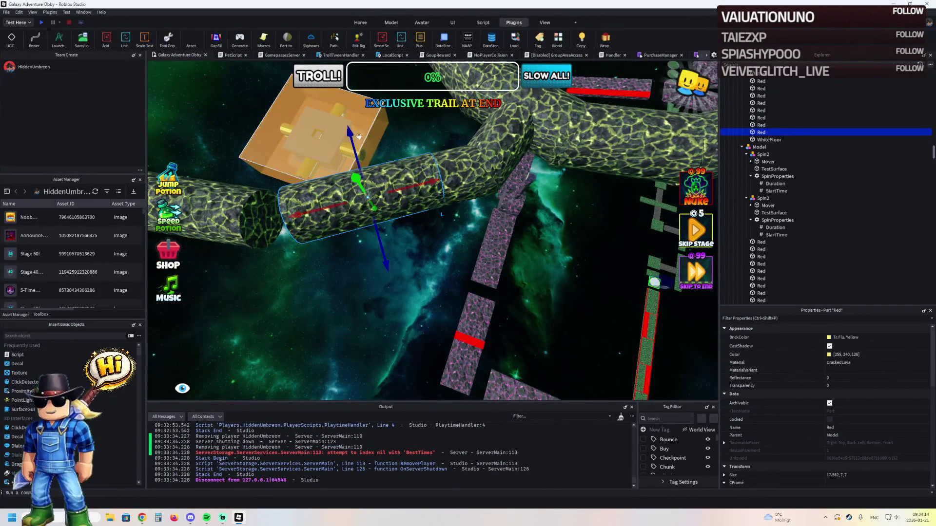
key(ctrl+4)
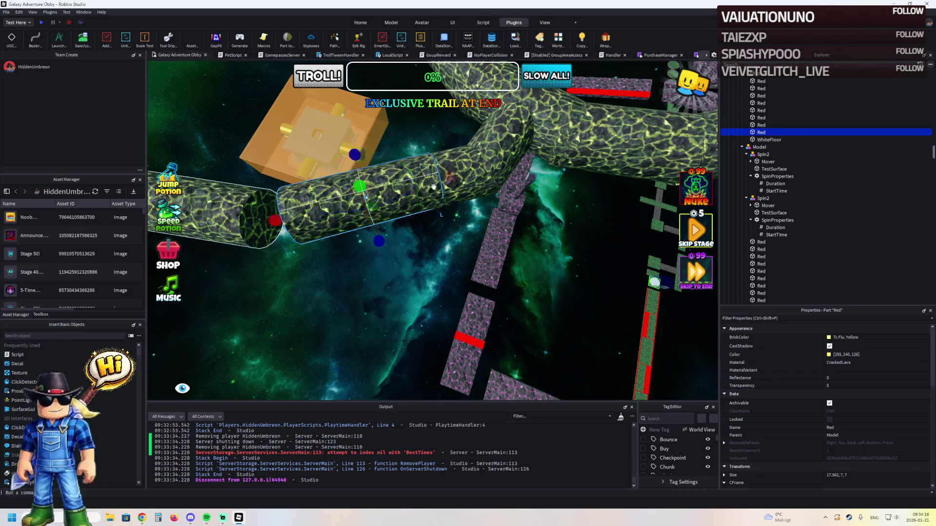
drag(451, 182, 427, 190)
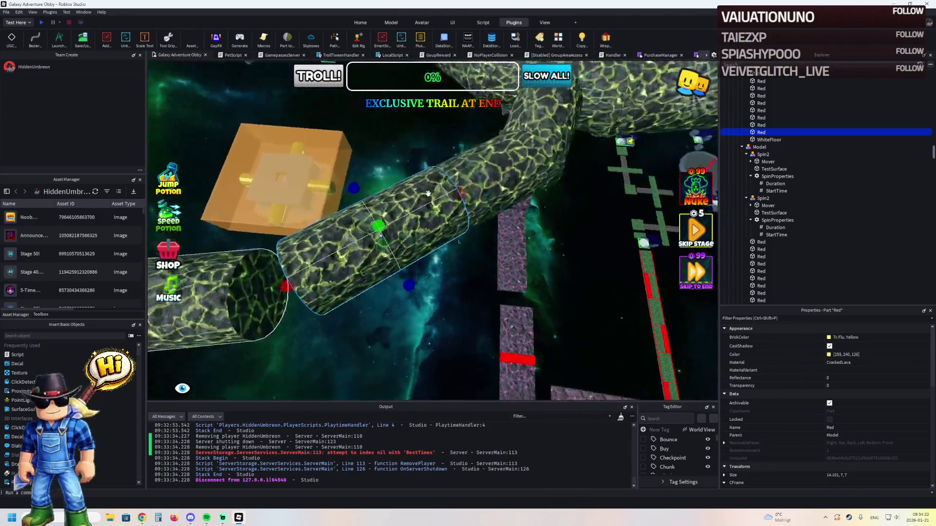
Step: Lengthen the adjacent tube piece to about 24.5 studs and delete another piece
click(419, 165)
drag(488, 177, 355, 203)
click(403, 188)
key(Delete)
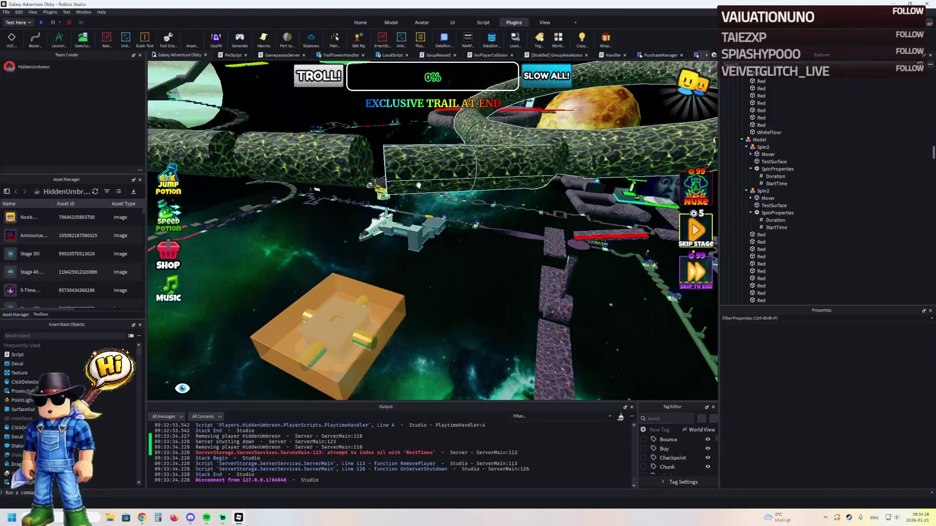
Step: Turn the first lava cylinder and shorten it from 25.2 to about 24 studs
click(417, 178)
drag(422, 177, 372, 174)
key(ctrl+2)
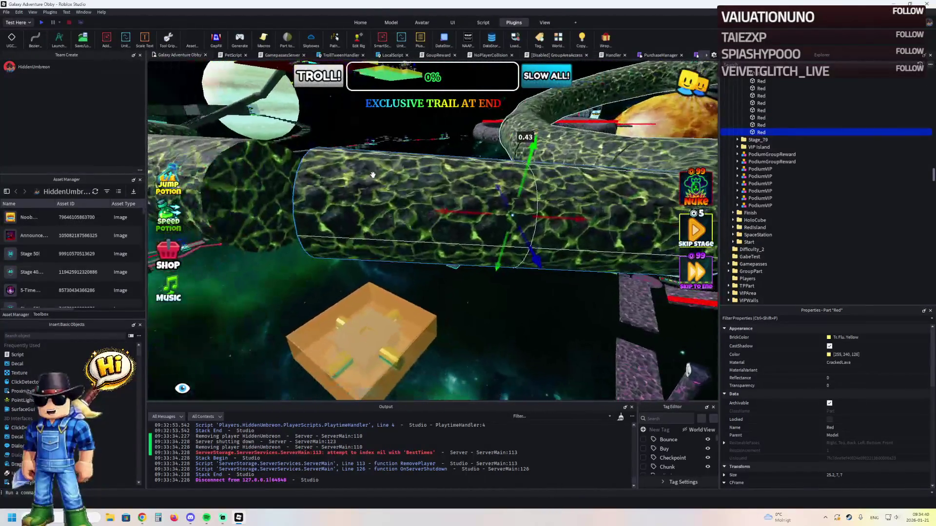
drag(325, 193, 347, 196)
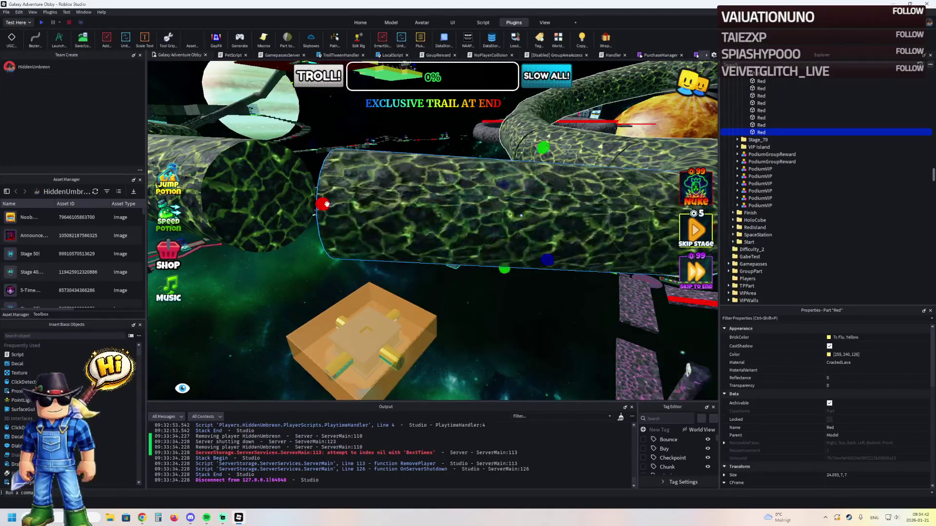
scroll(377, 199, up, 5)
scroll(376, 199, down, 5)
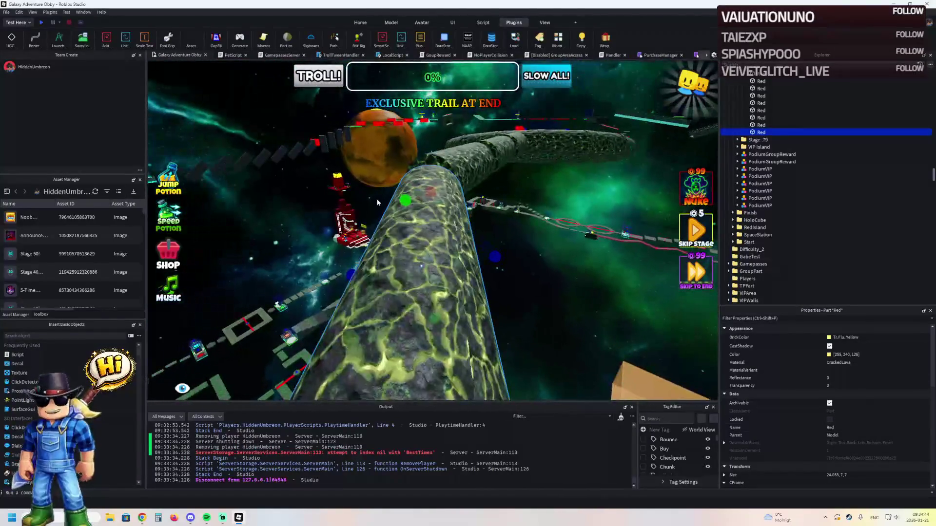
Step: Select another lava cylinder and tilt it around its green axis
mouse_move(376, 199)
mouse_down()
mouse_move(382, 245)
mouse_move(418, 255)
mouse_move(405, 259)
mouse_move(447, 255)
mouse_move(429, 255)
mouse_up()
click(382, 245)
key(ctrl+2)
key(f)
drag(448, 291, 424, 299)
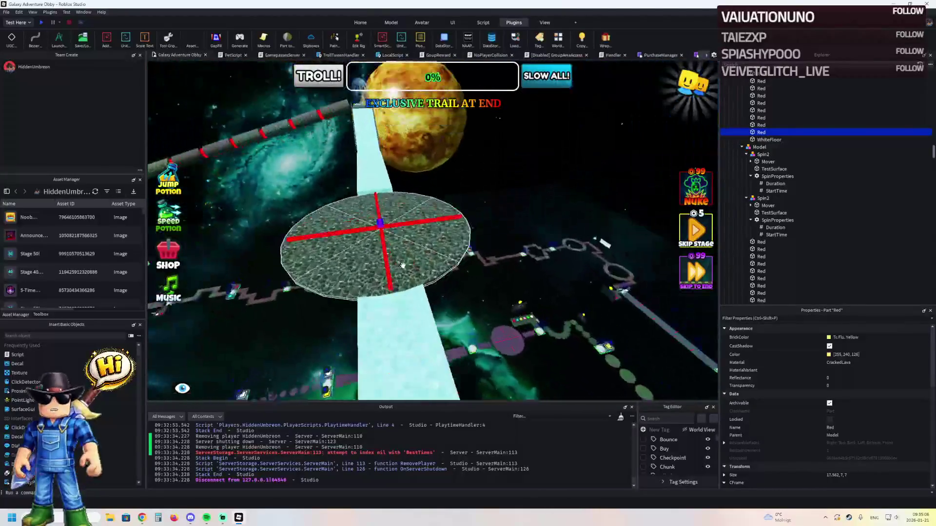
scroll(403, 265, up, 3)
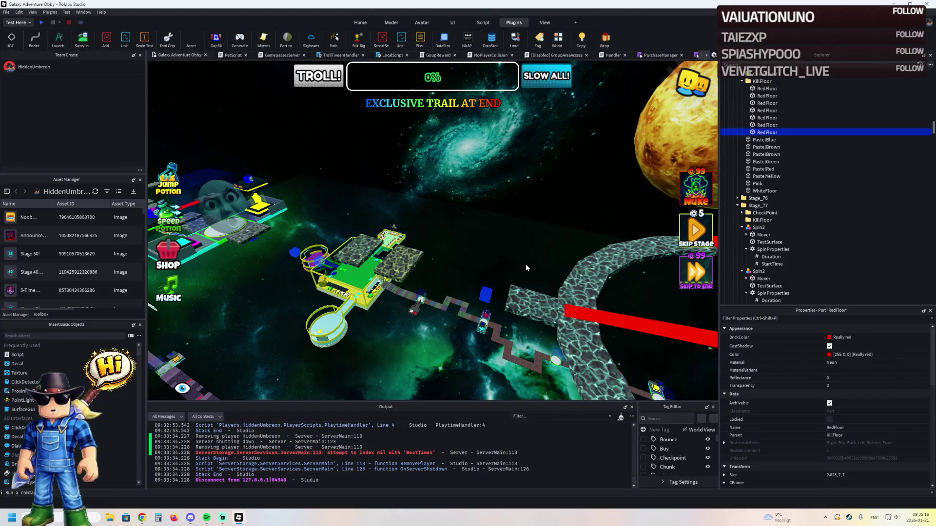
Step: Lengthen the right lava platform's depth from 7 to 7.616
key(d)
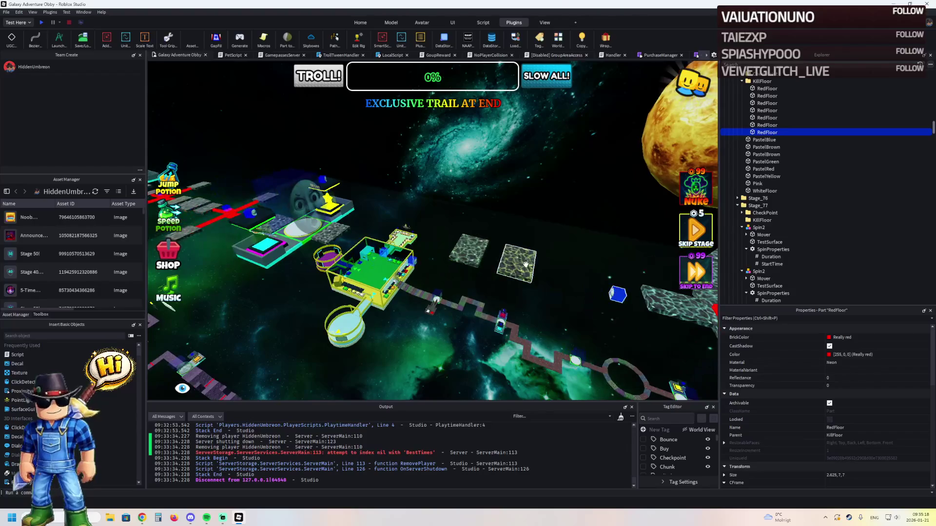
click(506, 262)
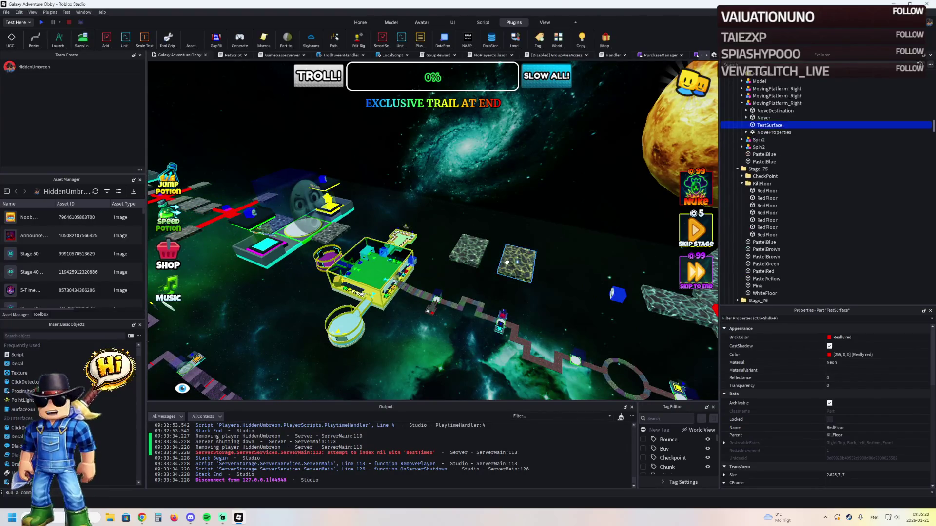
key(f)
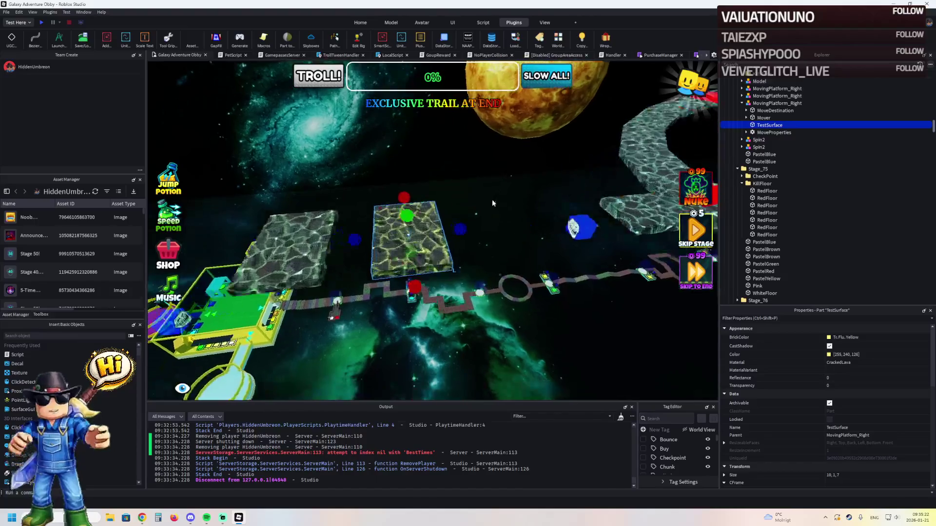
drag(466, 224, 158, 45)
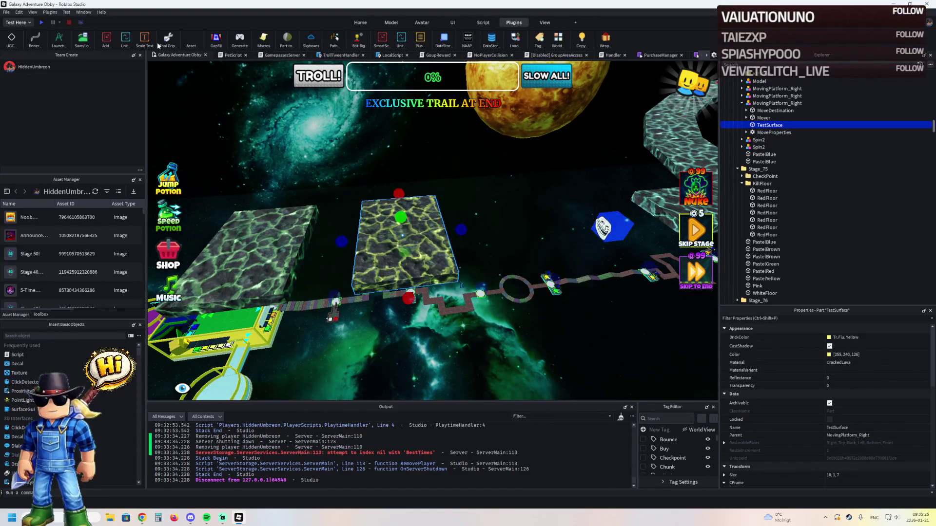
click(390, 23)
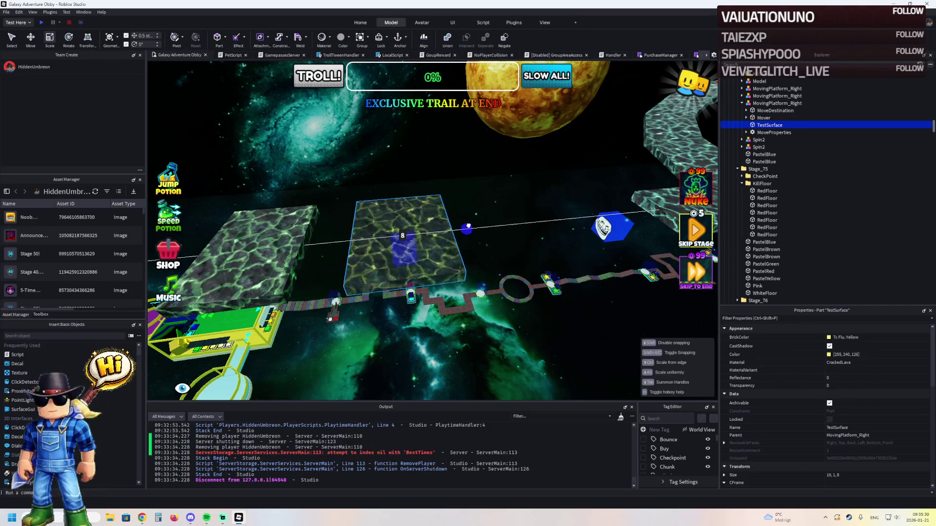
Step: Slide the left platform's blue destination cube along its depth
click(278, 247)
key(f)
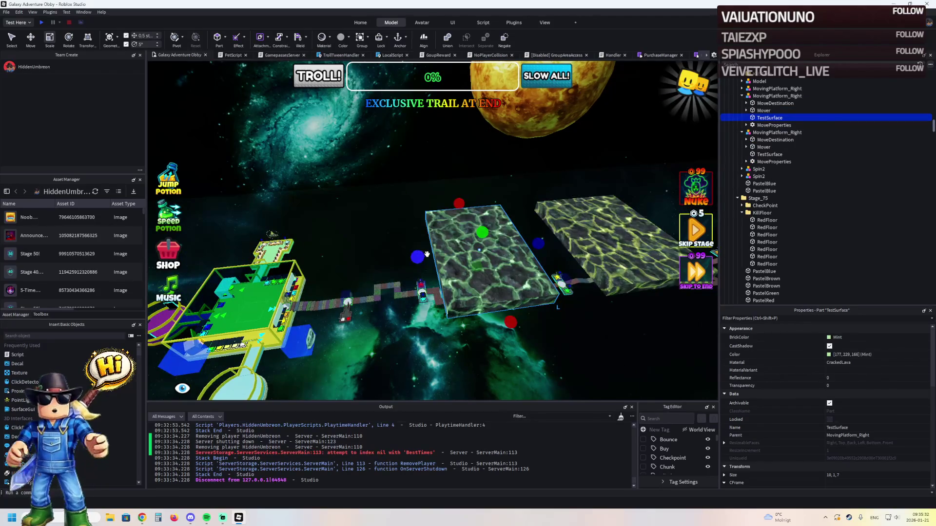
key(Left)
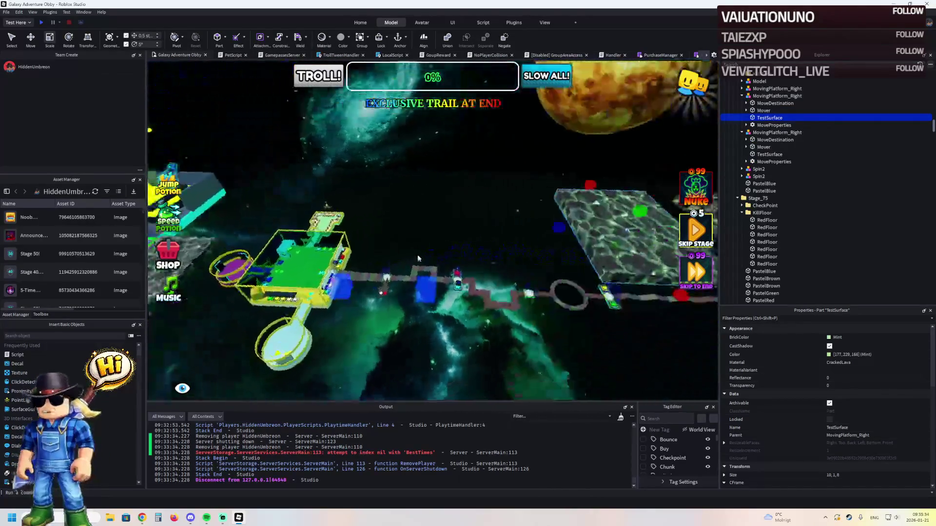
key(Up)
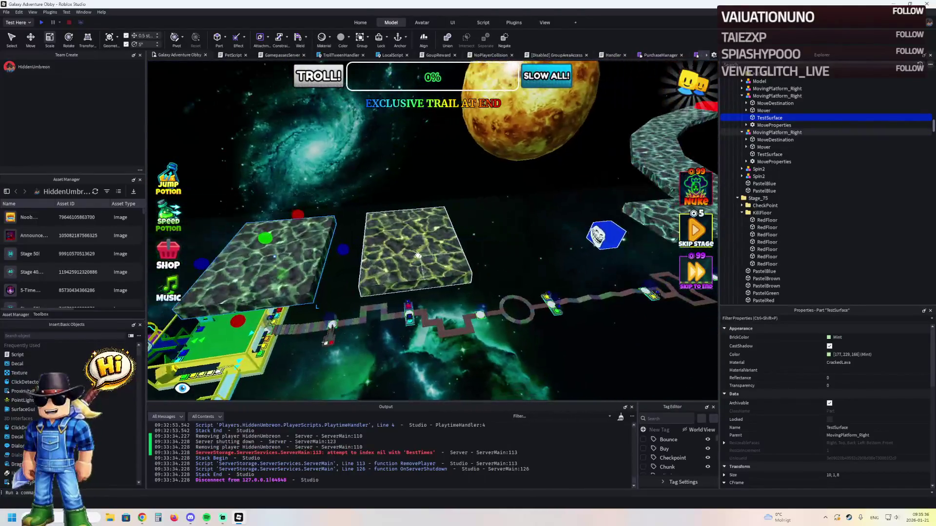
key(Down)
click(441, 233)
key(ctrl+2)
key(Right)
drag(416, 231, 380, 239)
Step: Resize the grey lava slab along its depth
key(Left)
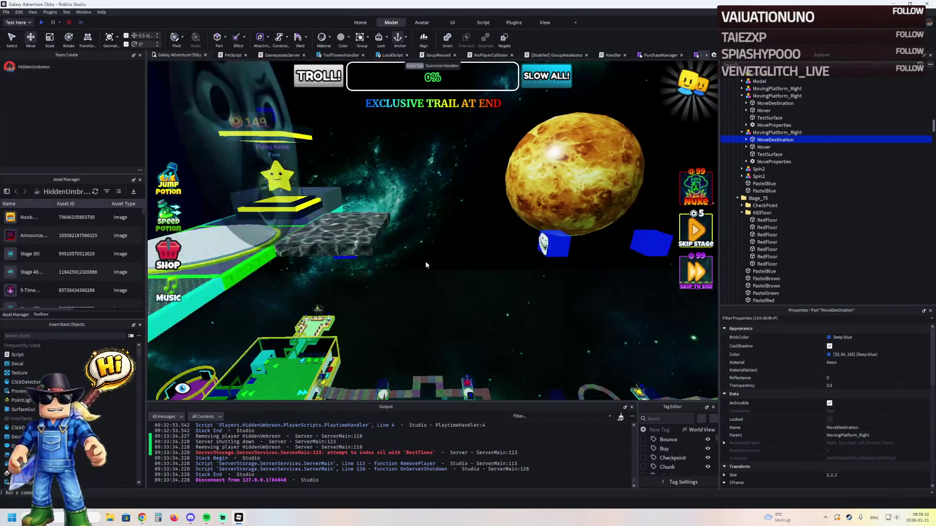
click(470, 241)
scroll(471, 241, up, 3)
drag(527, 230, 533, 229)
scroll(471, 245, down, 5)
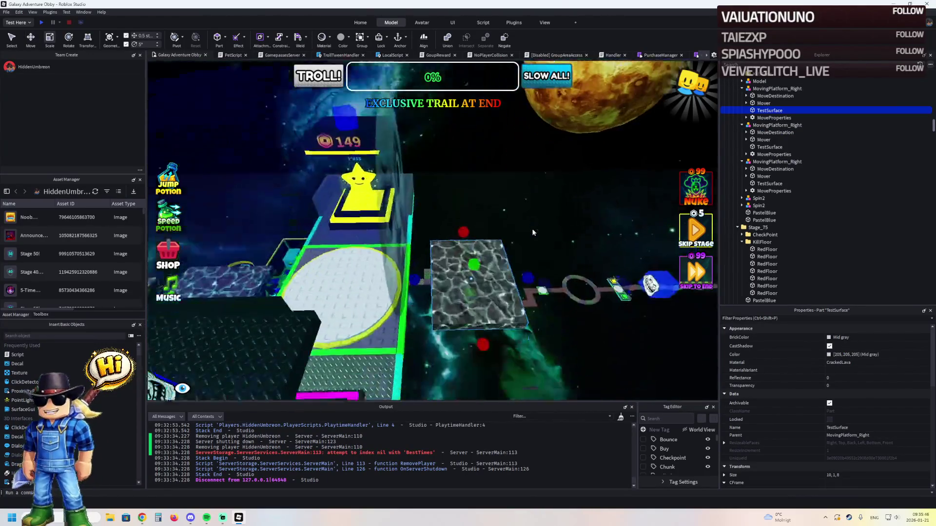
Step: Nudge the second blue MoveDestination cube back 0.5 studs
click(391, 262)
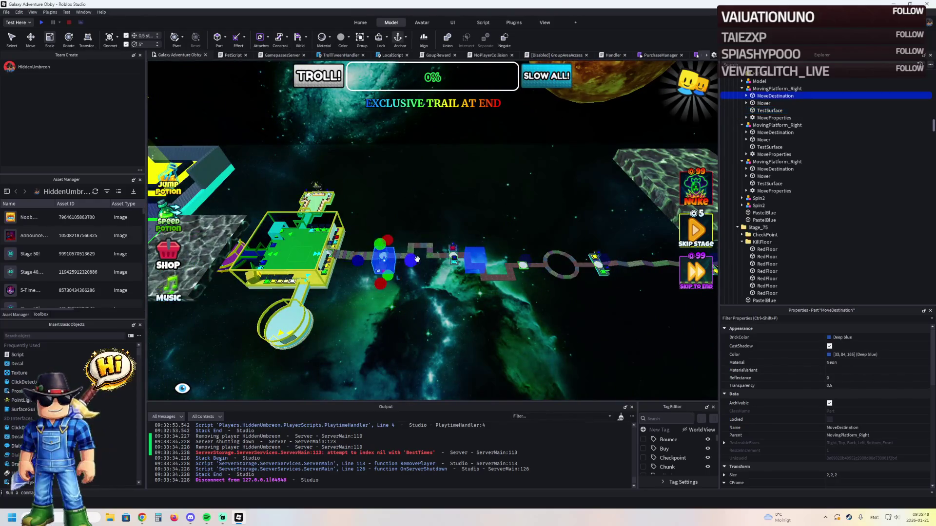
key(ctrl+2)
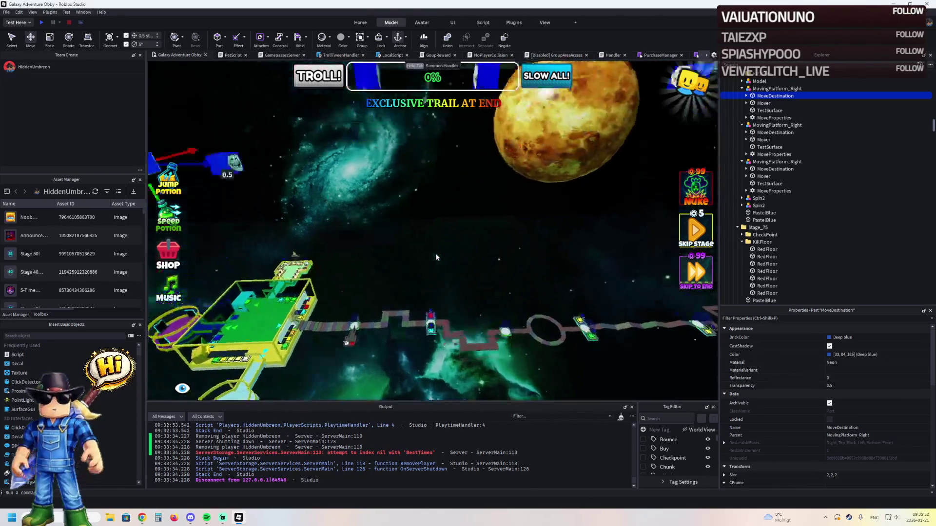
click(405, 258)
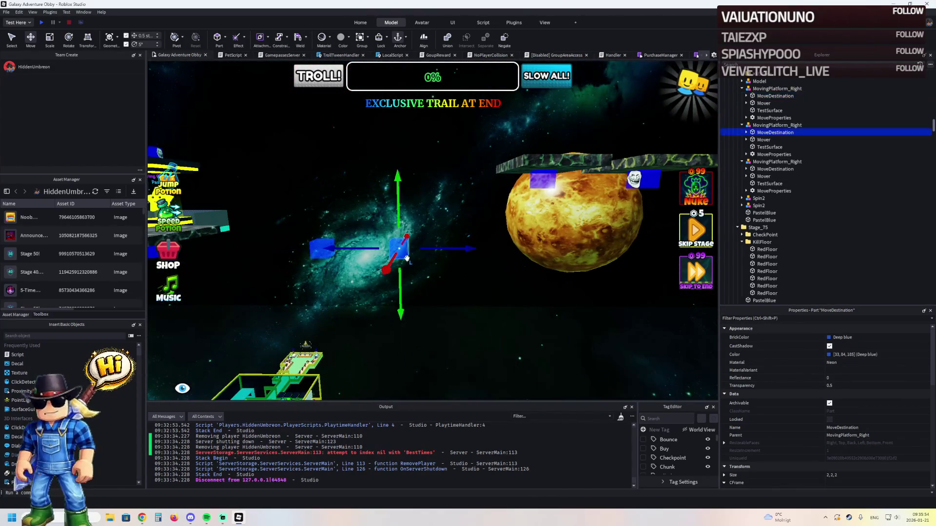
drag(441, 249, 437, 249)
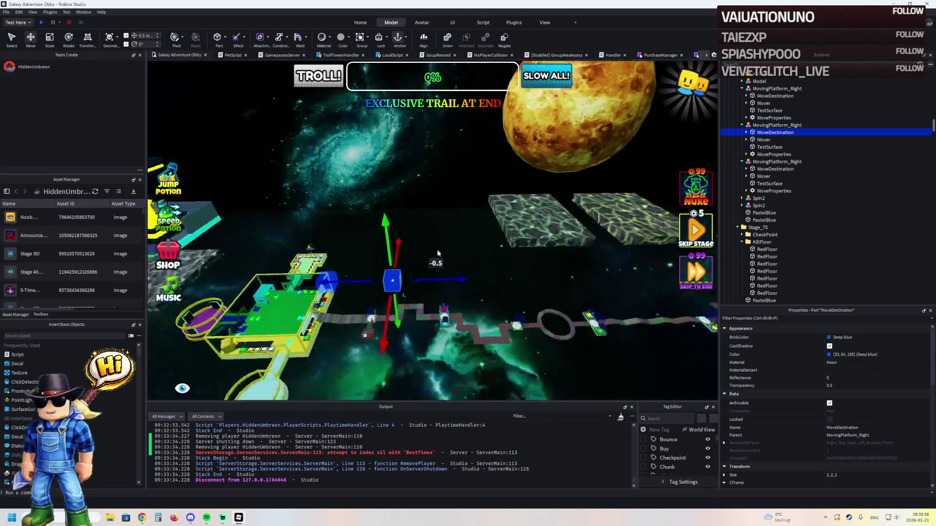
Step: Expand MoveProperties for both platforms and select the second MovingPlatform_Right
double_click(773, 154)
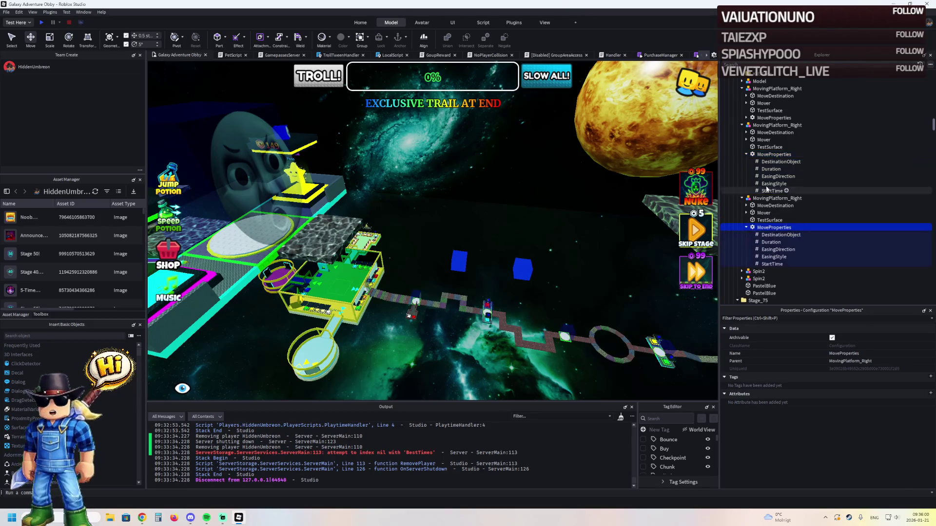
double_click(764, 118)
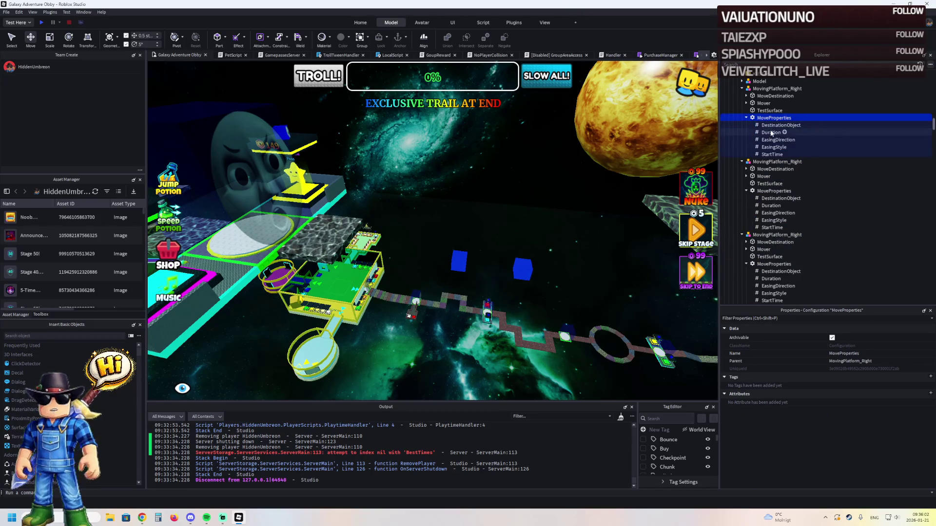
click(716, 193)
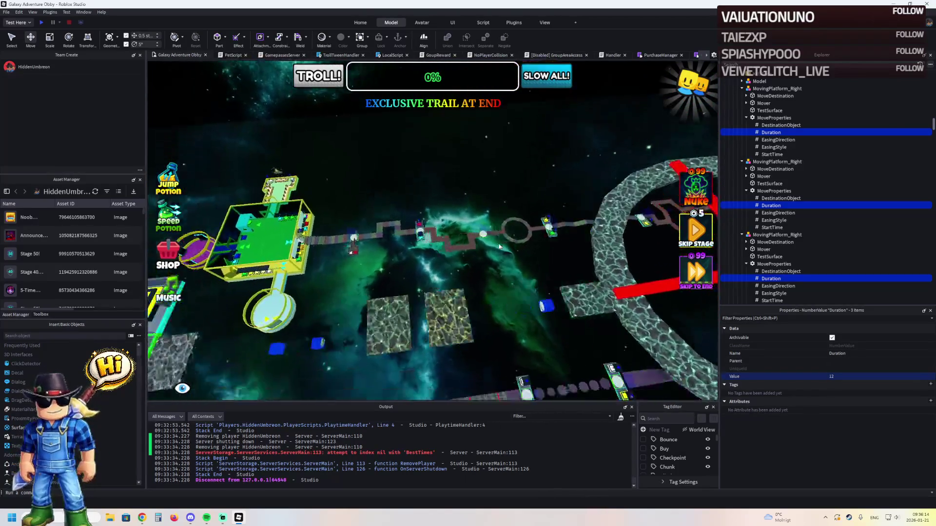
Step: Shift both moving lava platforms half a stud along their depth
click(459, 277)
scroll(459, 277, up, 5)
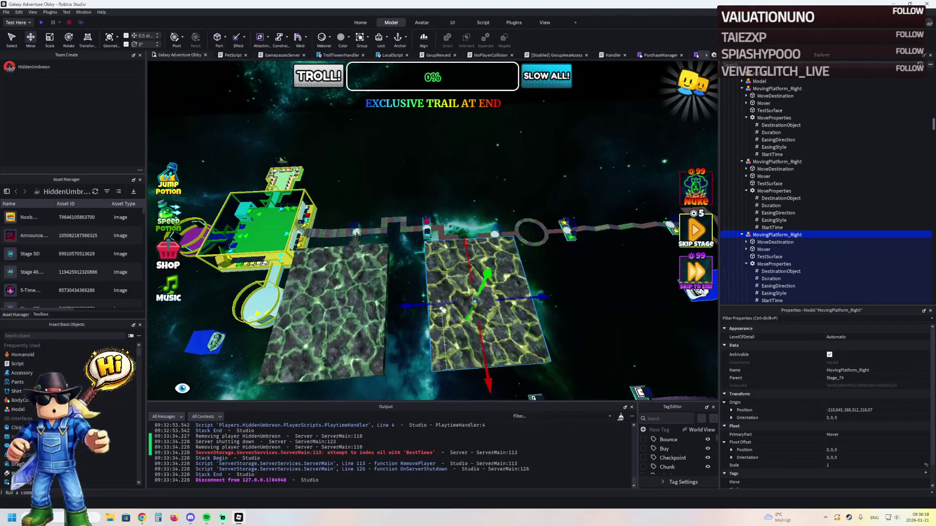
drag(435, 305, 405, 313)
click(404, 314)
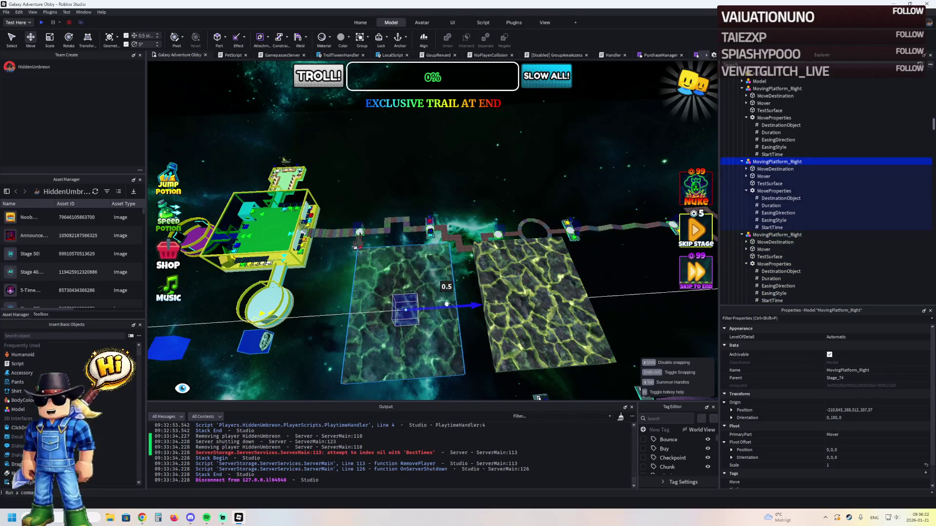
click(519, 282)
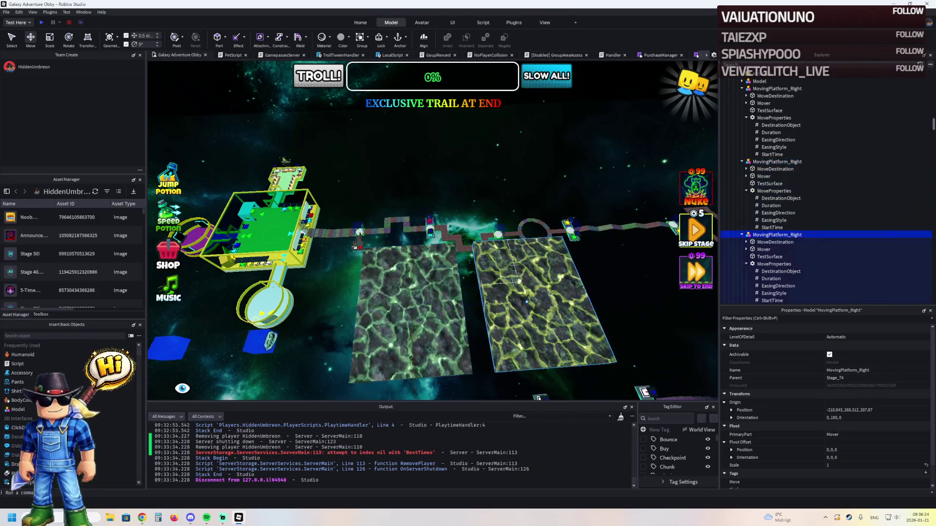
drag(480, 305, 470, 318)
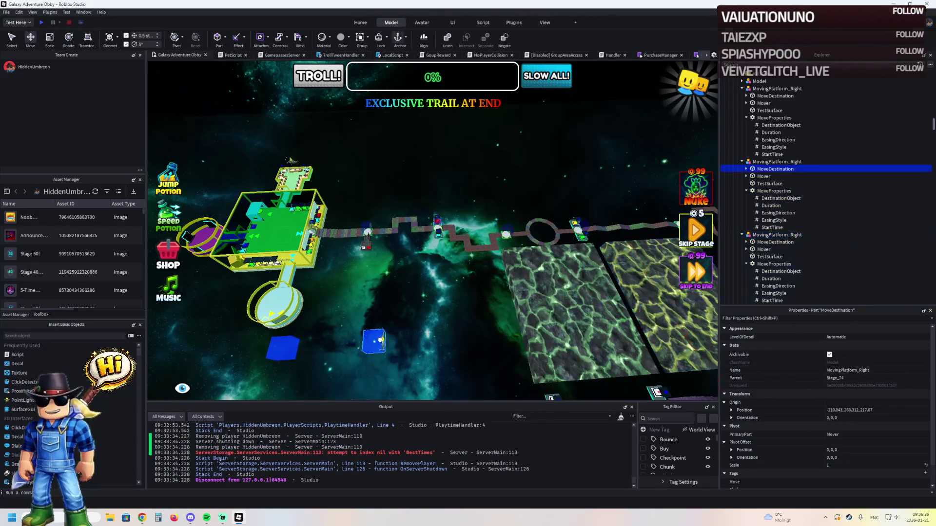
Step: Slide the blue destination cube half a stud, then start a playtest
mouse_move(422, 336)
mouse_down()
mouse_move(371, 341)
mouse_move(502, 337)
mouse_move(369, 343)
mouse_up()
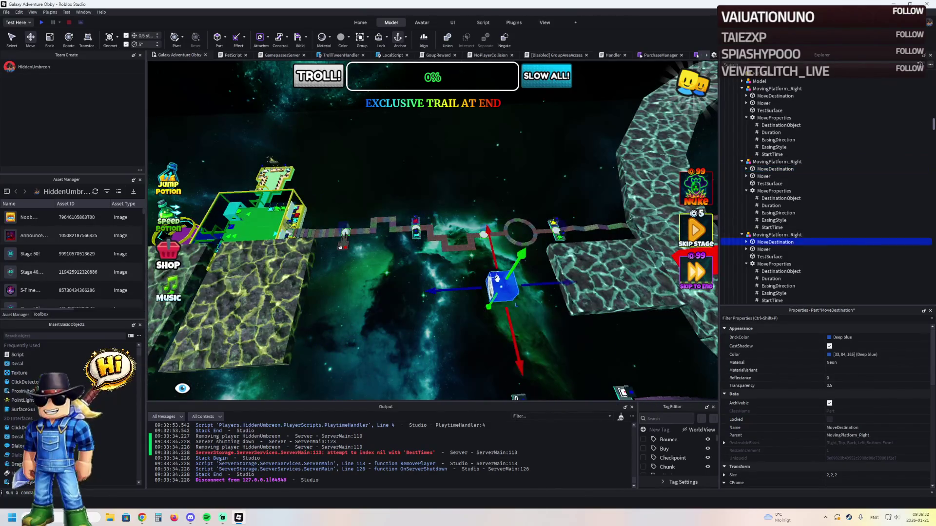
drag(530, 283, 542, 282)
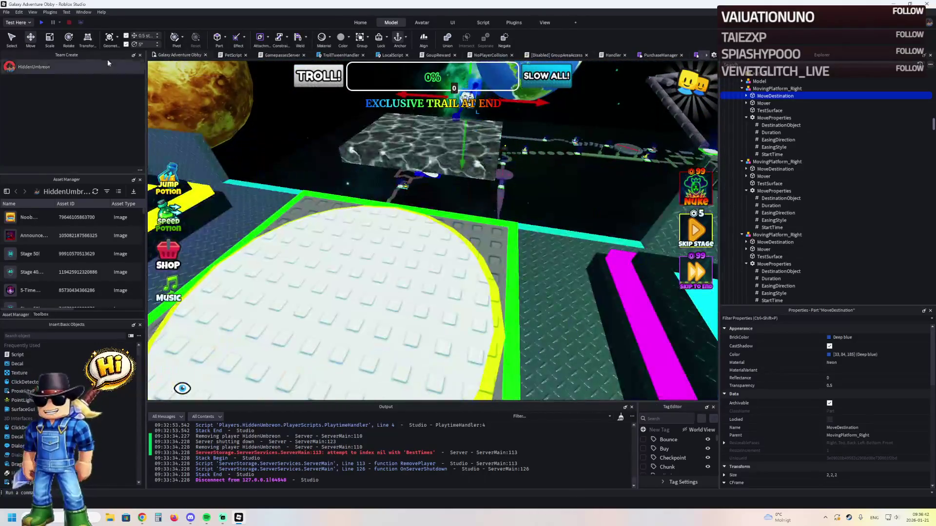
click(42, 21)
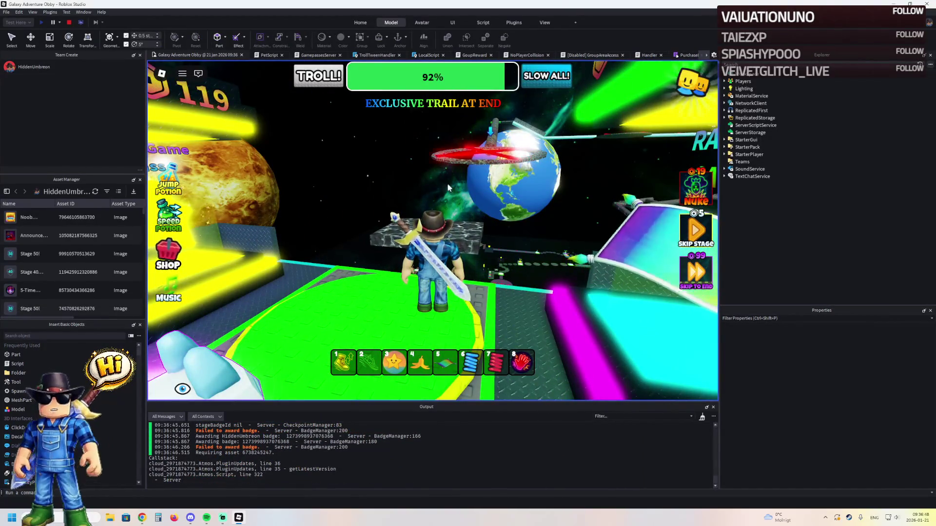
Step: Run the avatar across the cracked-lava platforms and jump onto the stone platform
key(a)
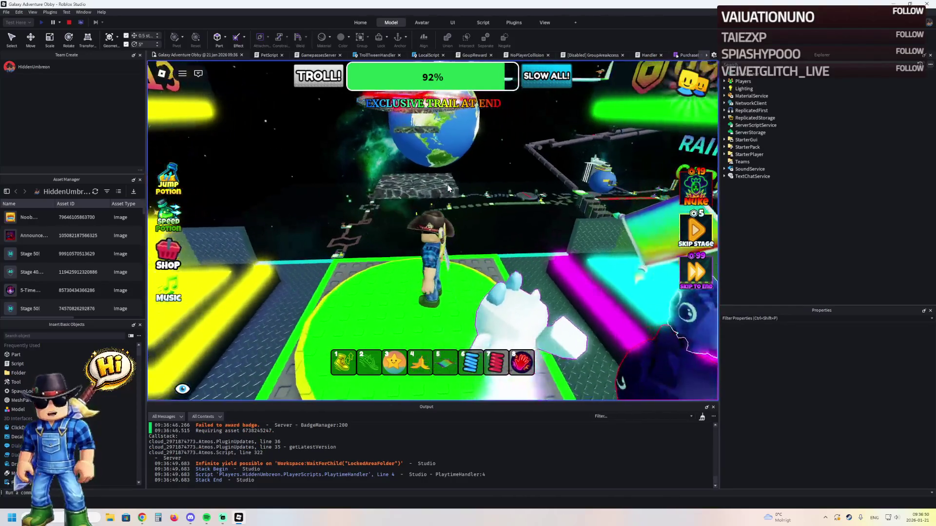
key(Right)
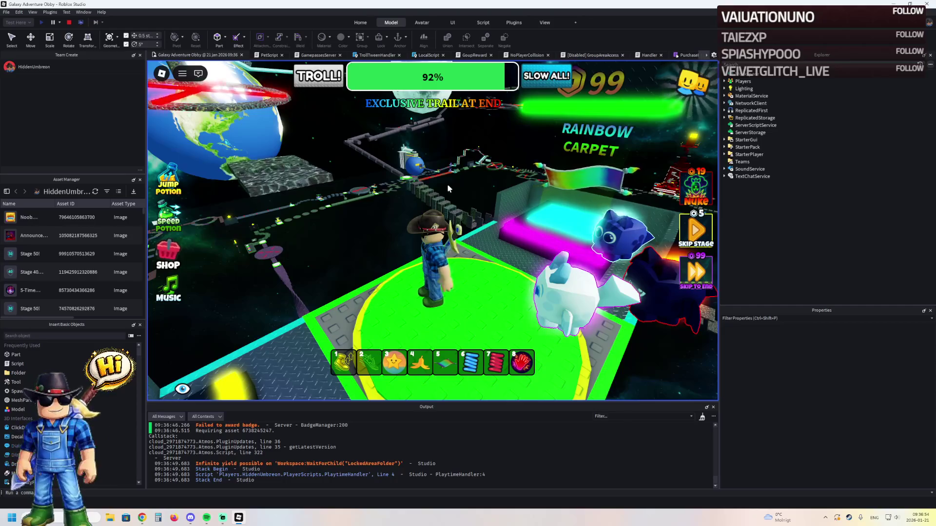
key(Left)
key(Left)
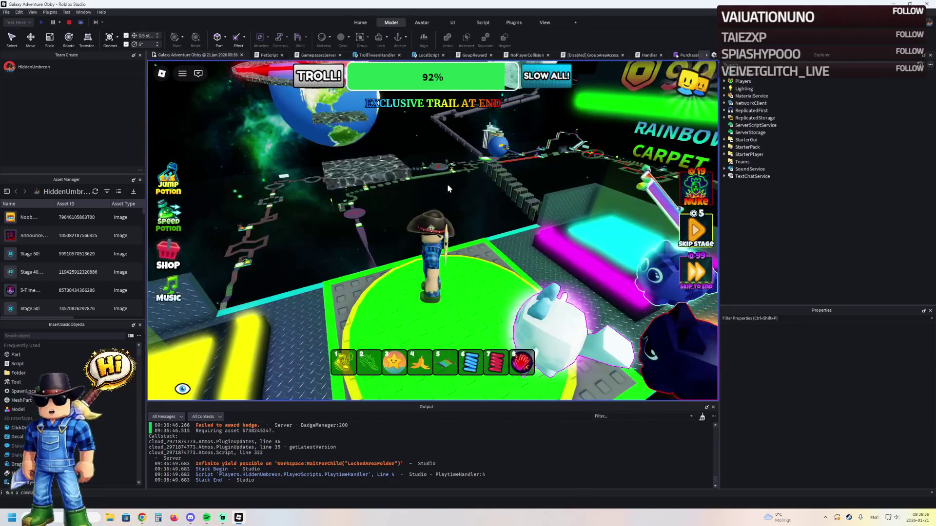
key(w)
key(space)
key(Left)
key(Left)
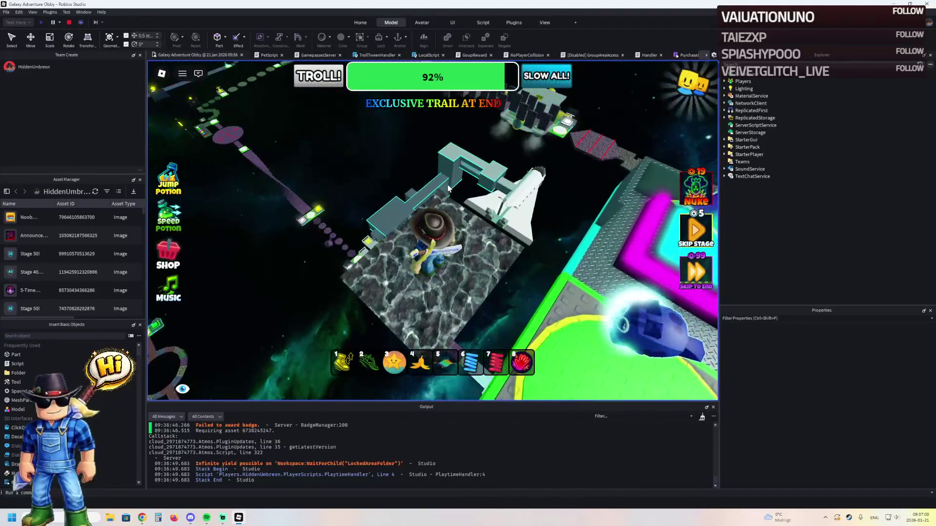
key(Left)
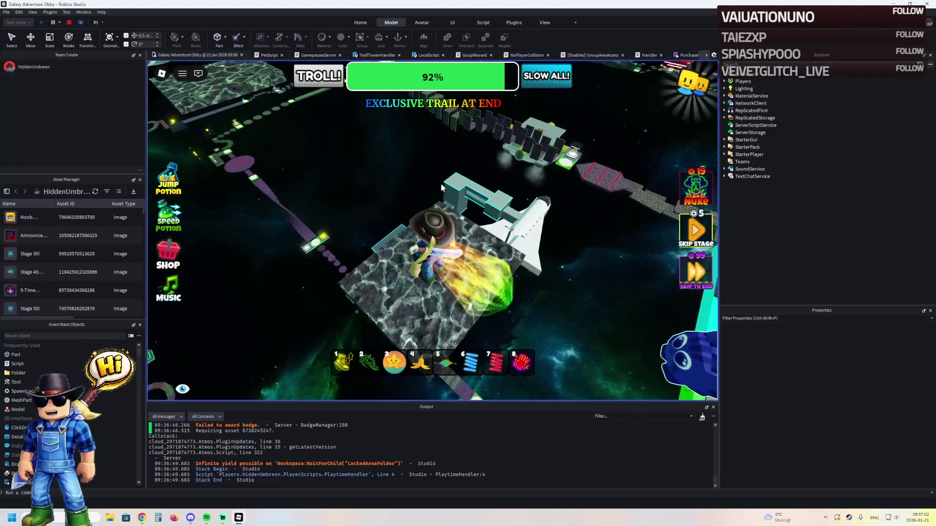
key(Left)
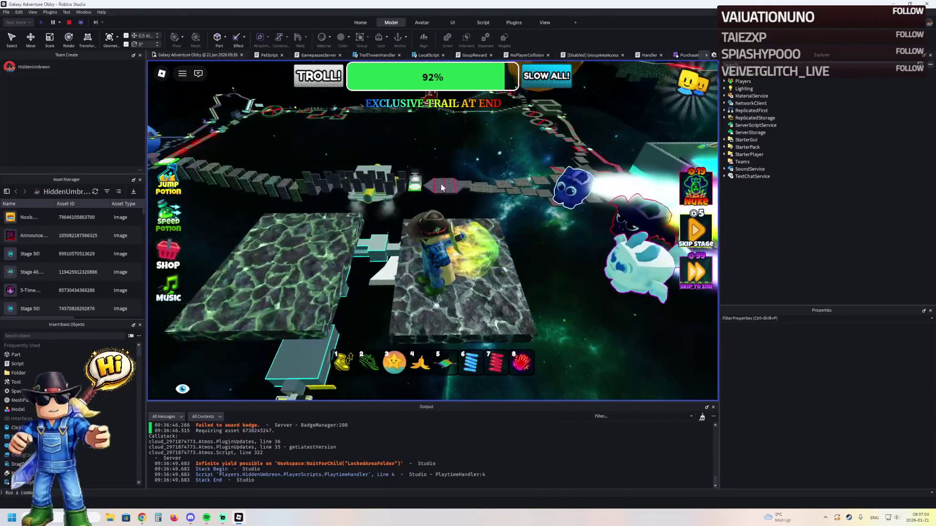
key(Left)
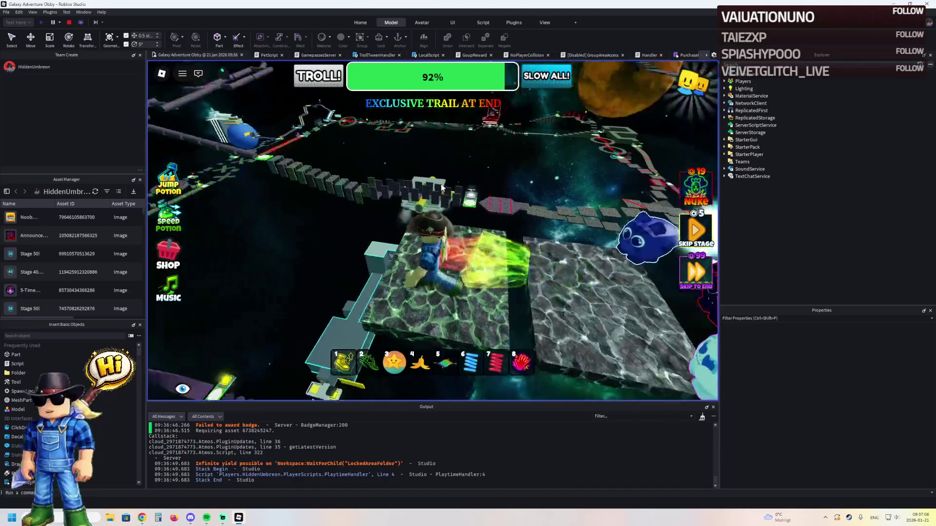
key(Left)
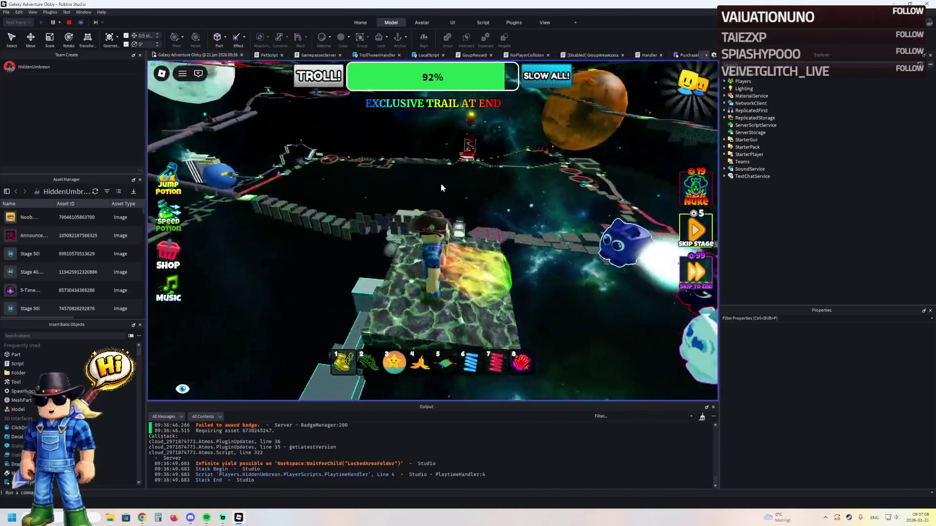
key(Left)
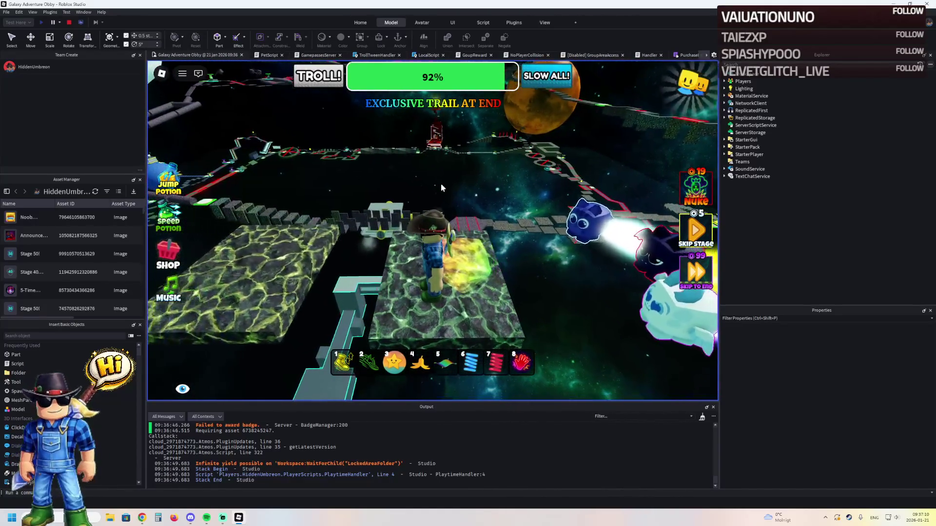
key(Left)
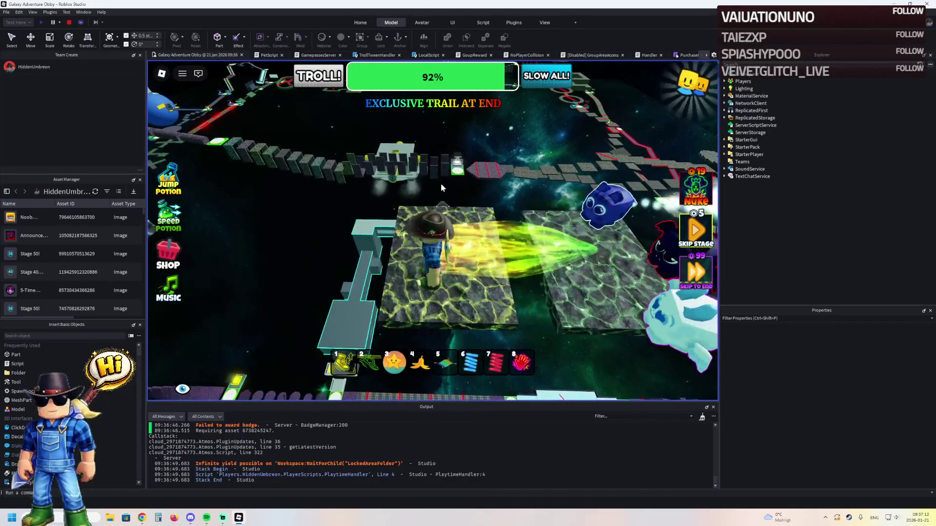
Step: Survey the stone bridge and floor ledge, swap equipped items, then stop the playtest
key(3)
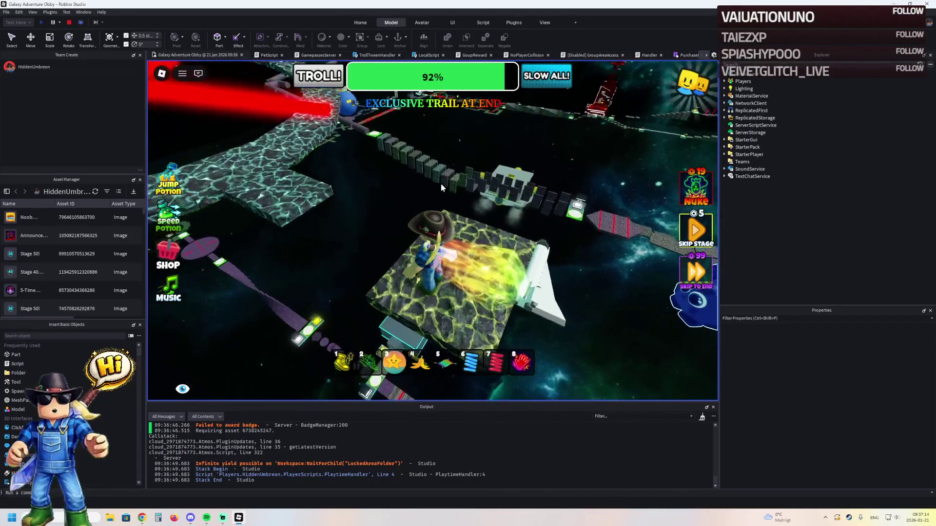
key(Left)
key(Left)
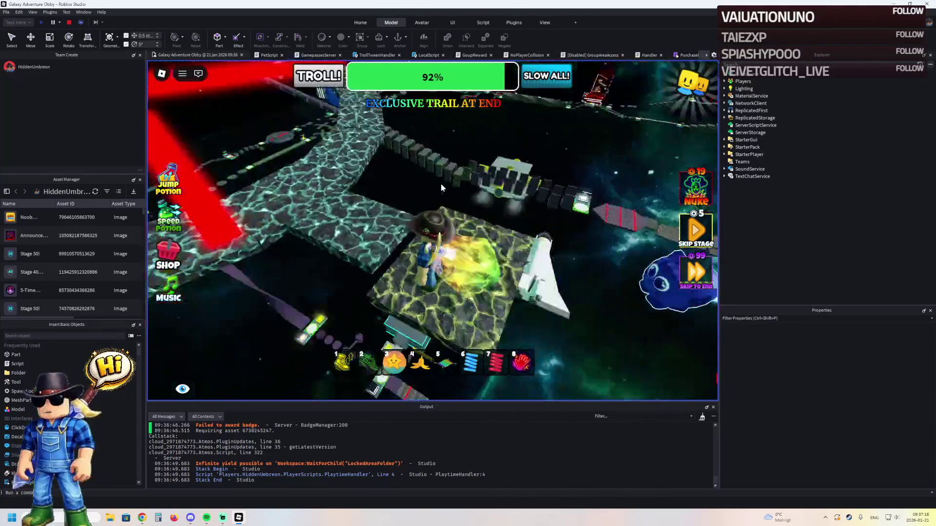
key(Left)
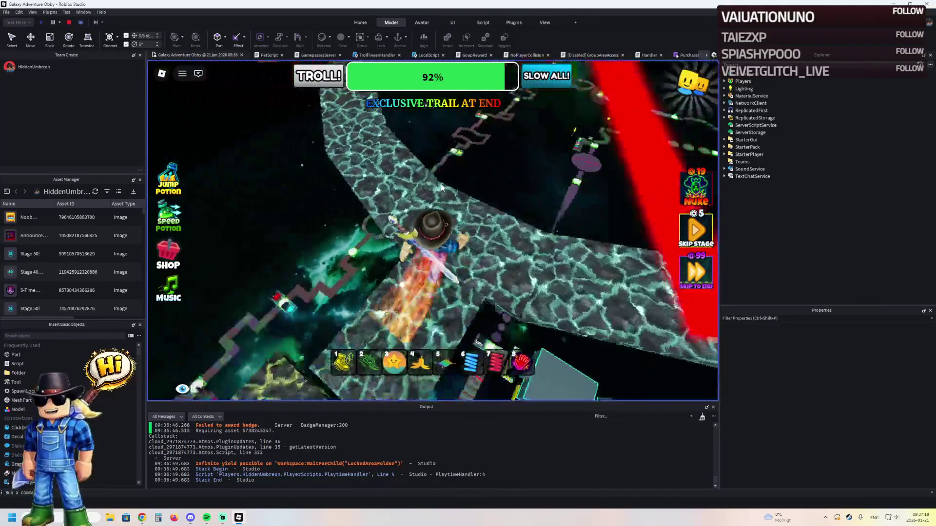
key(Left)
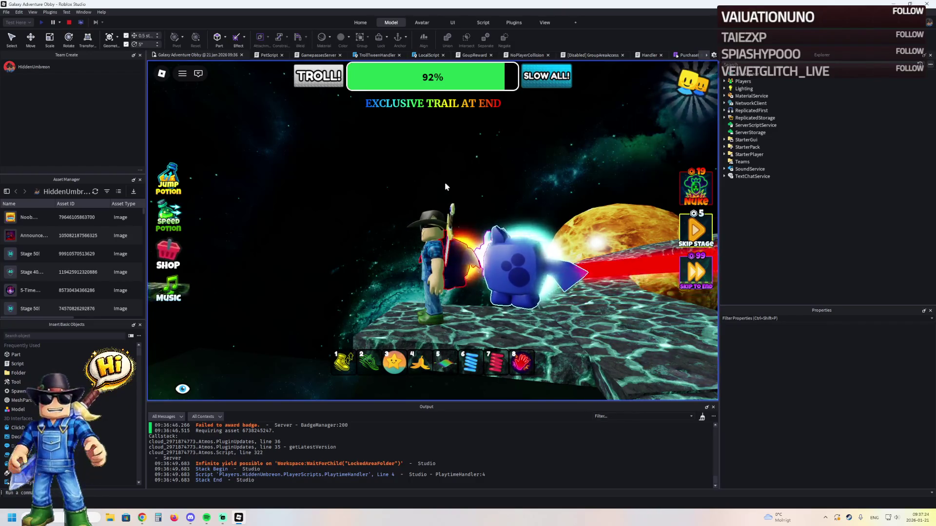
key(Left)
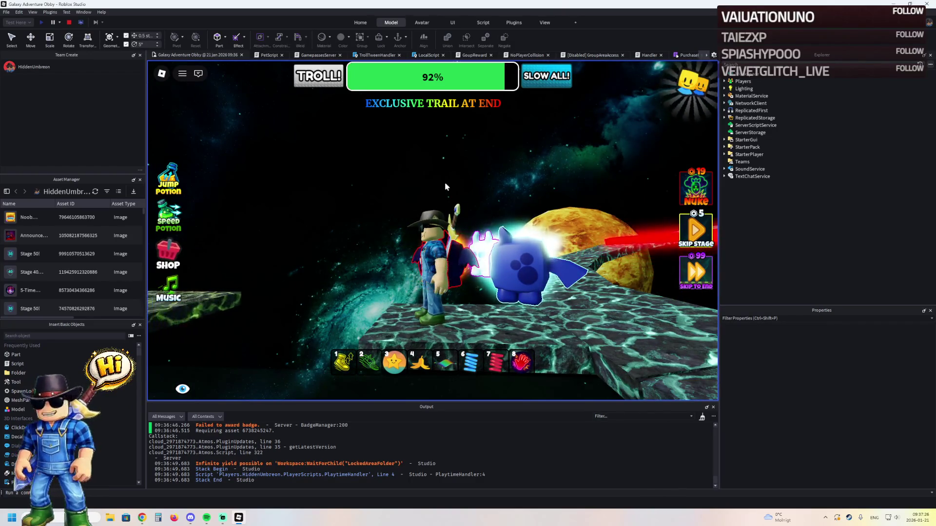
key(Left)
key(Left)
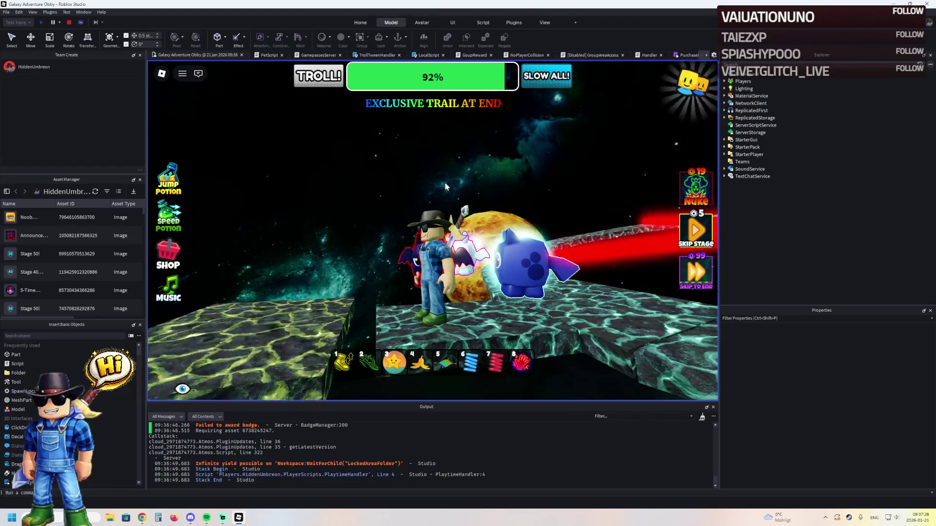
key(1)
key(Left)
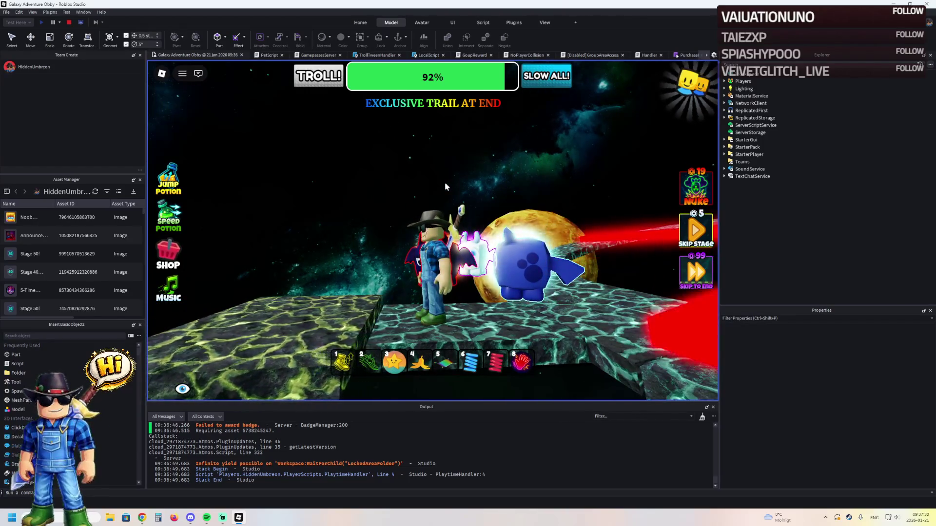
key(Left)
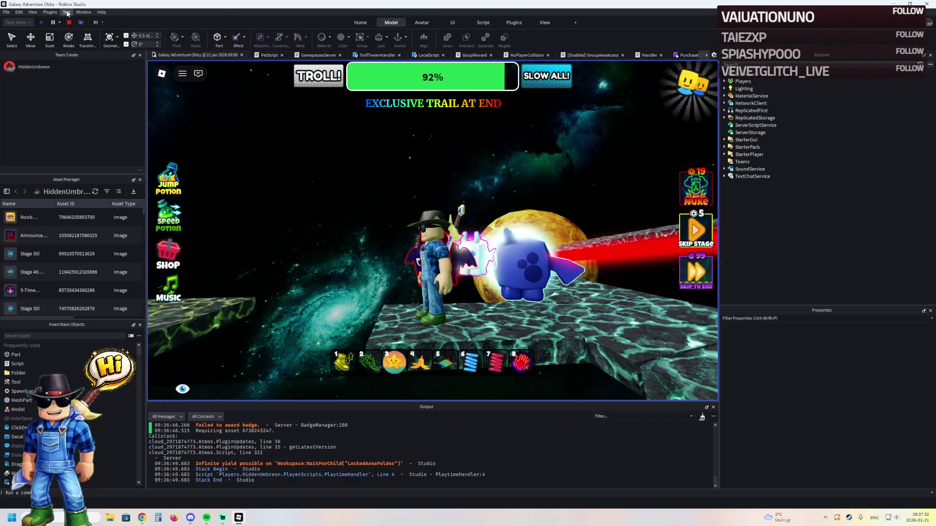
click(70, 23)
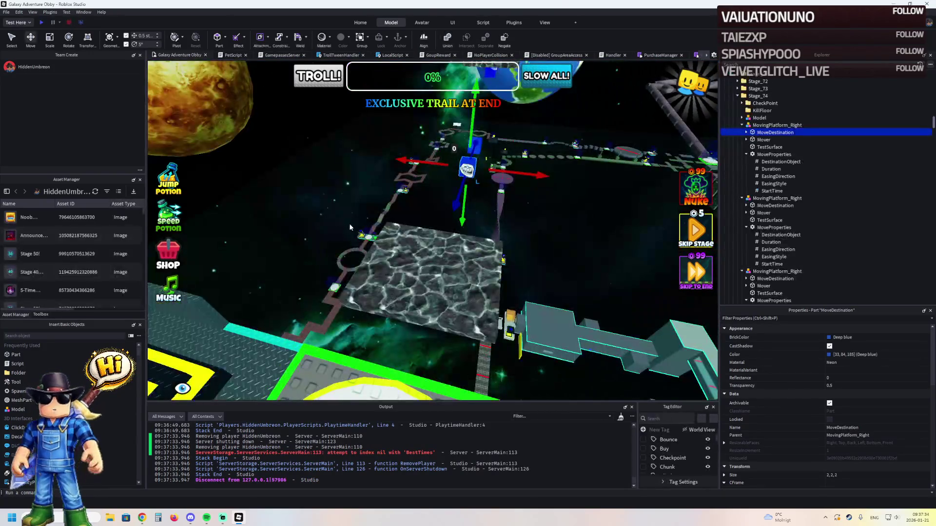
Step: Select the JumpSpin_01 spinner and expand SpinProperties to show its Duration and StartTime
key(s)
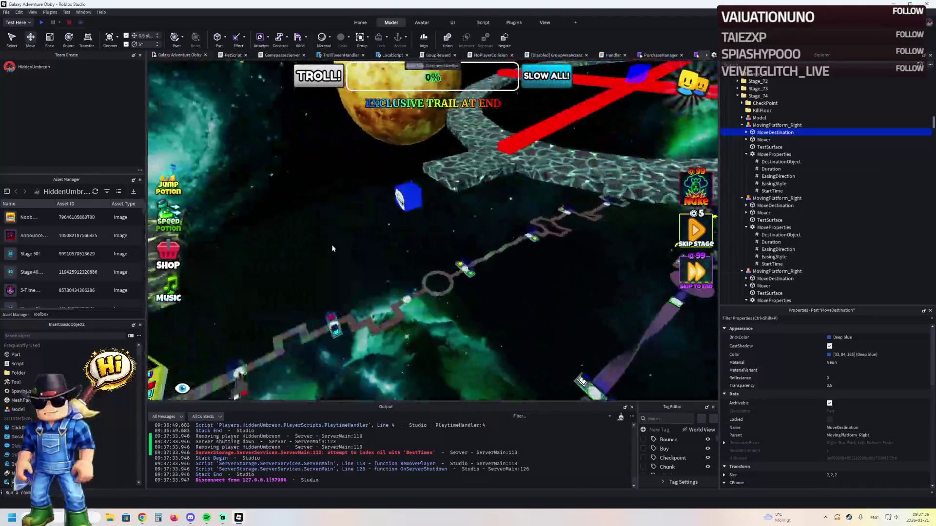
key(w)
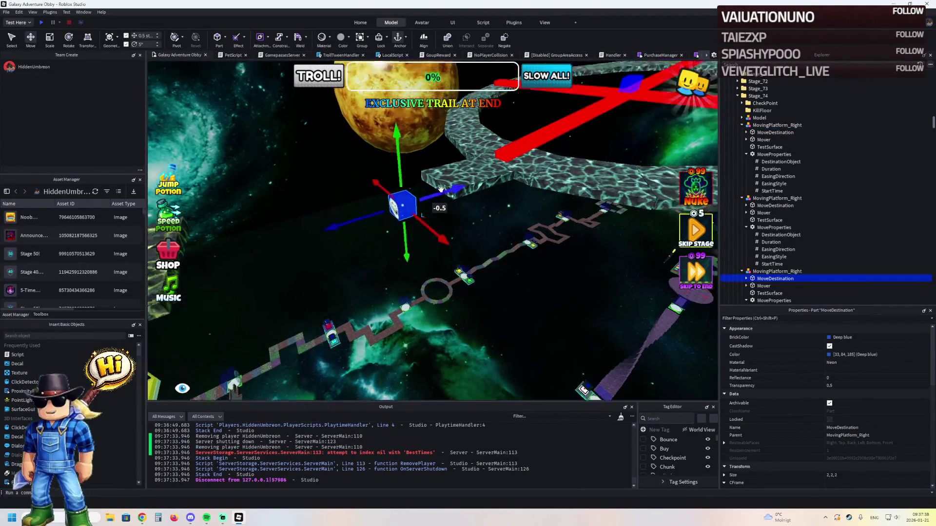
key(f)
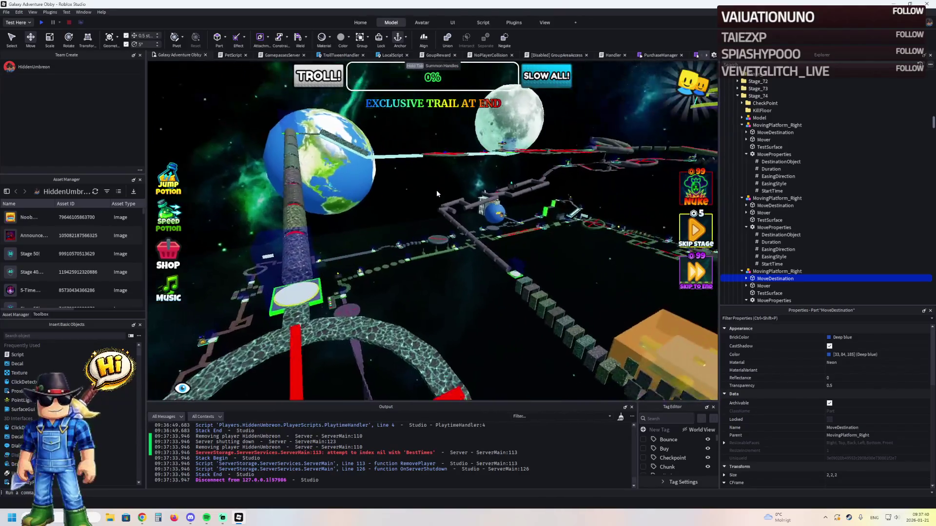
key(w)
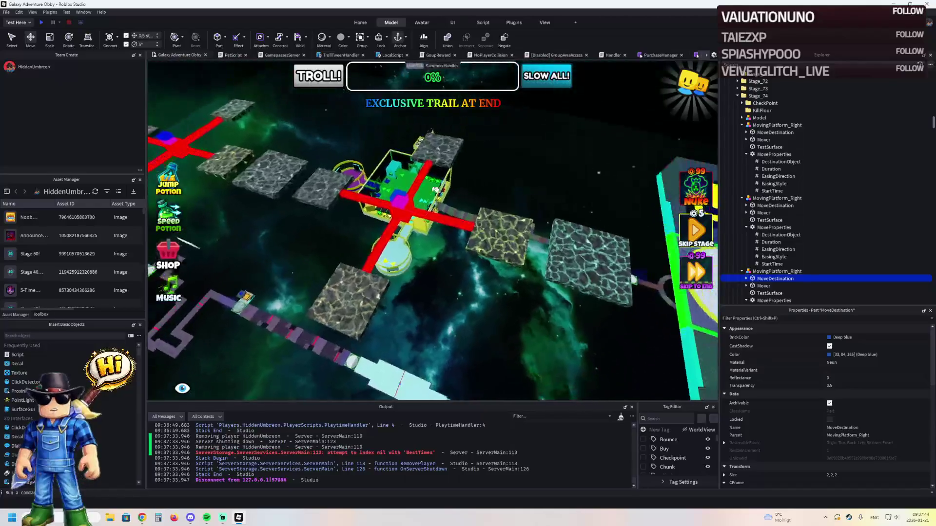
click(509, 220)
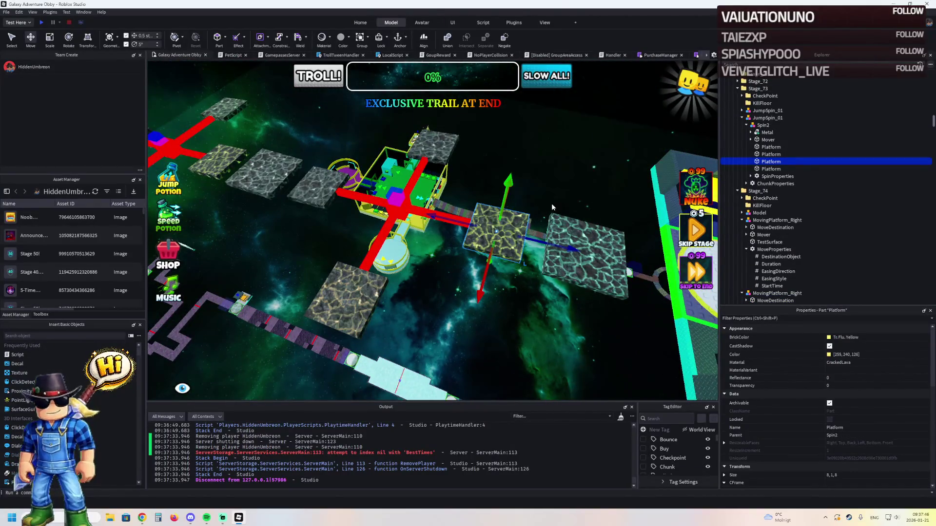
key(s)
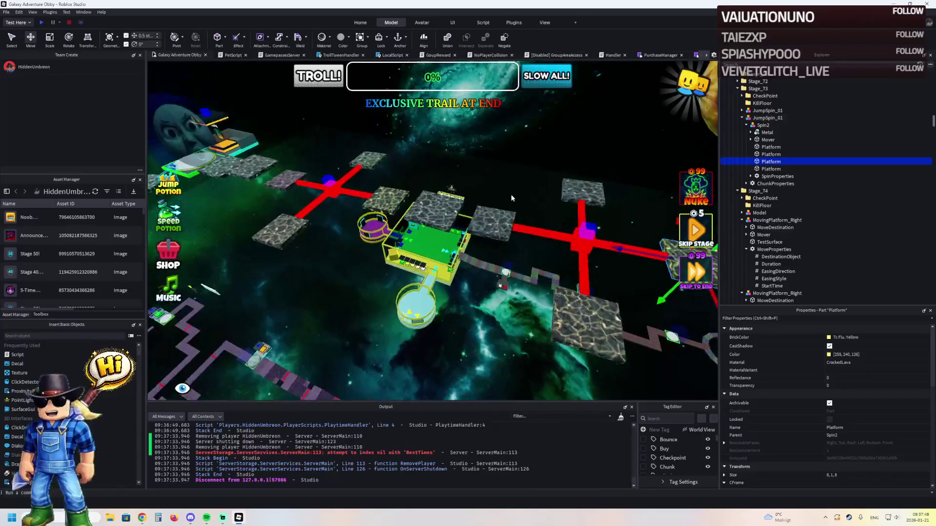
key(d)
key(w)
click(501, 247)
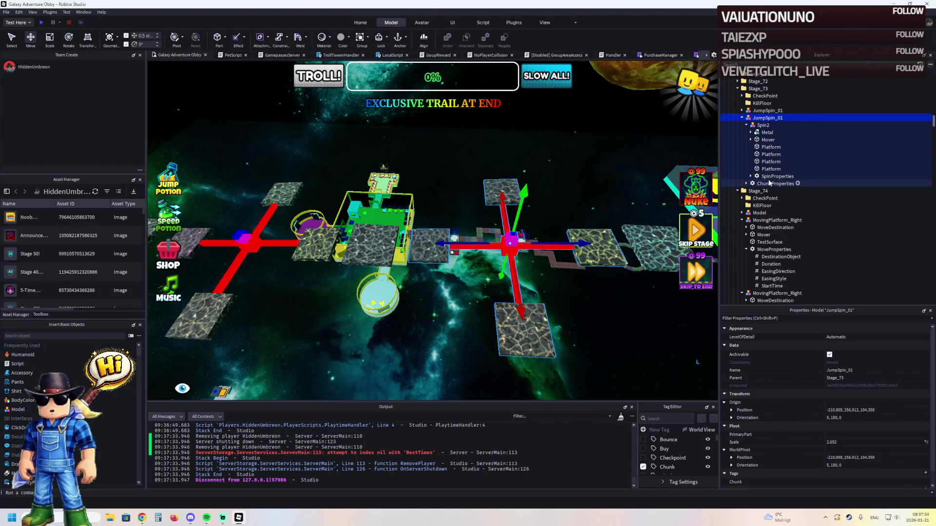
double_click(770, 177)
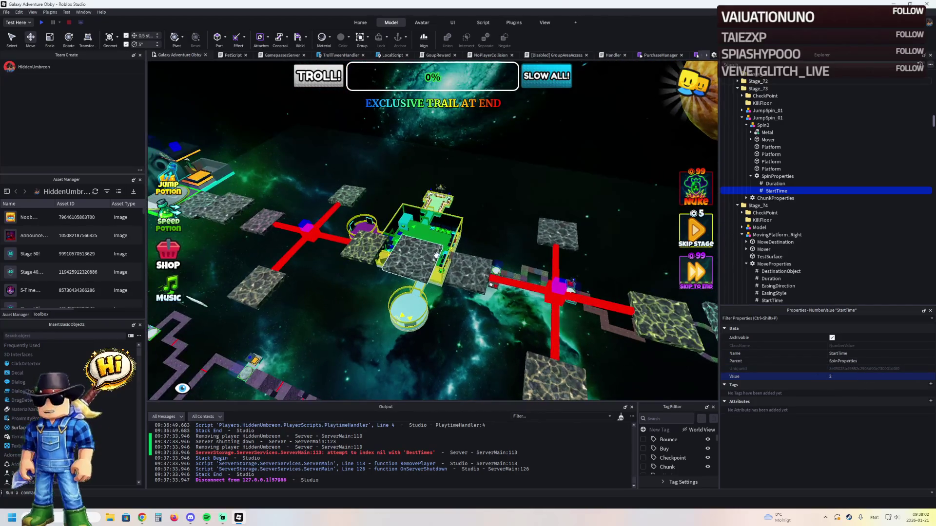
Step: Stretch a PastelBlue stepping tile wider to 12
click(428, 252)
key(f)
drag(398, 238, 417, 238)
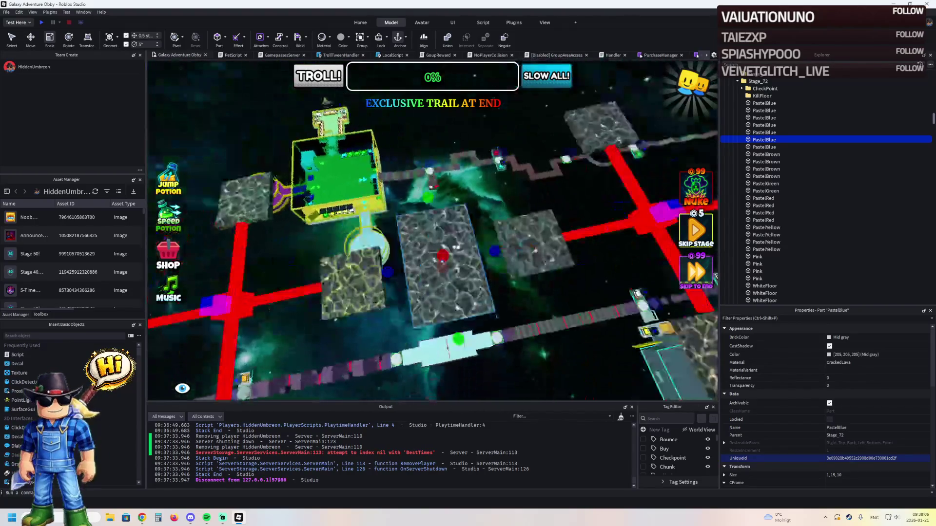
drag(491, 258, 499, 256)
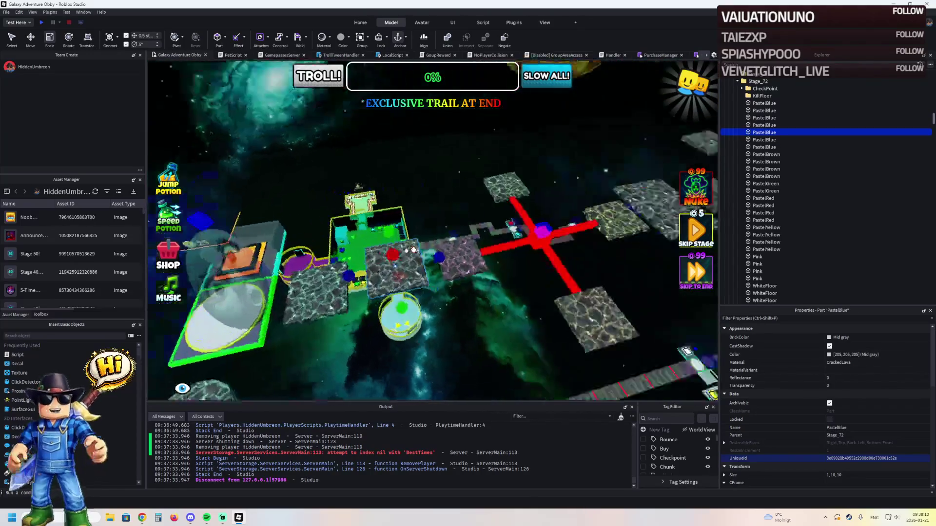
click(402, 291)
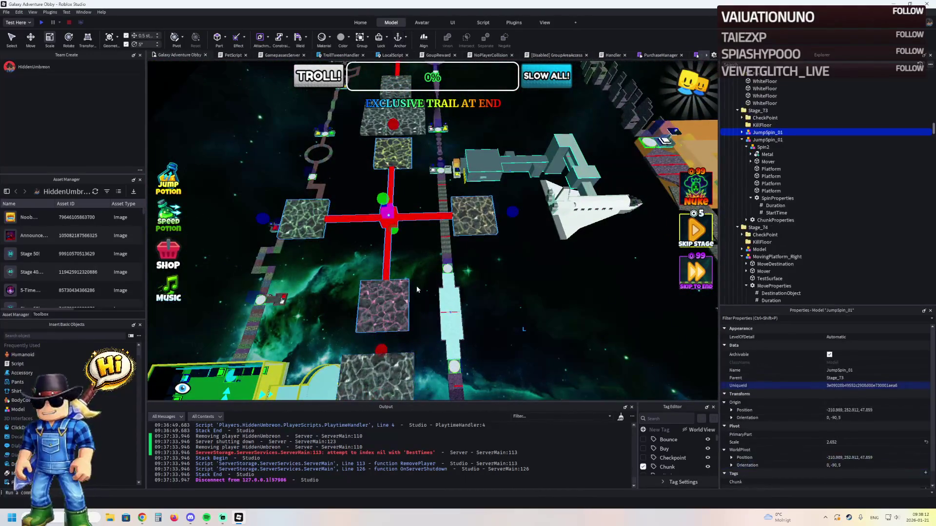
click(419, 295)
key(s)
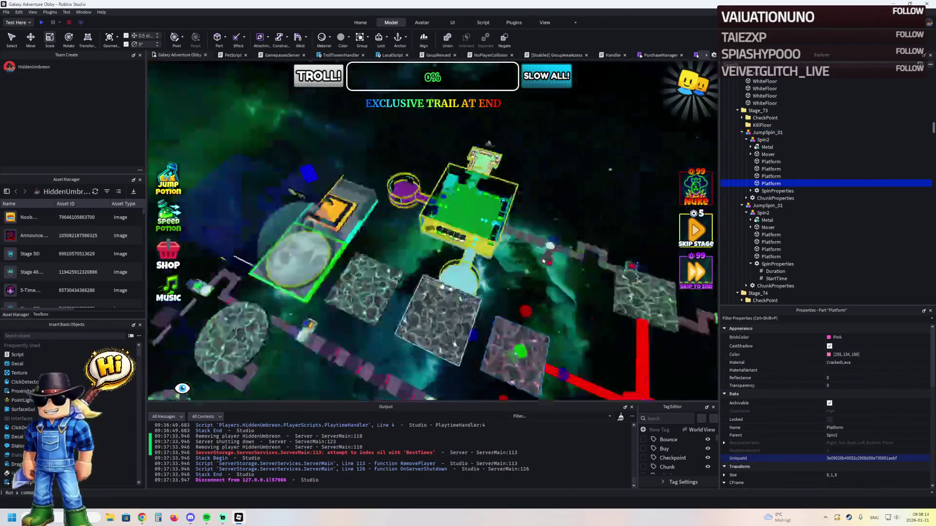
key(Left)
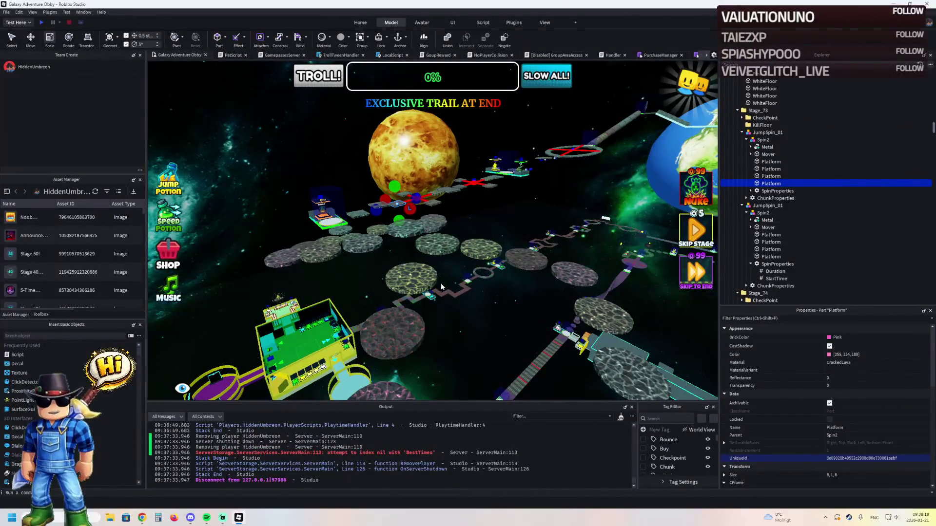
key(d)
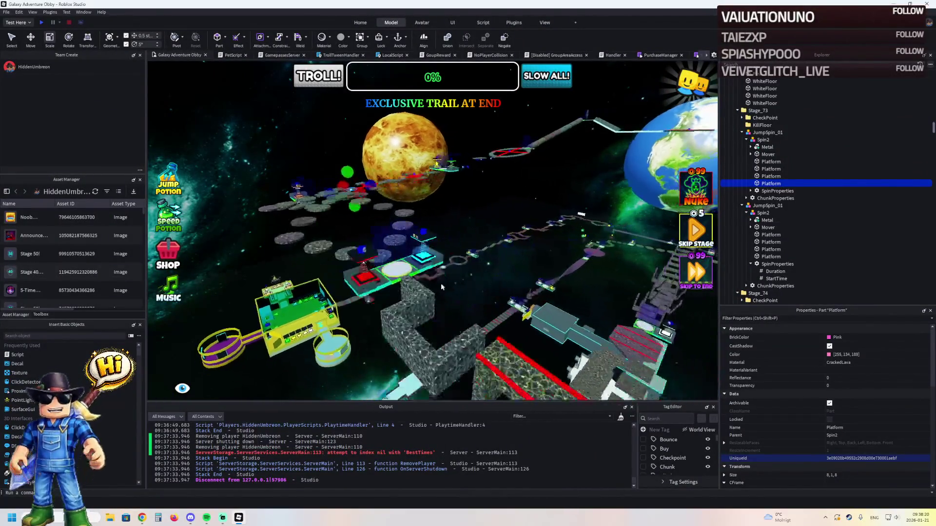
key(w)
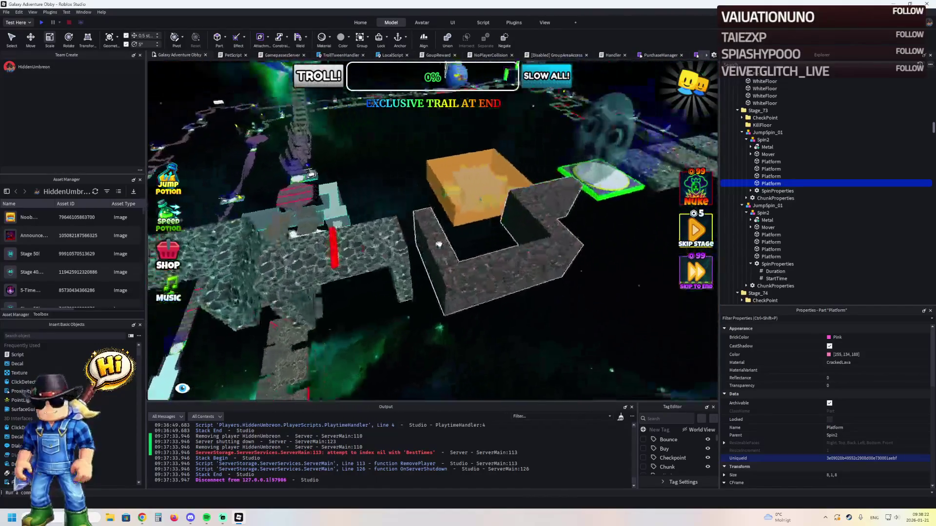
key(Left)
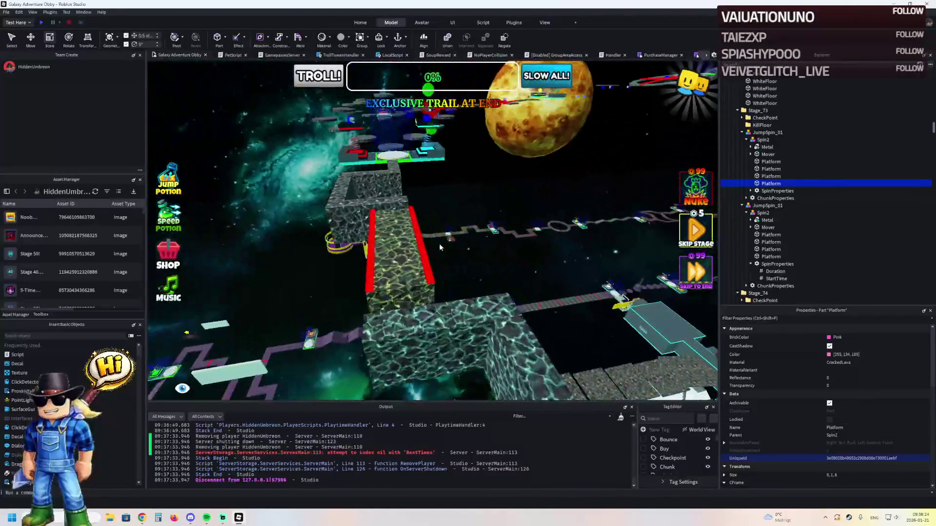
click(481, 249)
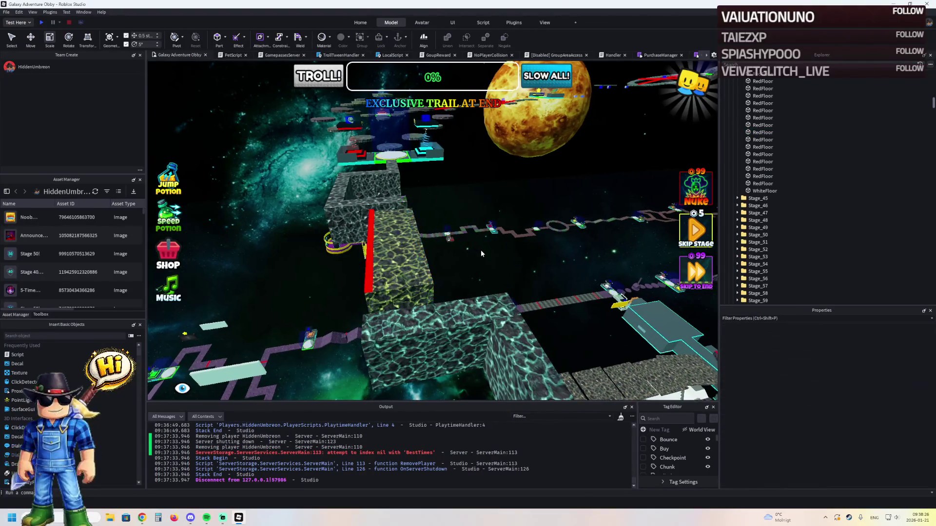
key(Left)
key(Left)
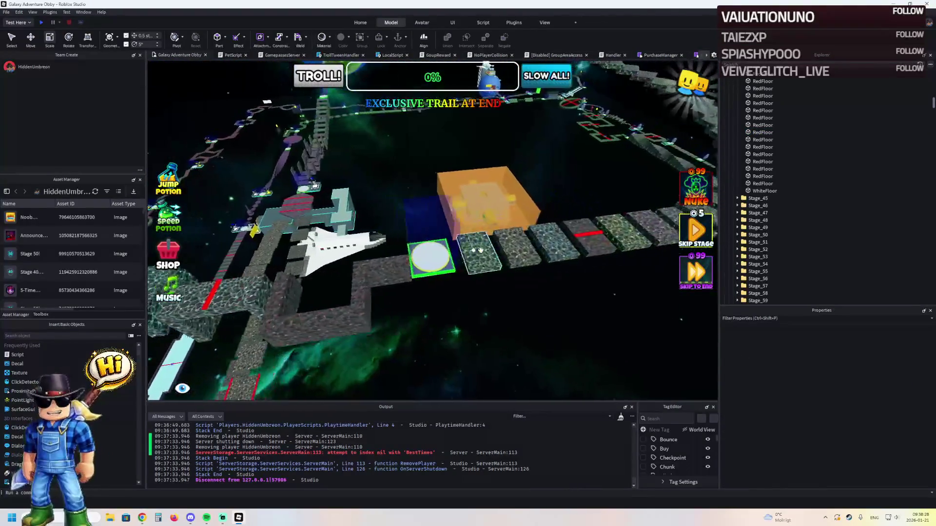
key(Left)
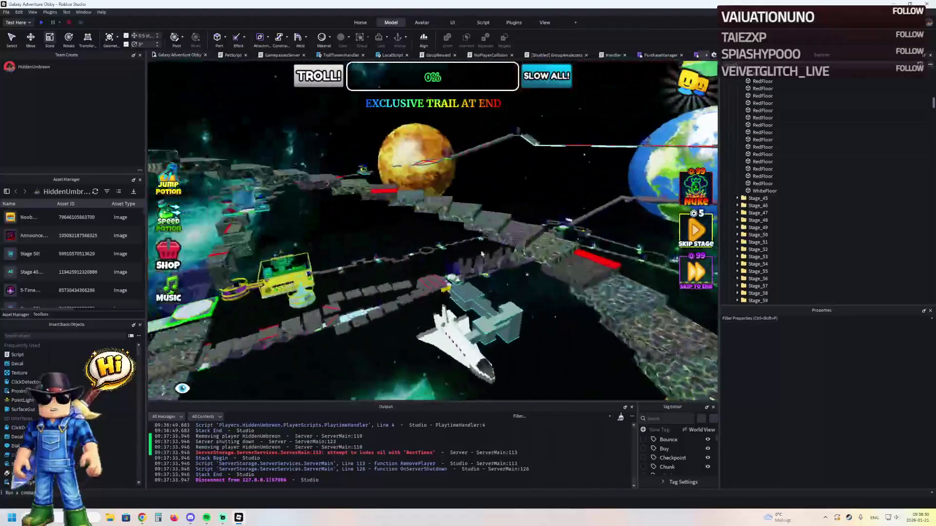
key(Left)
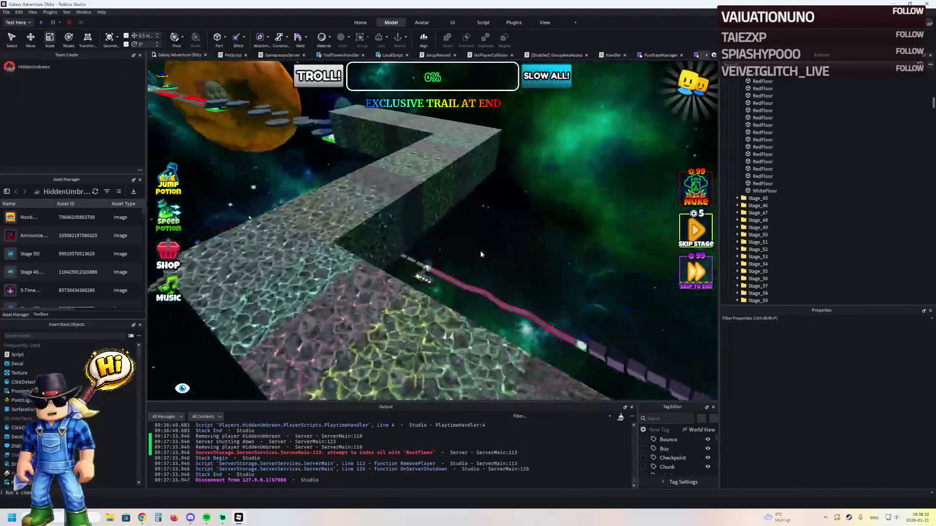
scroll(475, 250, up, 5)
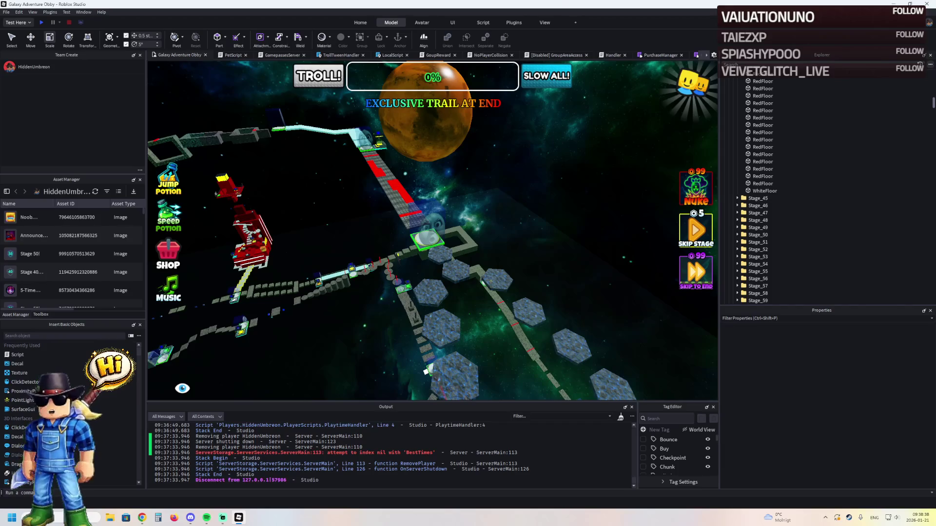
key(alt+Tab)
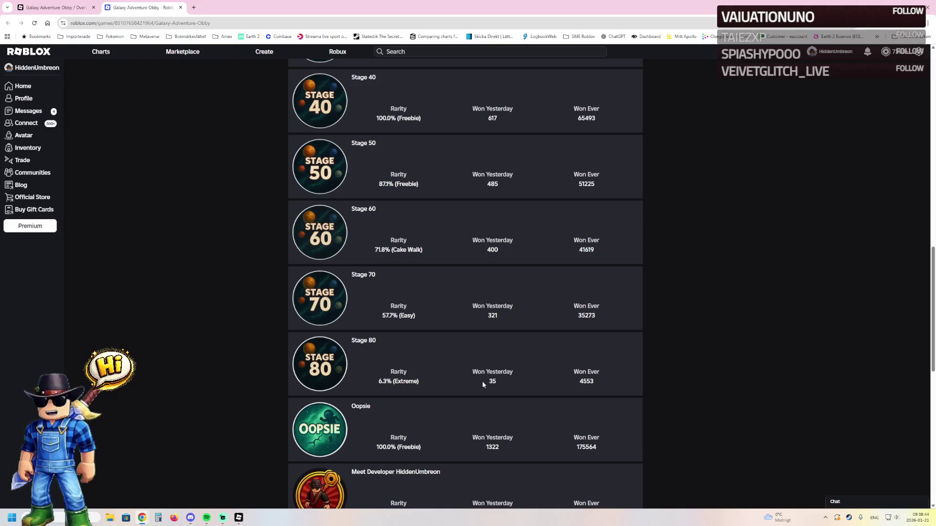
Step: Look over the Stage 10–80 badges, then launch Galaxy Adventure Obby with Play
scroll(526, 316, up, 3)
scroll(526, 317, down, 2)
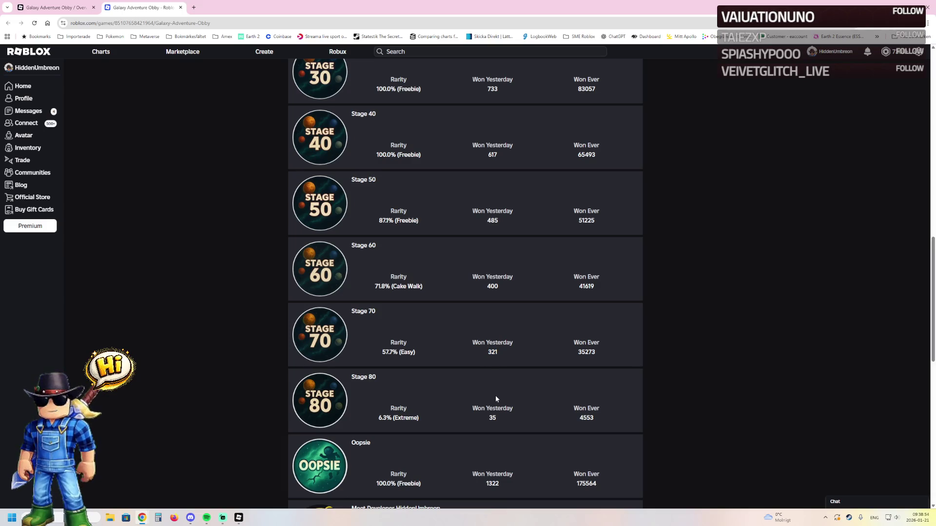
scroll(495, 396, up, 13)
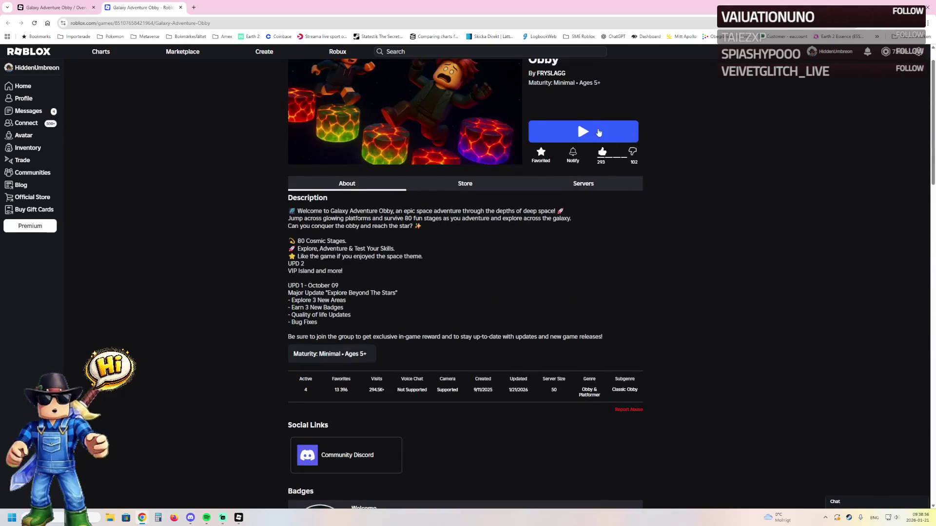
click(599, 133)
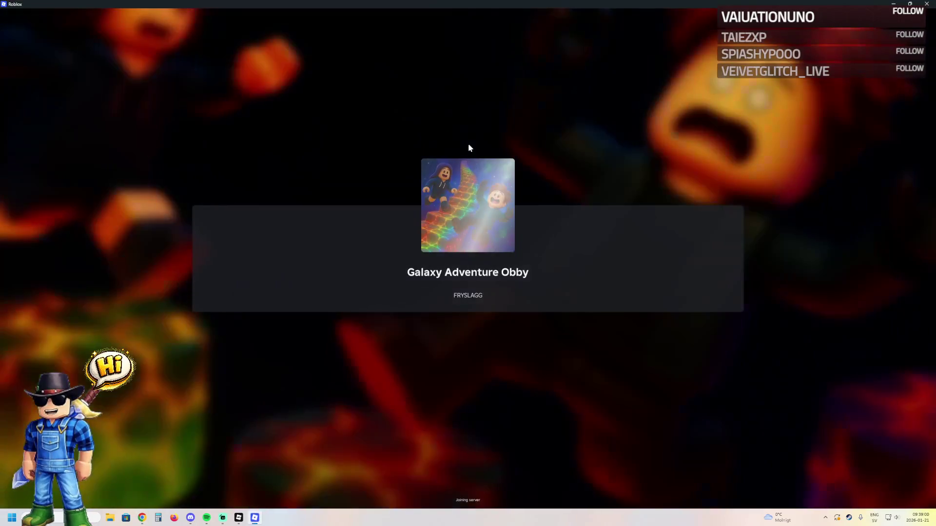
Step: Run the avatar from the lobby onto the cracked-lava path, zoom out, then return to Studio
key(d)
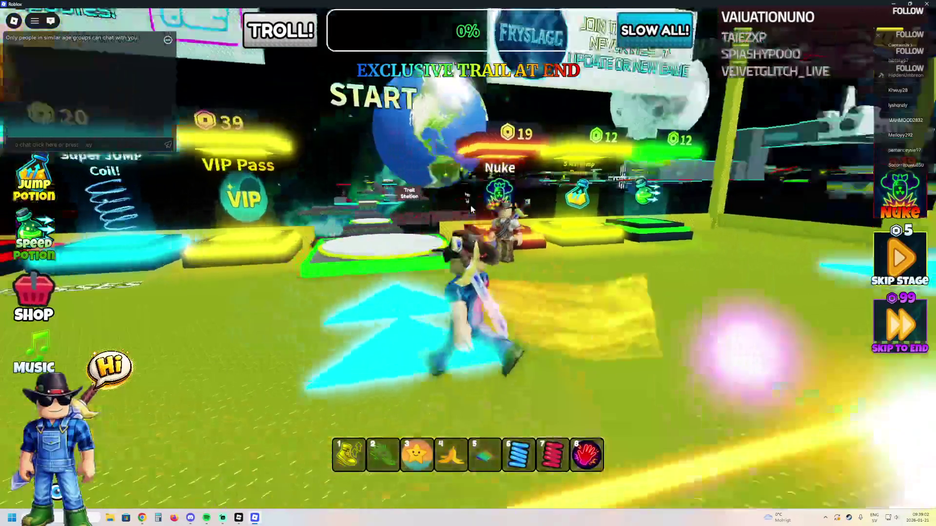
key(w)
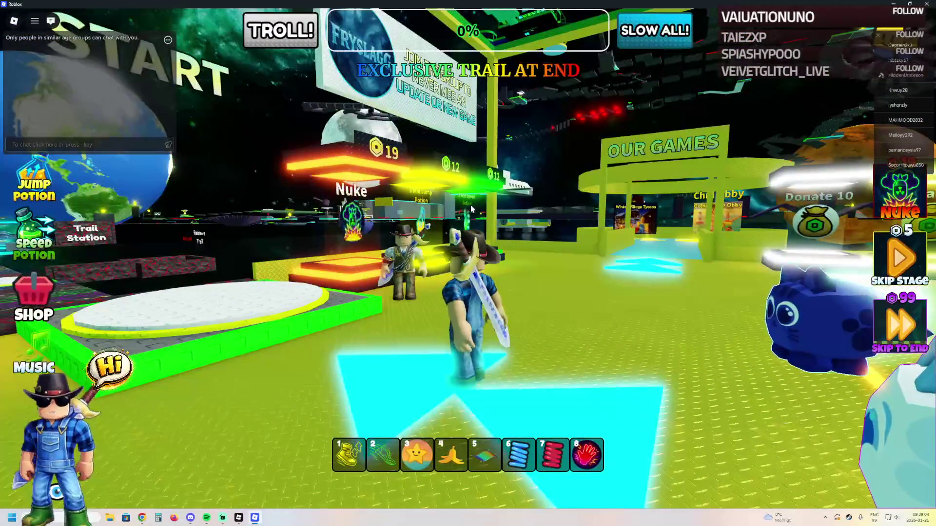
scroll(468, 263, down, 5)
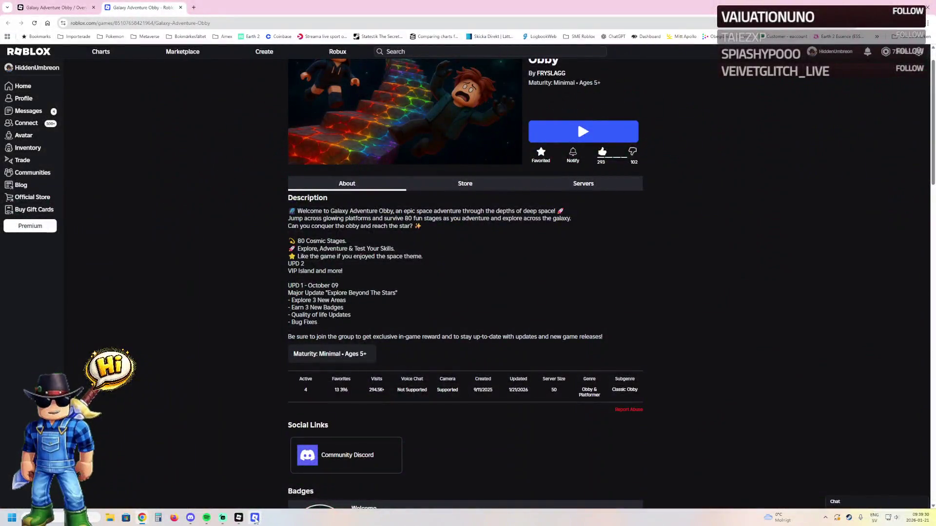
click(255, 518)
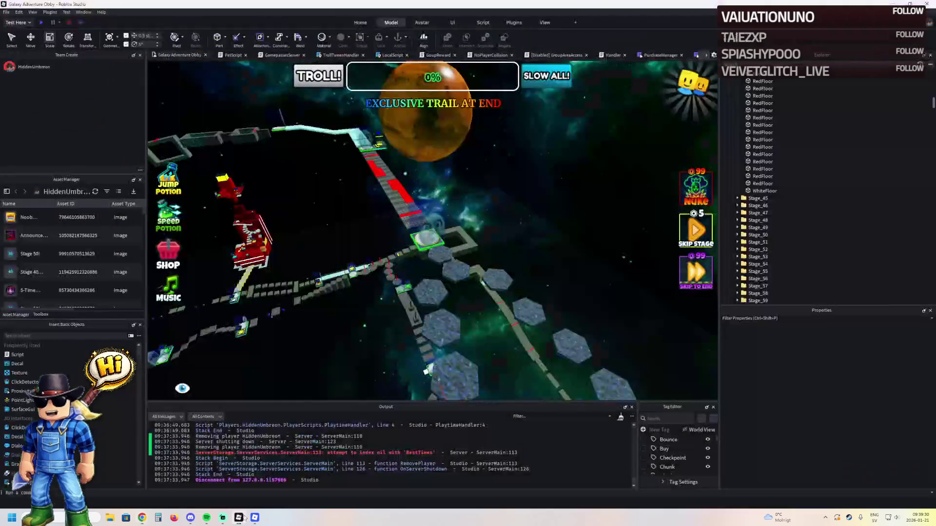
Step: Switch to the live game to view the cracked-lava course from above, then Alt+Tab back
scroll(401, 280, up, 5)
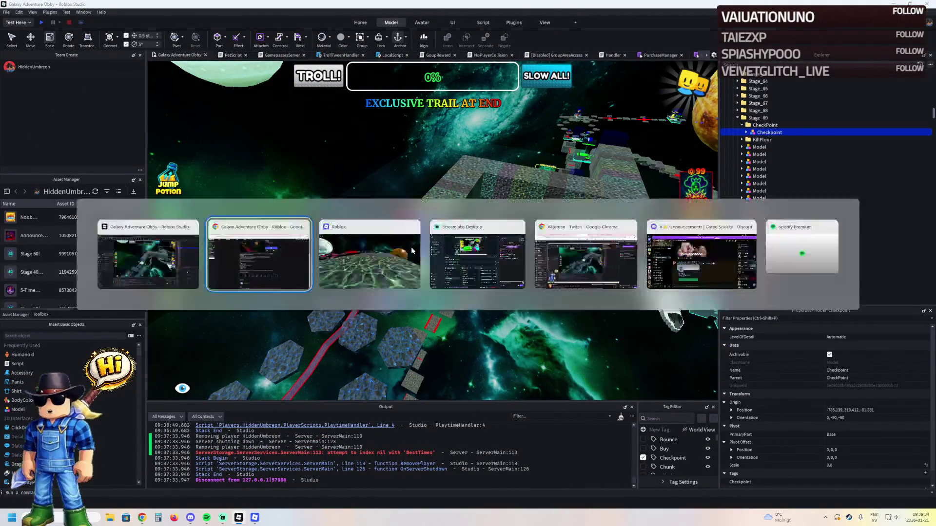
key(alt+Tab)
key(alt+Tab)
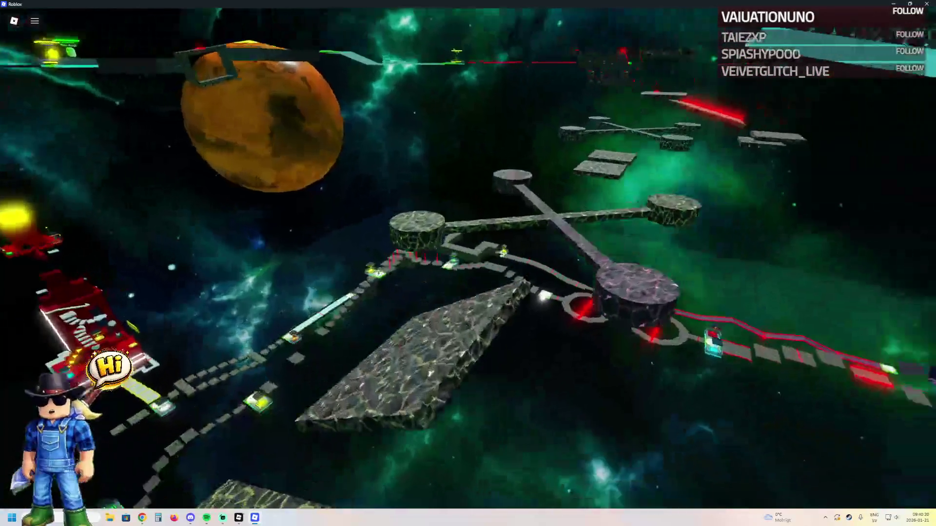
key(alt+Tab)
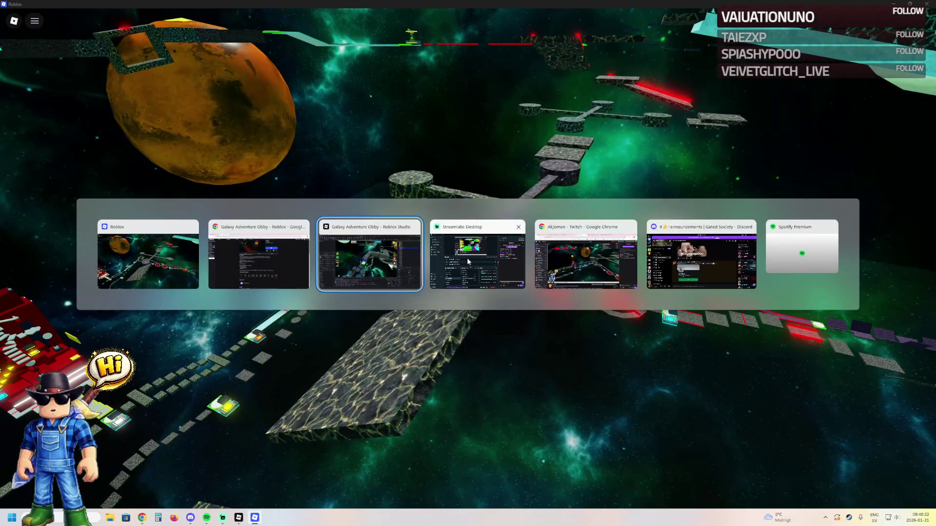
Step: Slide the Stage_79 PastelBrown tile sideways along the row
key(Tab)
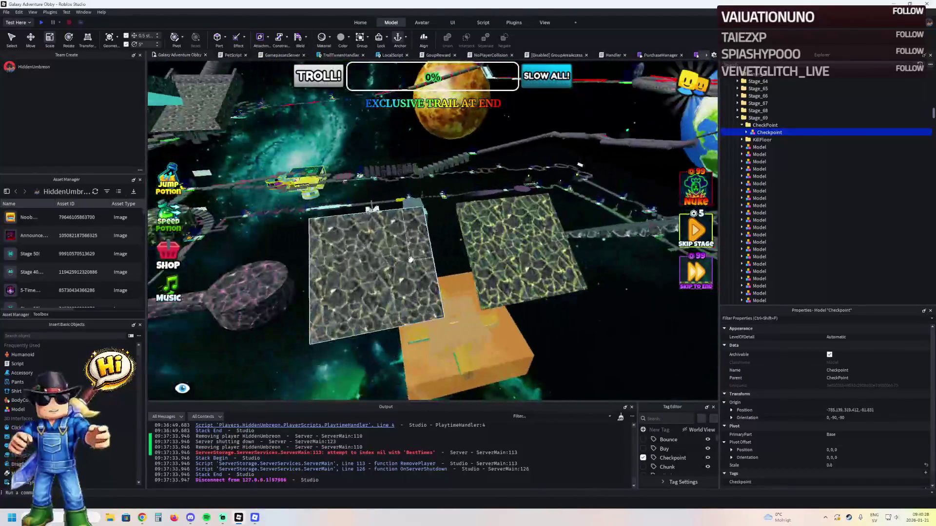
click(377, 265)
drag(348, 253, 375, 244)
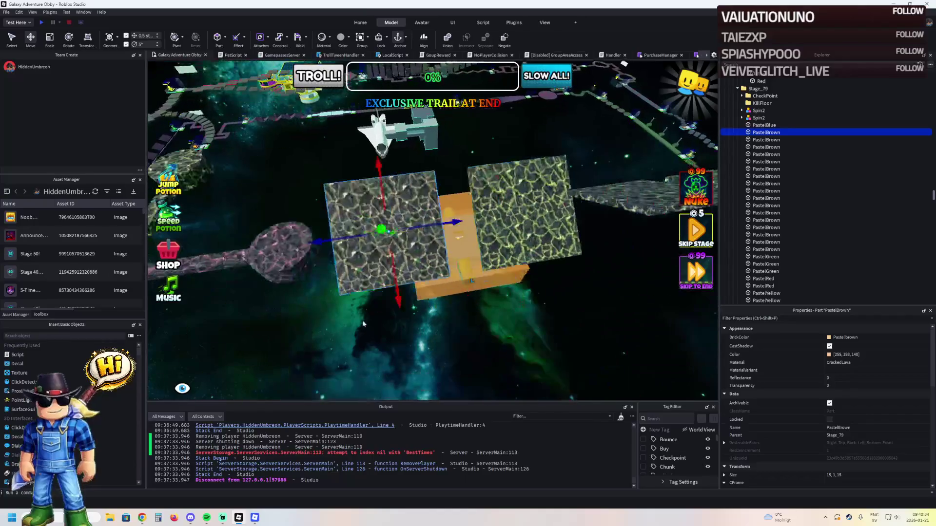
scroll(390, 292, up, 2)
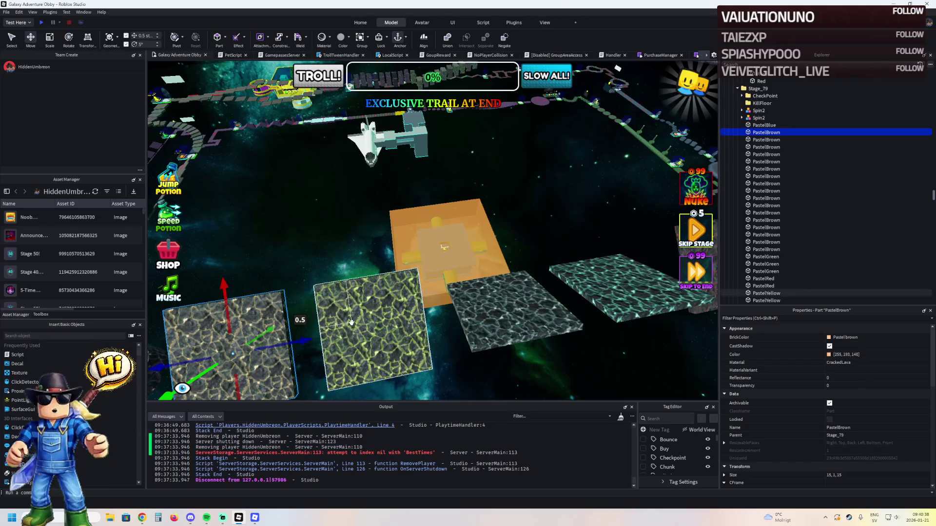
drag(371, 331, 386, 325)
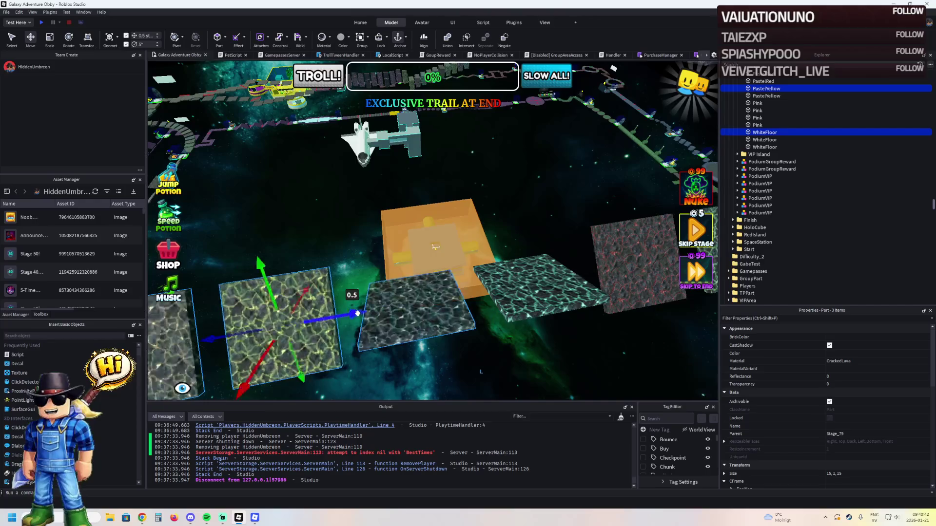
Step: Add more Stage_79 tiles to the selection and move them in front of the orange block
ctrl+click(394, 298)
drag(300, 303, 374, 277)
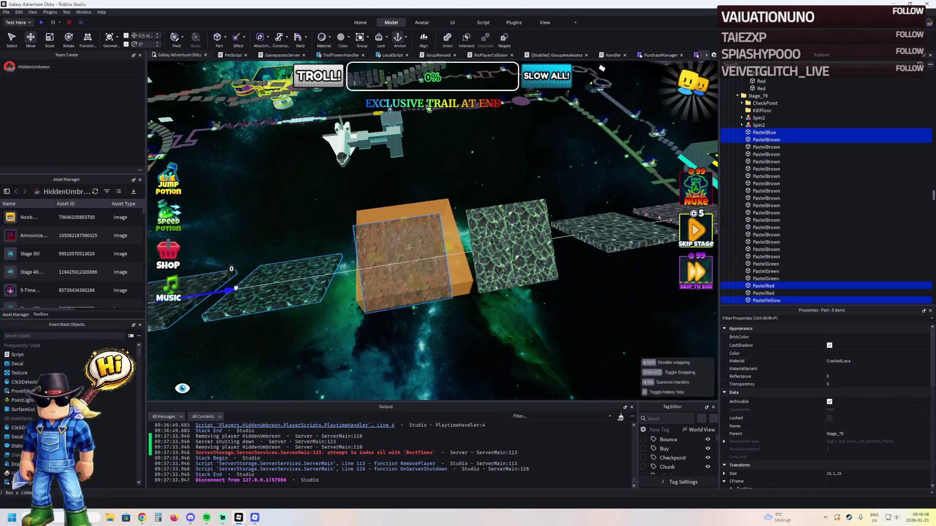
drag(236, 288, 249, 285)
scroll(407, 249, down, 5)
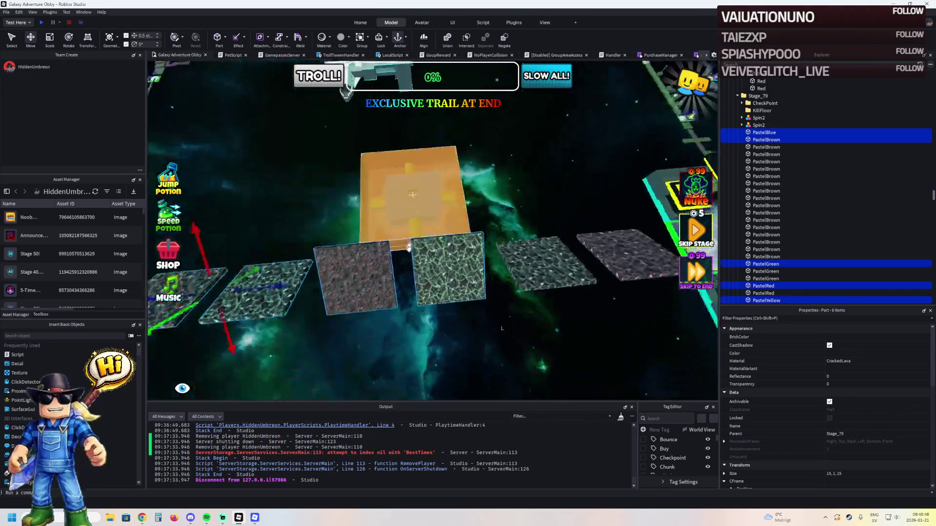
ctrl+click(467, 252)
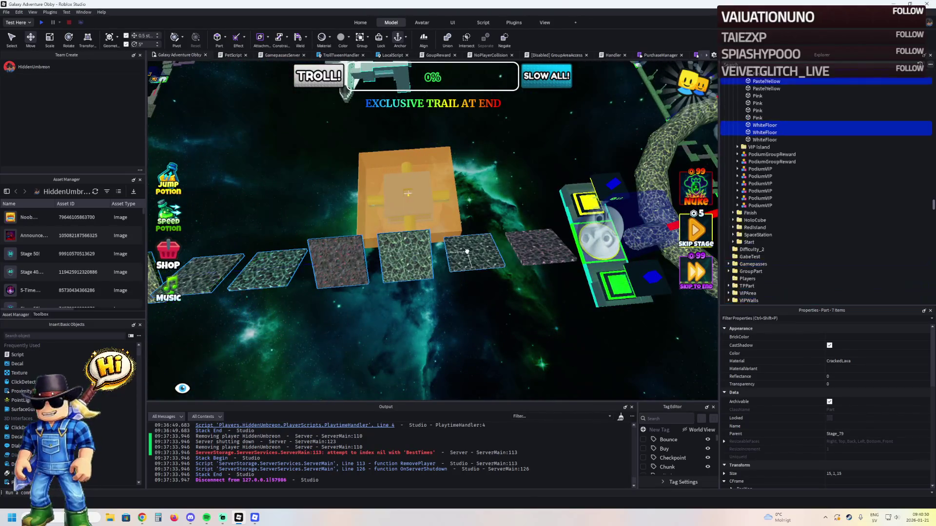
drag(341, 264, 457, 242)
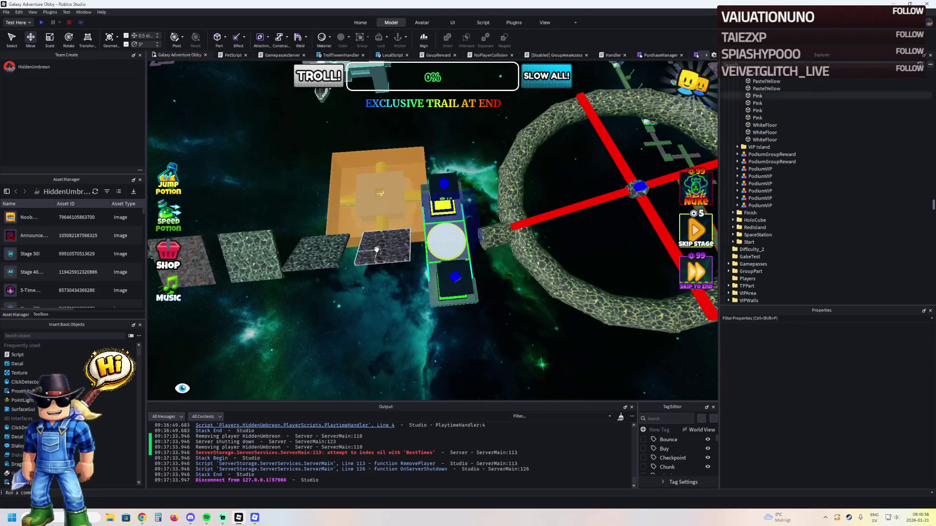
Step: Shift the PastelBrown part 6.5 studs along its axis
click(420, 256)
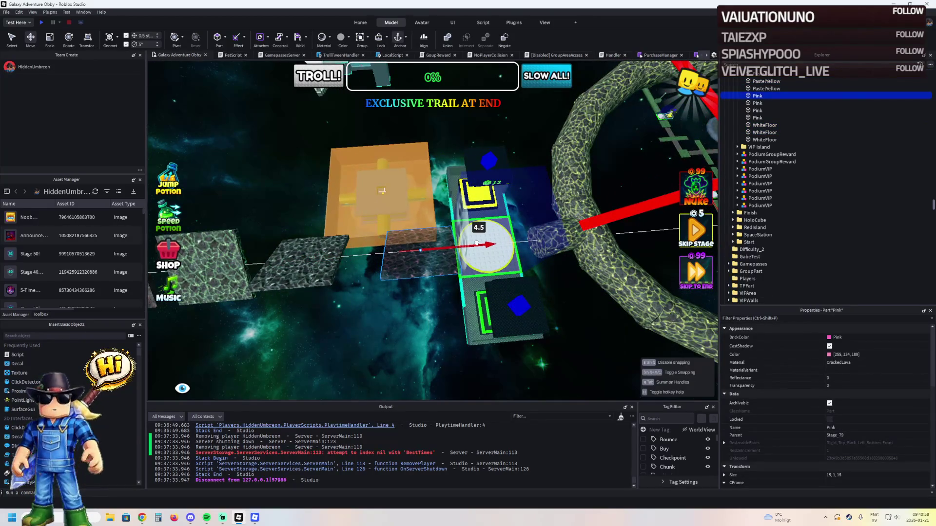
key(d)
key(s)
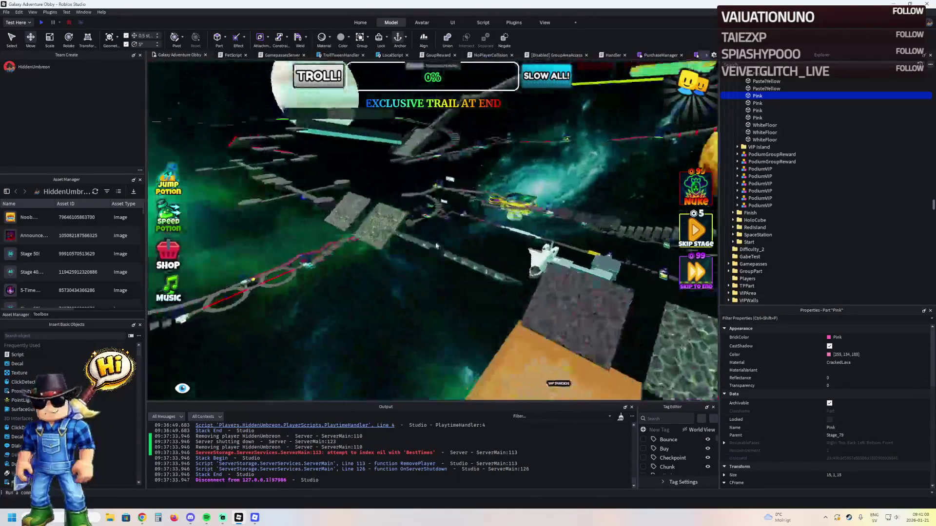
click(452, 258)
key(ctrl+2)
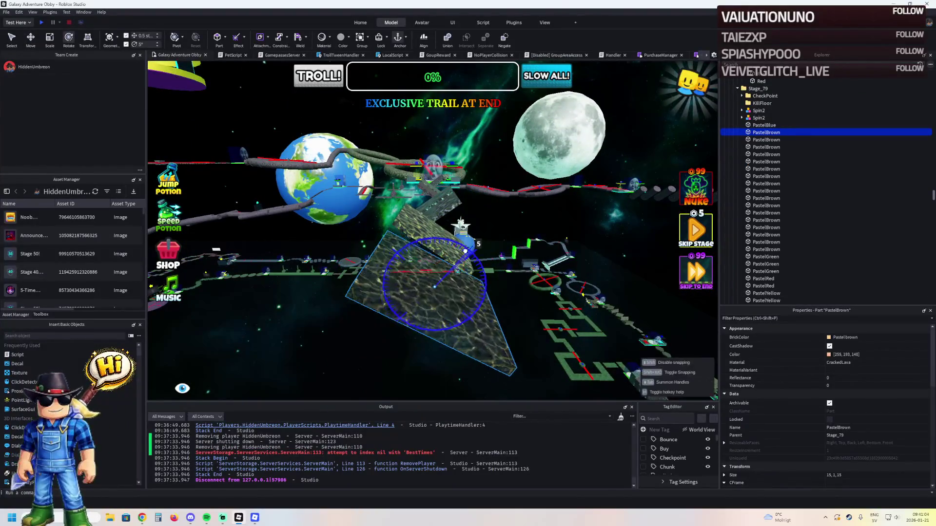
key(s)
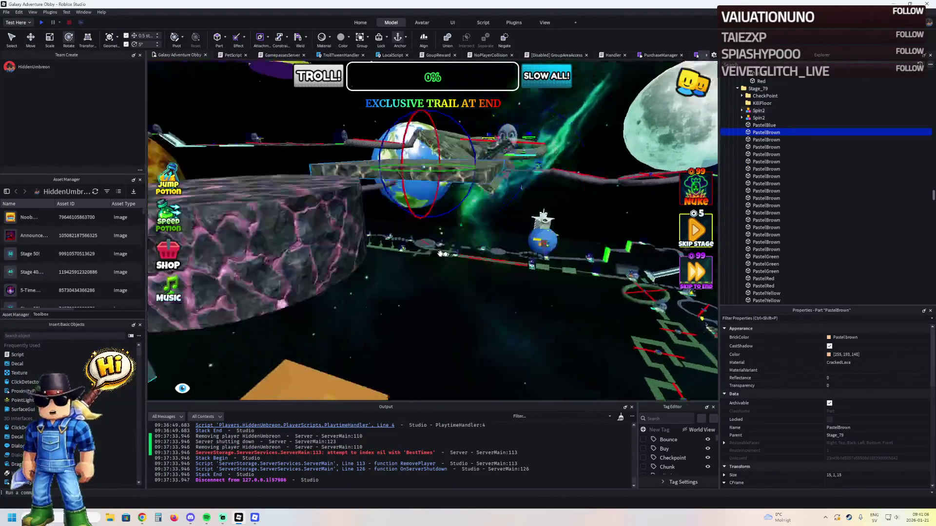
key(f)
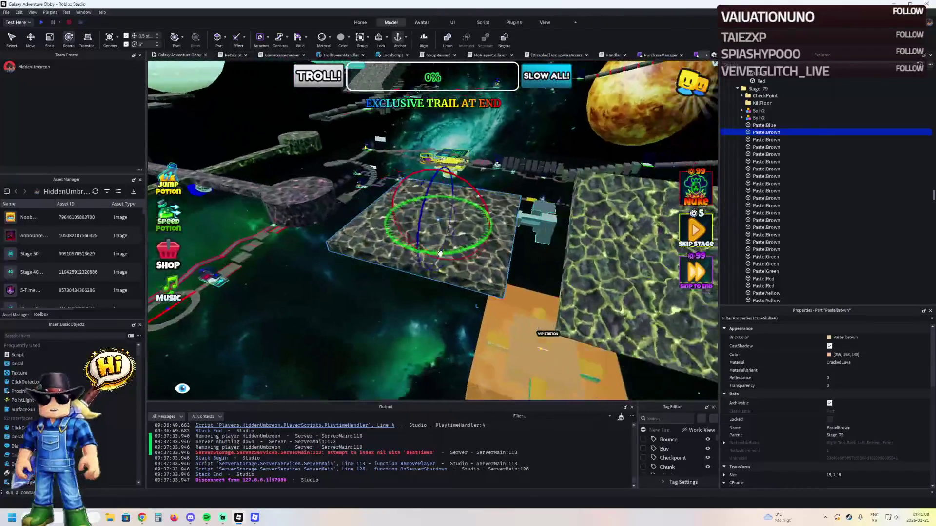
key(ctrl+2)
mouse_move(450, 267)
mouse_down()
mouse_move(401, 275)
mouse_move(444, 268)
mouse_move(411, 273)
mouse_up()
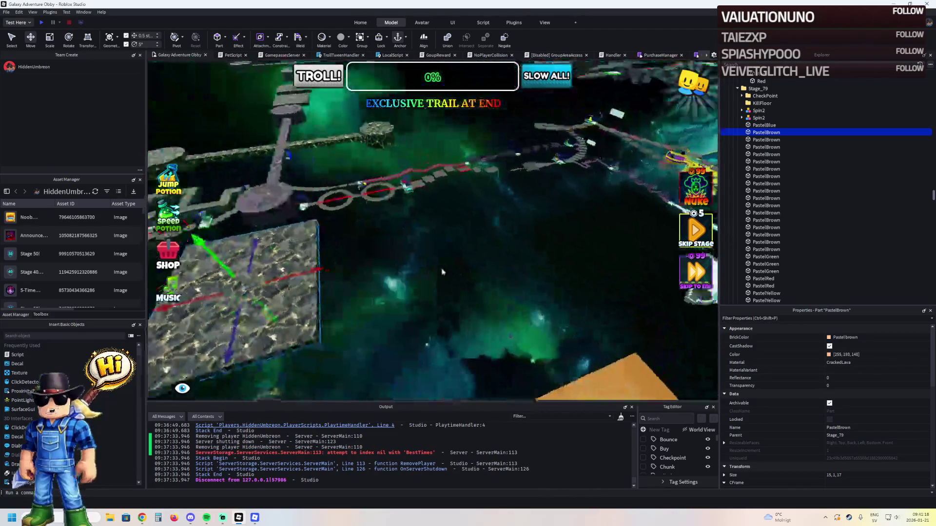
Step: Slide a cracked-lava tile 4 studs sideways along the path, then select a neighbouring tile
key(s)
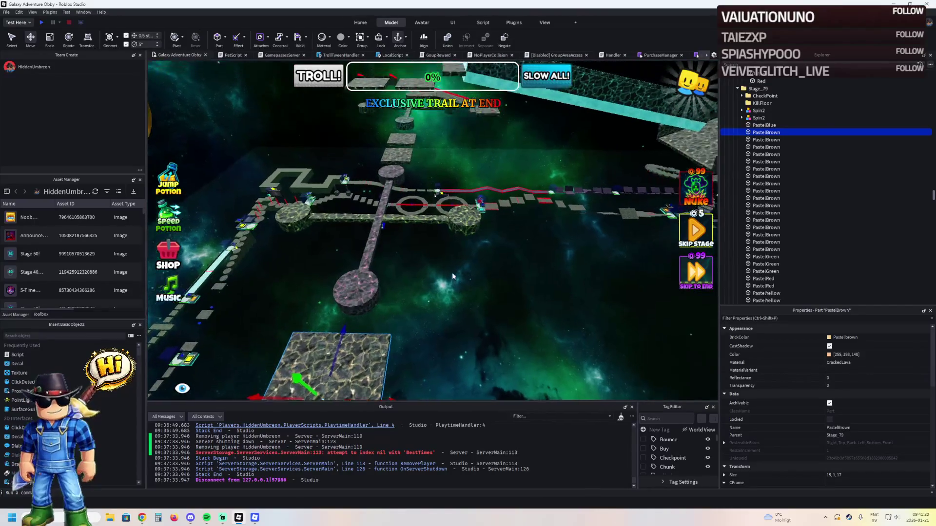
key(f)
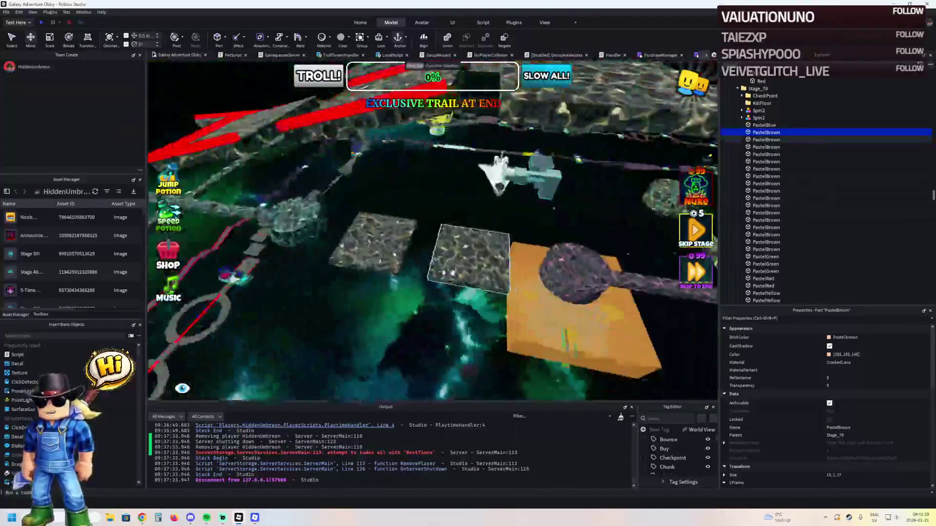
click(453, 273)
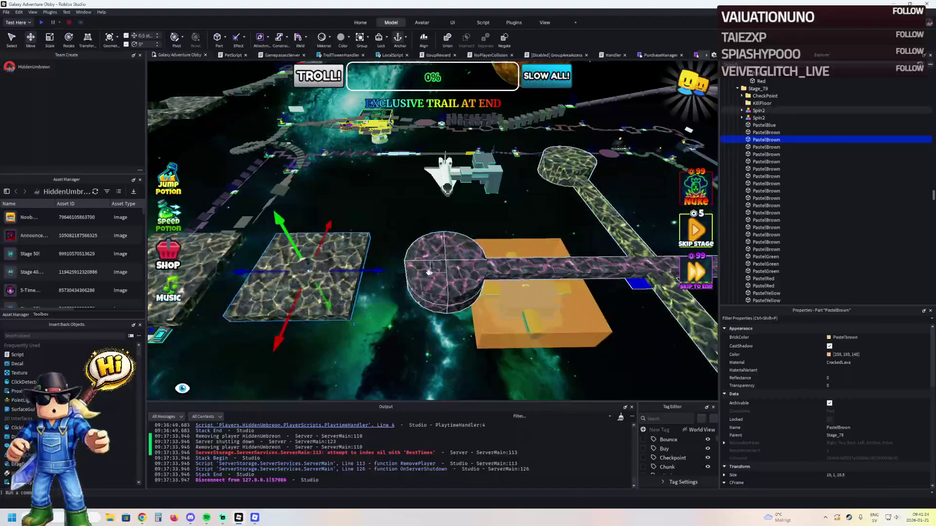
mouse_move(388, 275)
mouse_down()
mouse_move(439, 273)
mouse_move(397, 314)
mouse_up()
key(a)
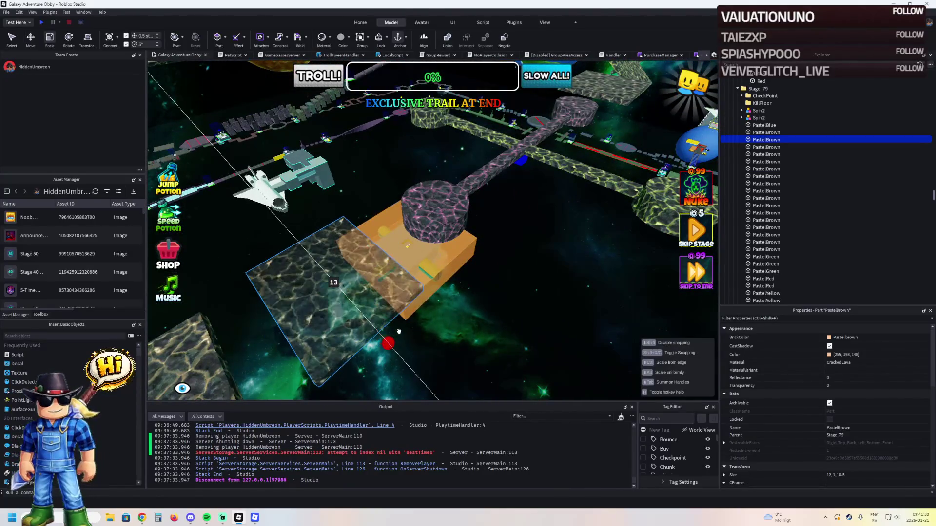
drag(394, 332, 455, 254)
scroll(490, 253, up, 5)
click(456, 263)
drag(456, 263, 475, 250)
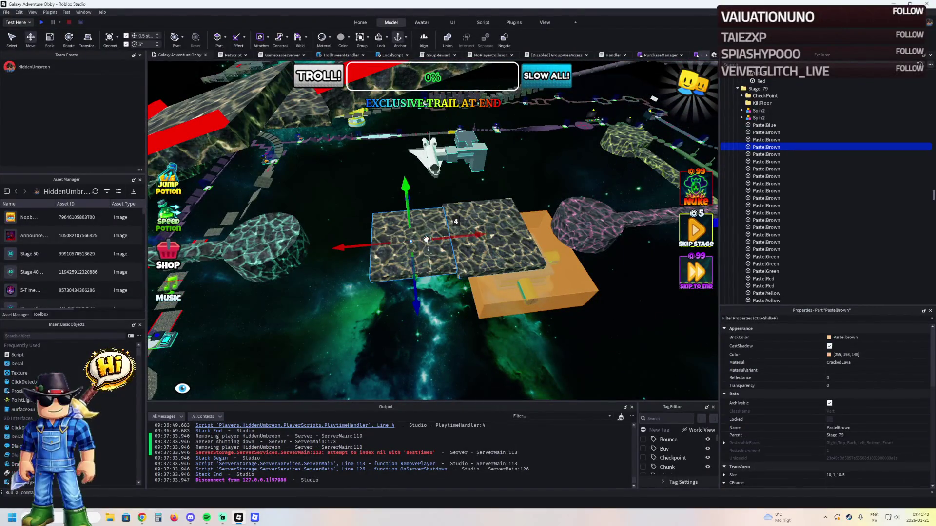
scroll(426, 239, down, 10)
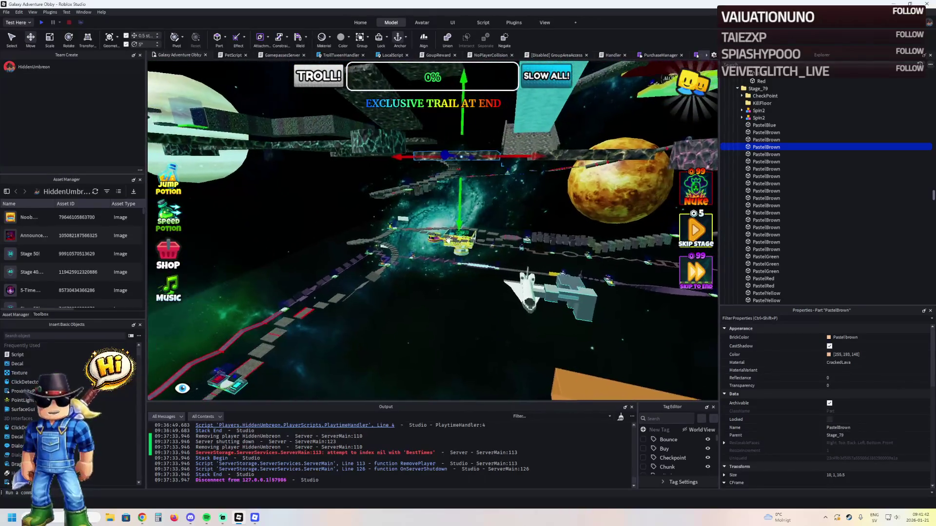
scroll(449, 241, up, 10)
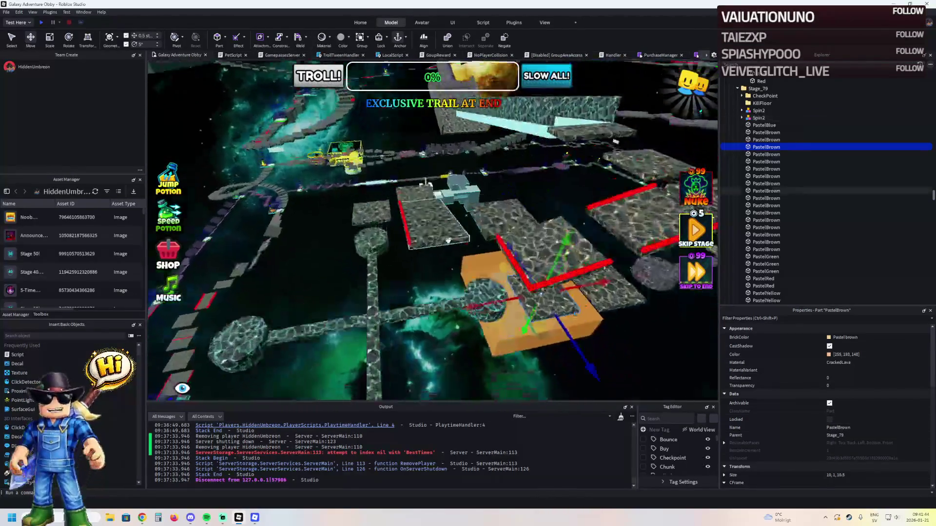
scroll(448, 240, down, 10)
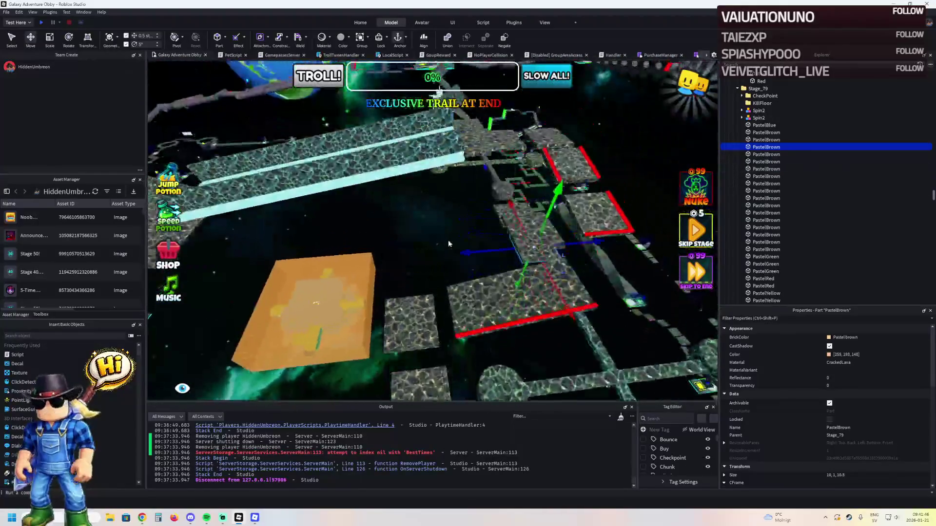
drag(449, 240, 448, 240)
click(435, 227)
key(f)
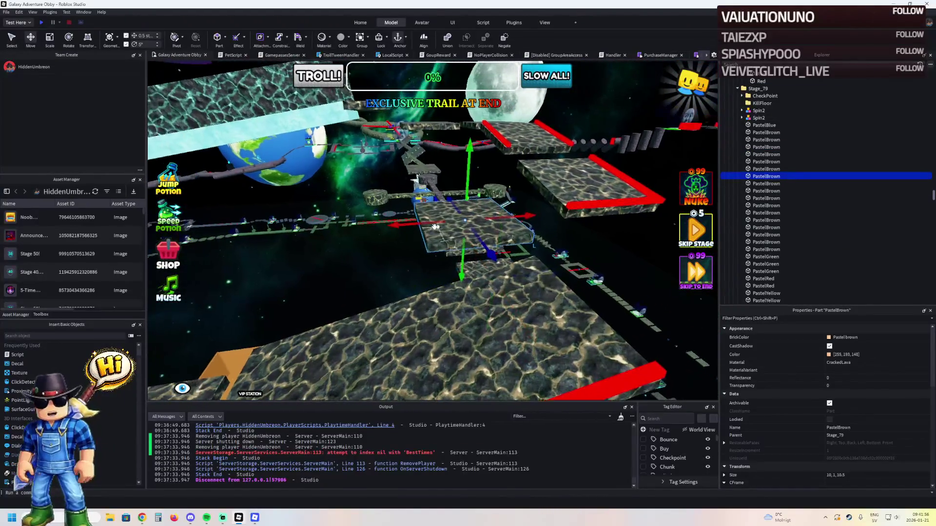
drag(434, 227, 435, 230)
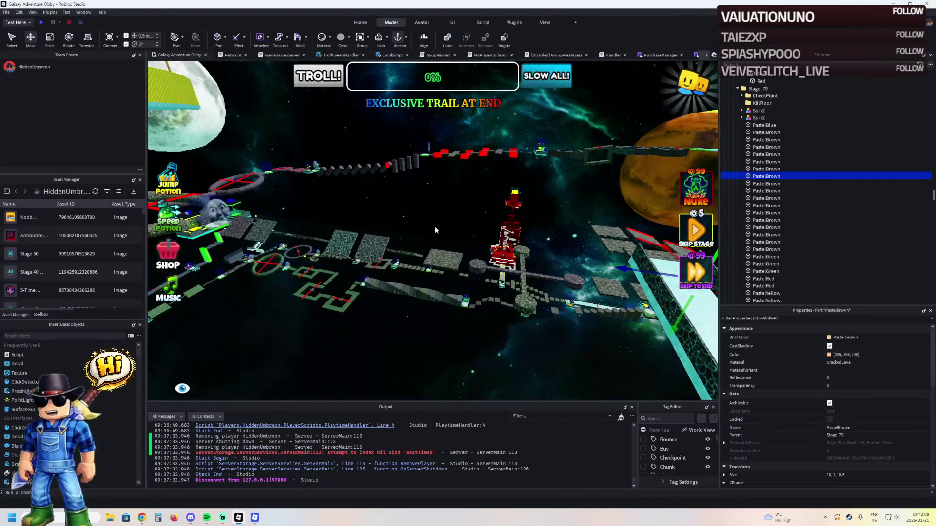
key(alt+Tab)
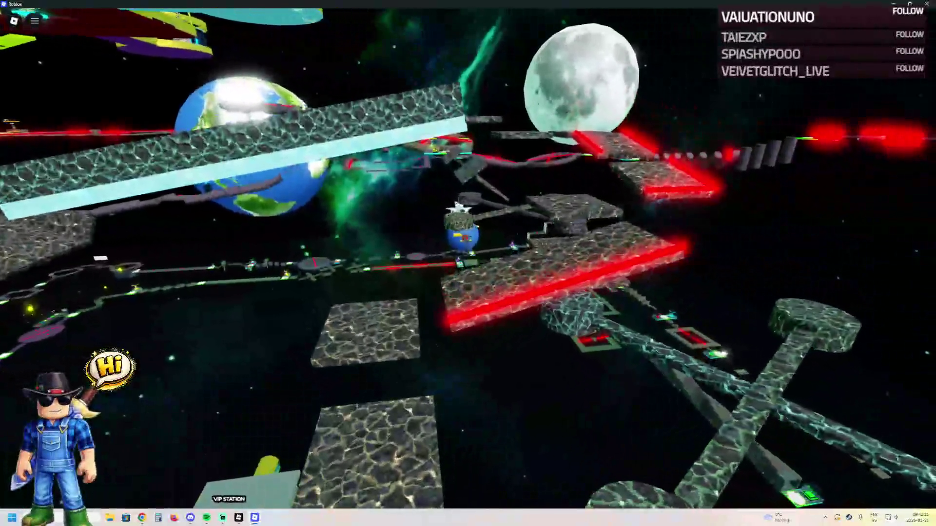
key(alt+Tab)
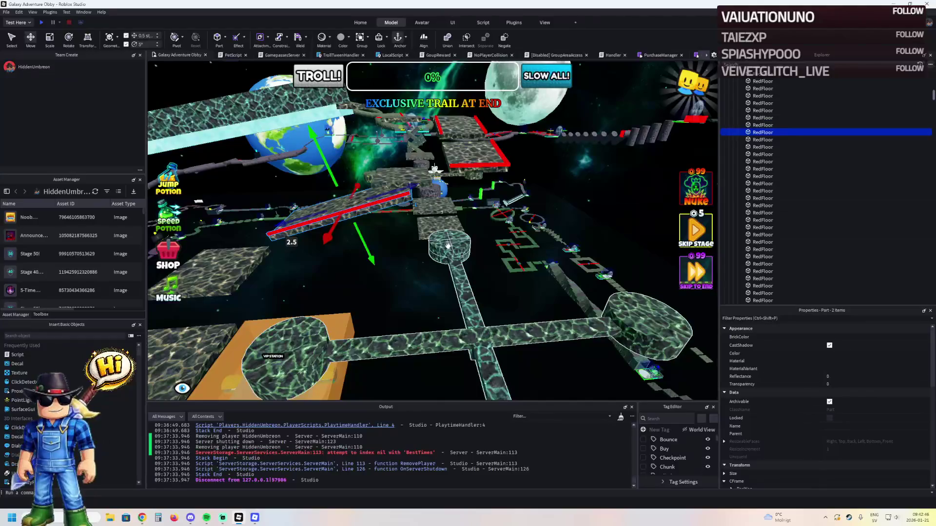
Step: Slide the two RedFloor laser platforms about -2.5 studs sideways
key(ctrl+3)
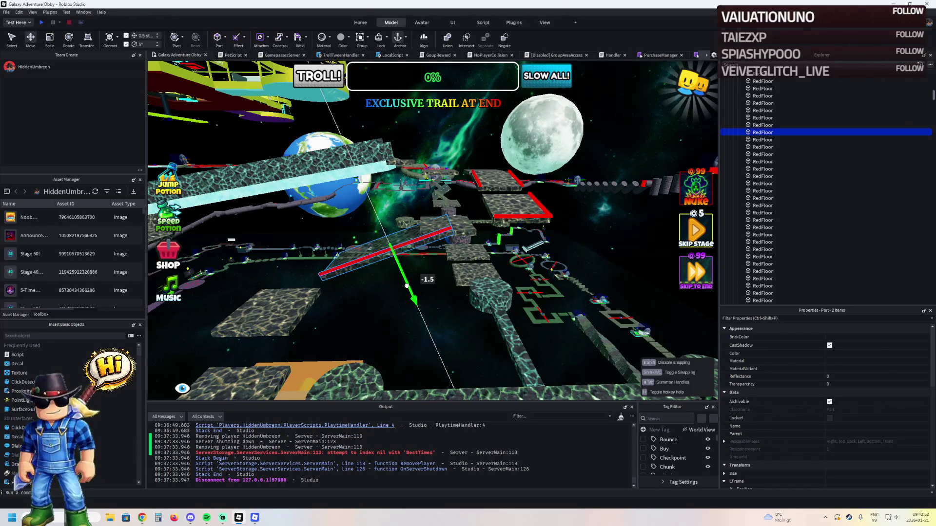
key(f)
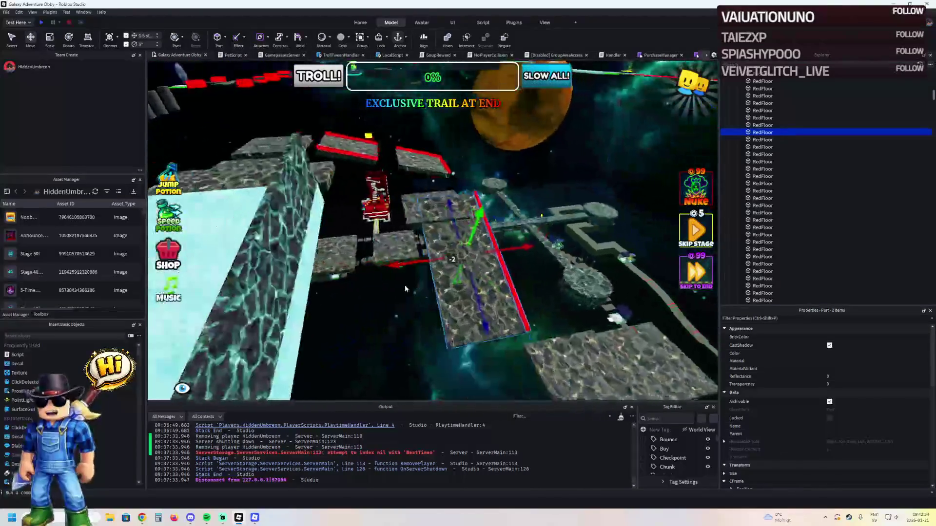
key(d)
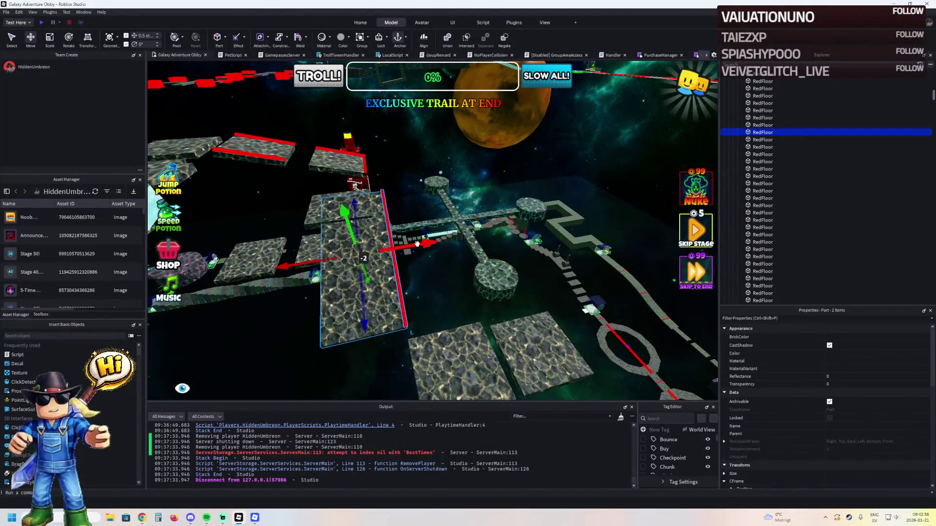
drag(417, 244, 396, 244)
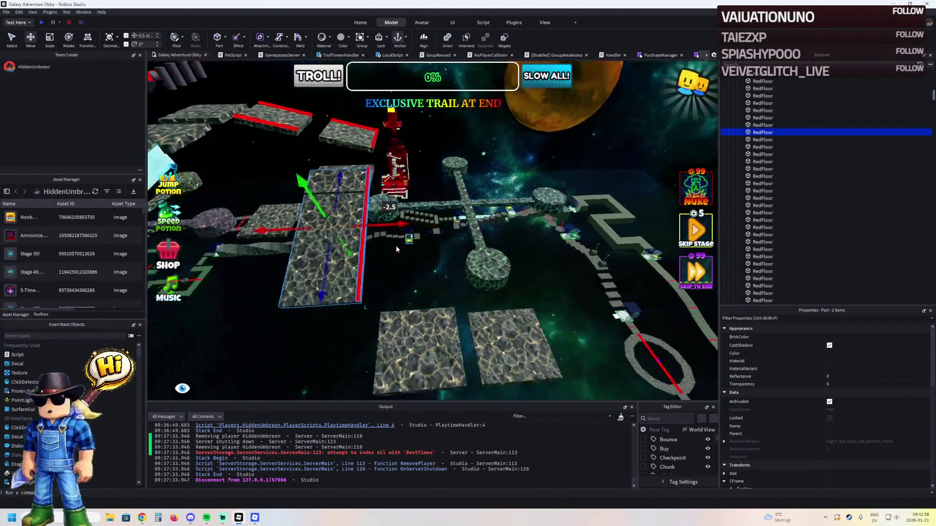
Step: Fly past the cross-shaped platform toward Earth and Moon, then start a playtest
key(w)
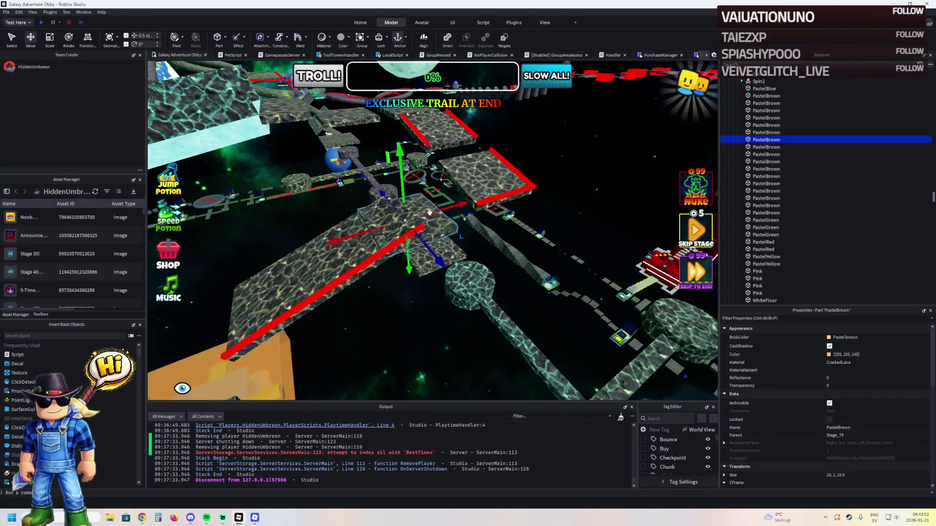
key(d)
key(w)
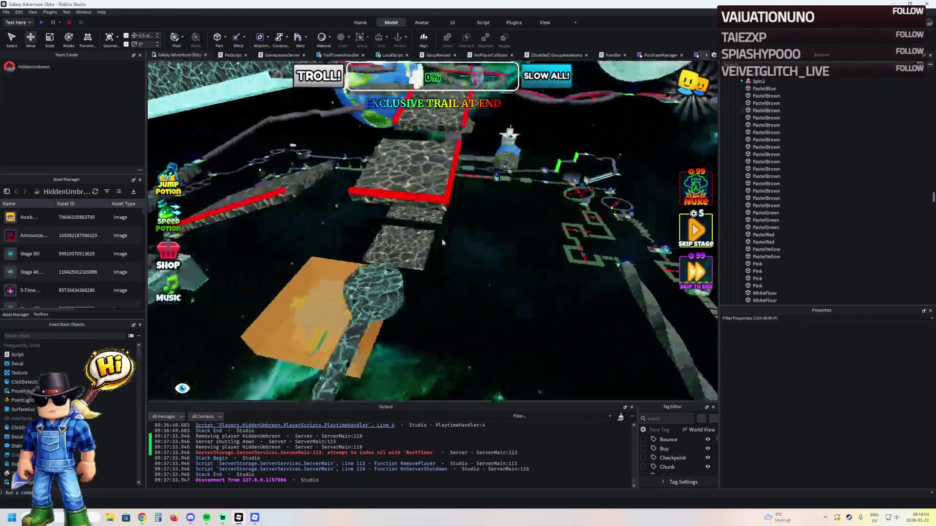
key(w)
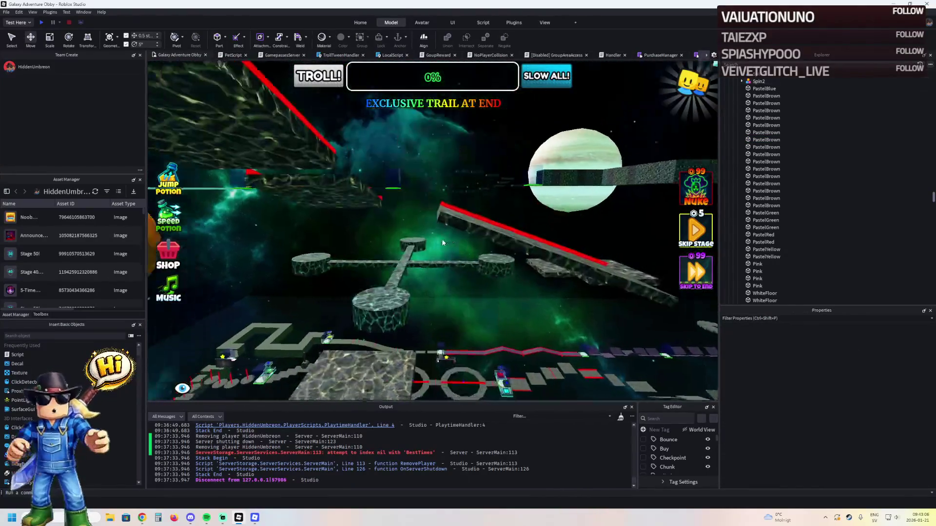
key(w)
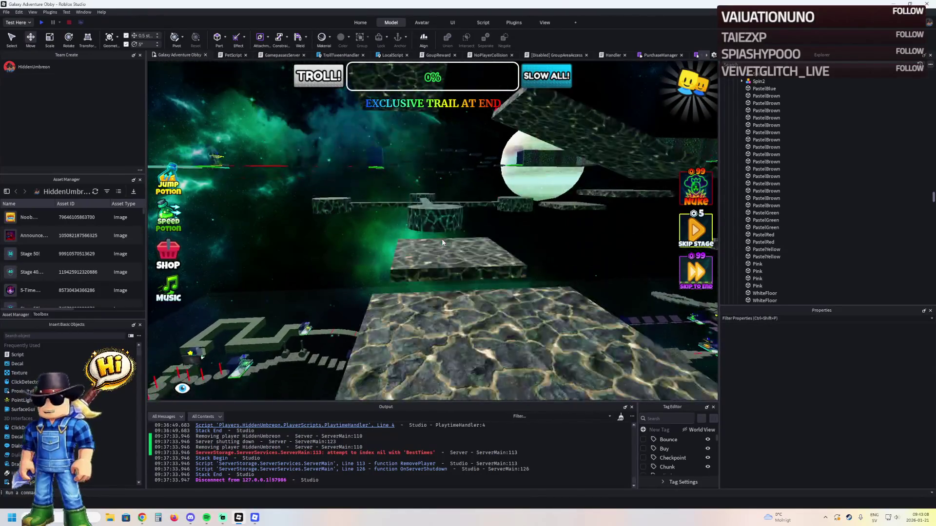
key(s)
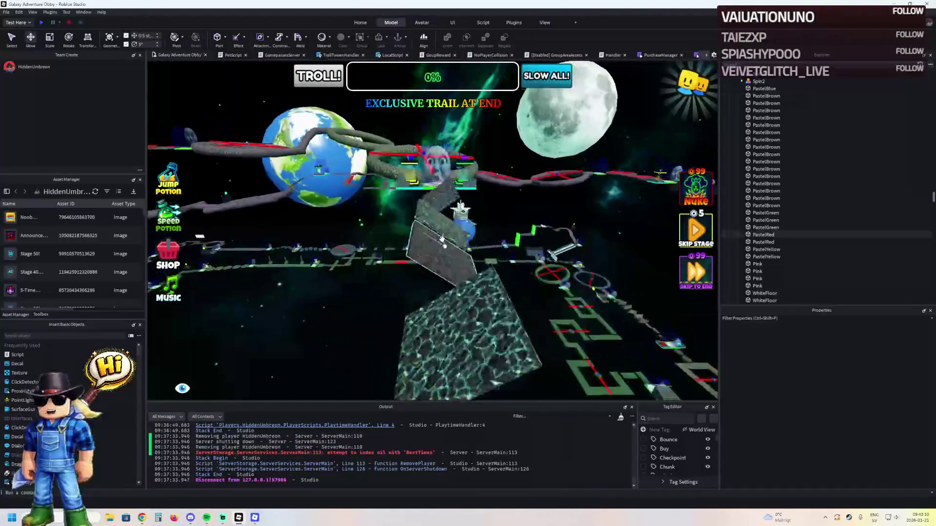
click(42, 22)
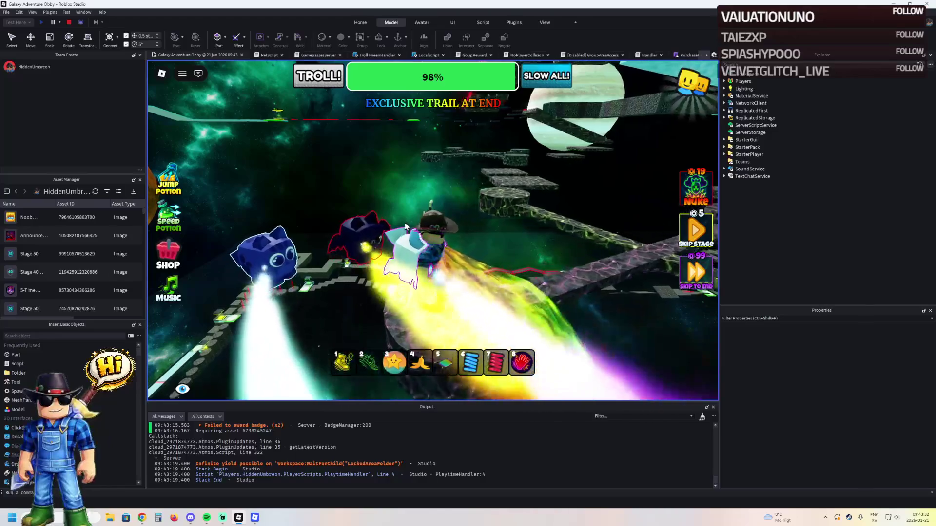
key(w)
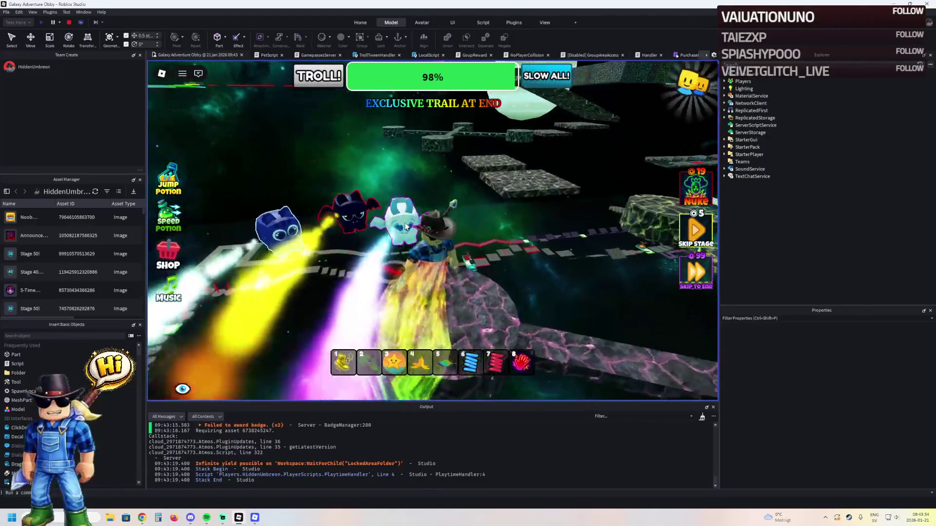
key(w)
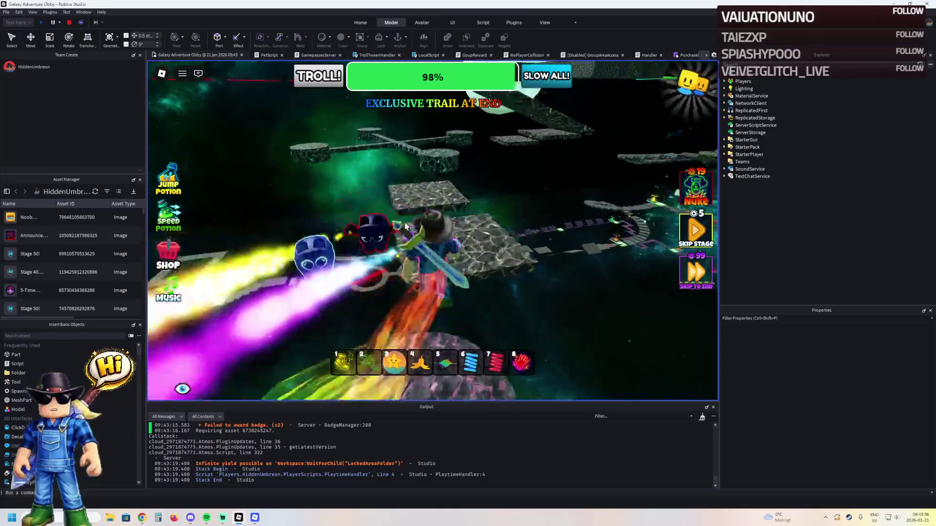
key(w)
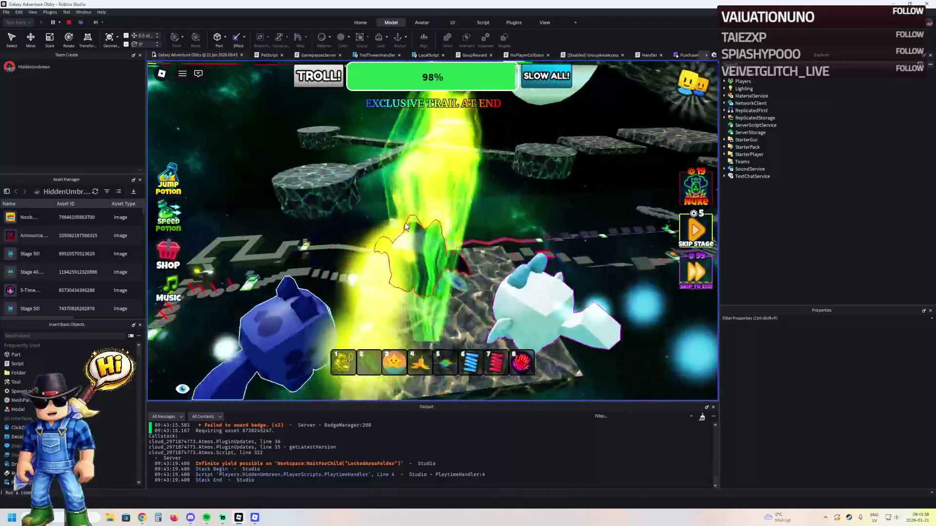
key(w)
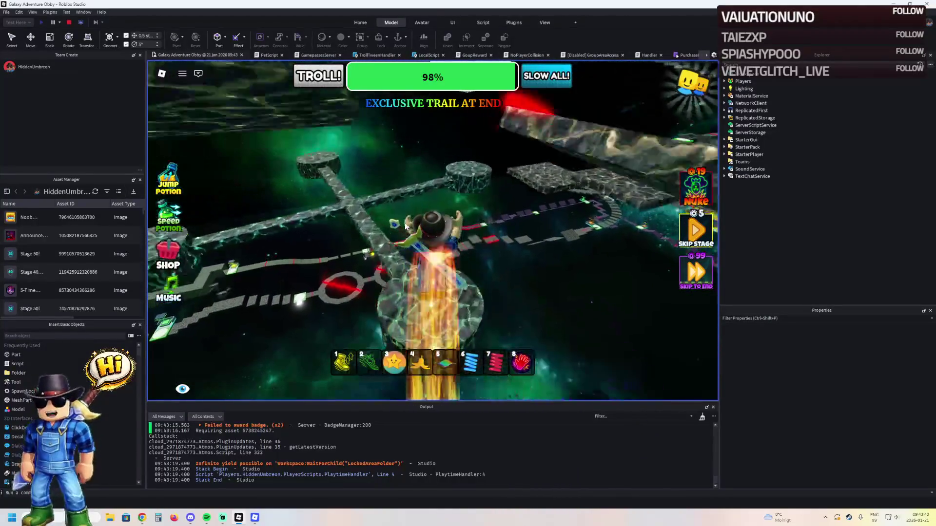
key(w)
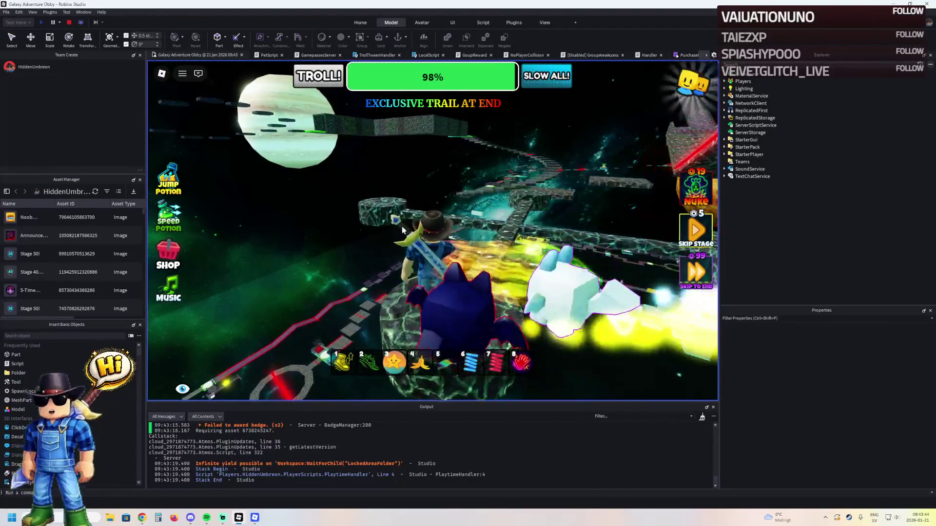
key(w)
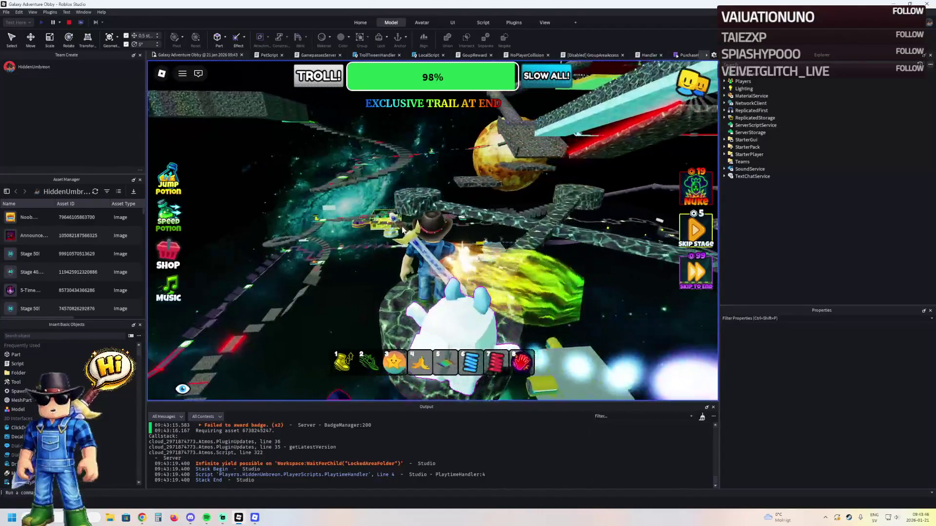
key(1)
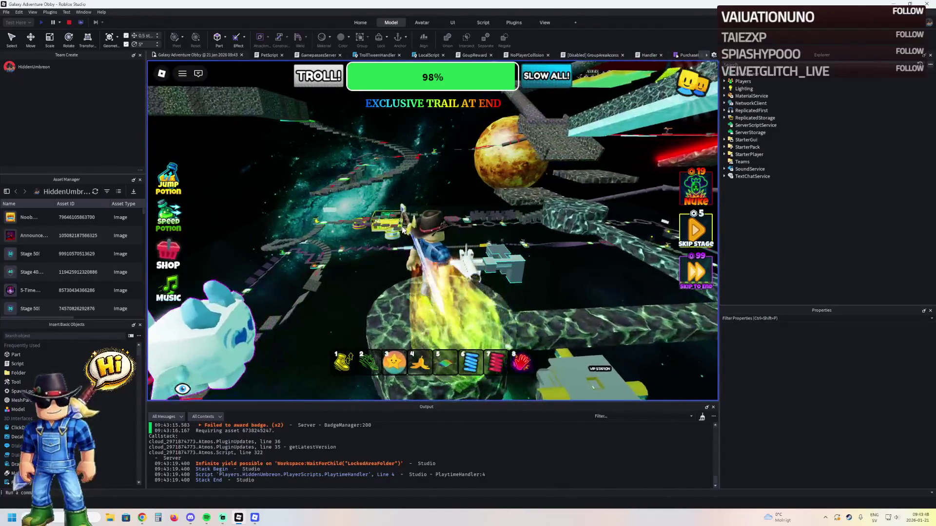
key(d)
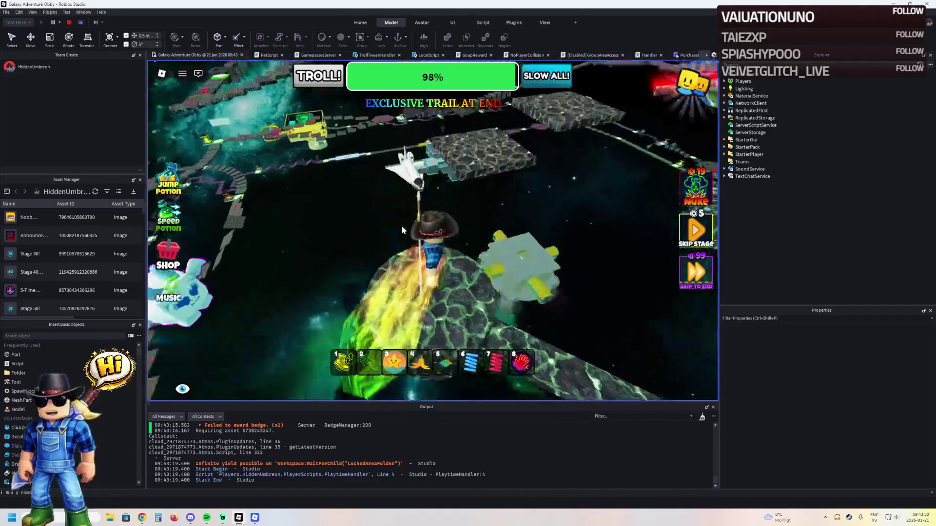
key(w)
key(w)
key(w)
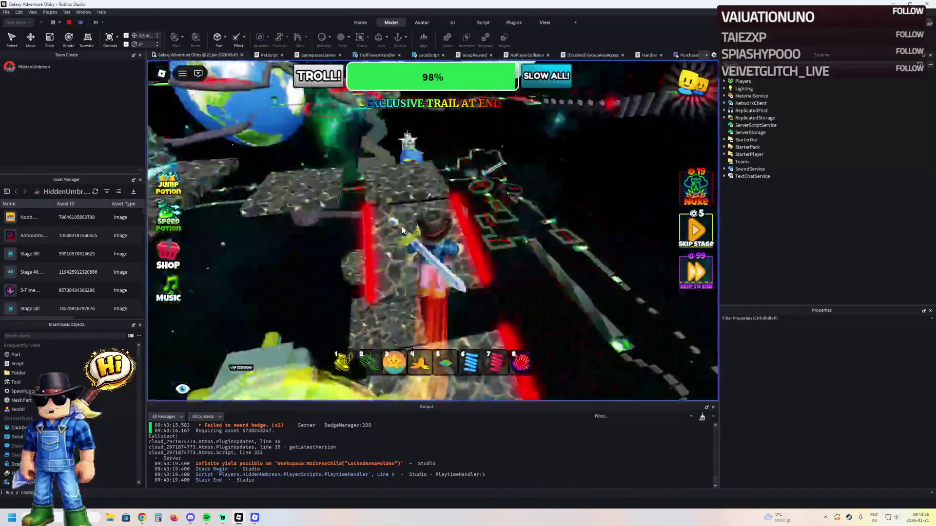
key(w)
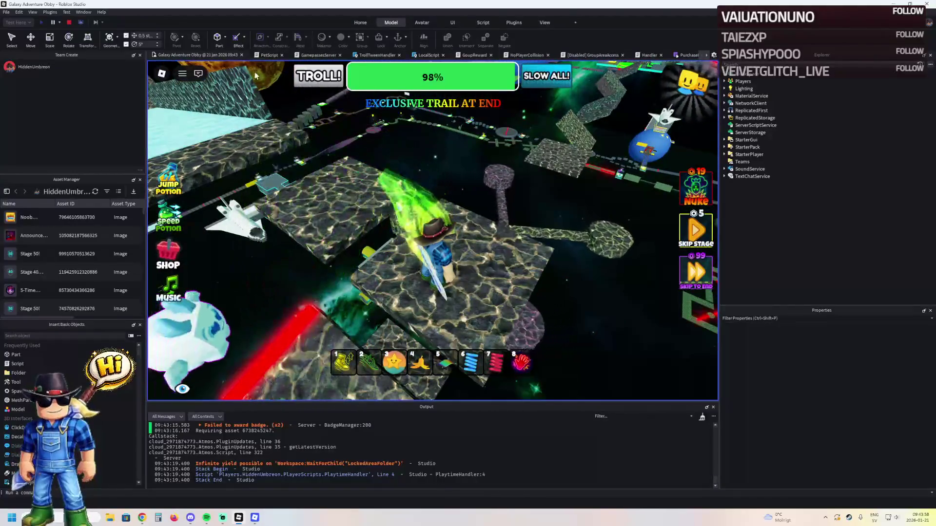
click(69, 23)
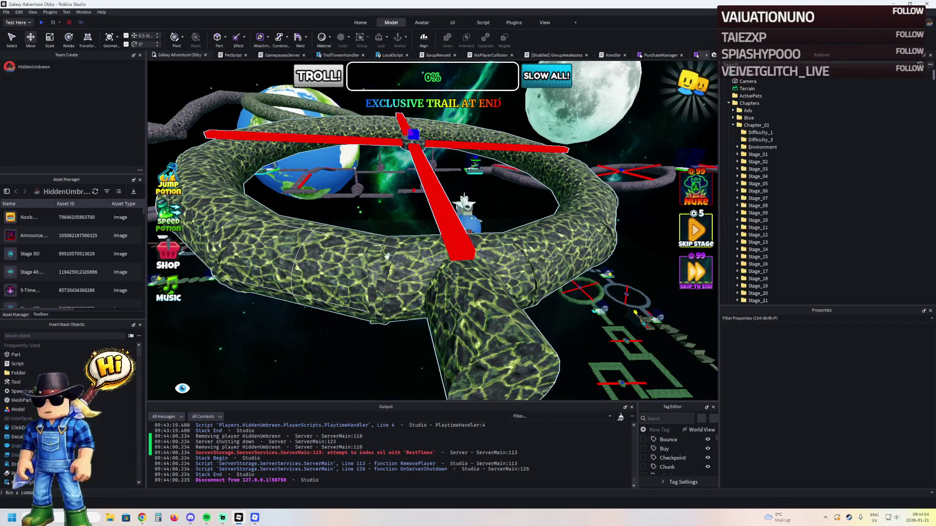
key(w)
key(w)
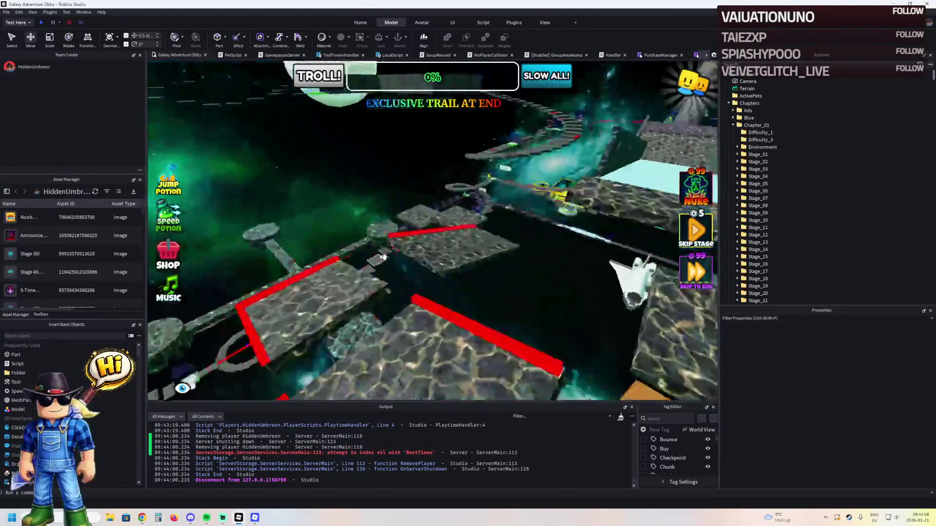
key(s)
click(333, 263)
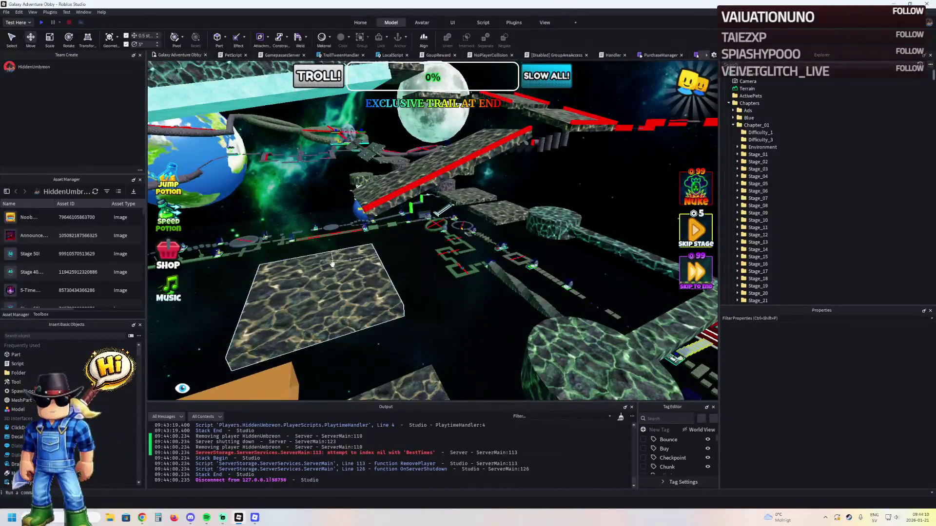
Step: Stretch the Stage_79 PastelBrown platform from about 23.5 to 25.5, then to 28 studs
click(332, 264)
key(w)
drag(469, 303, 429, 319)
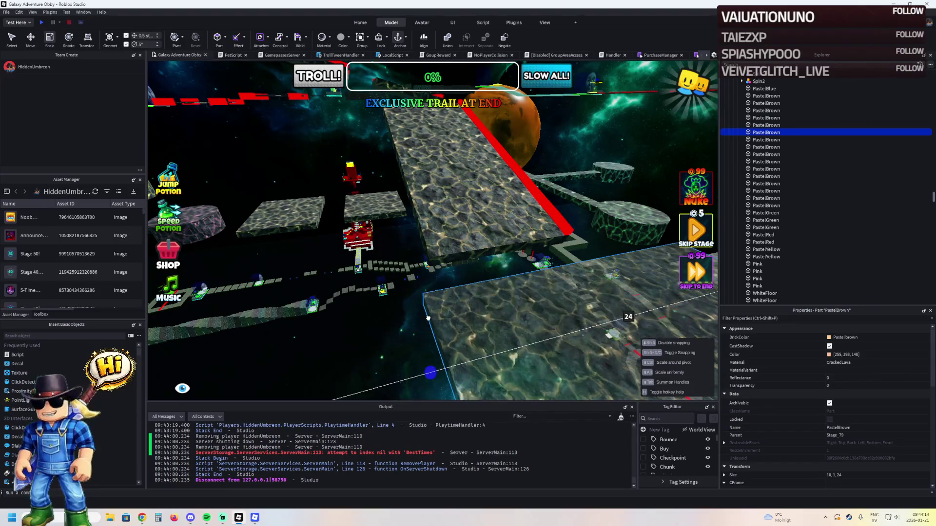
key(f)
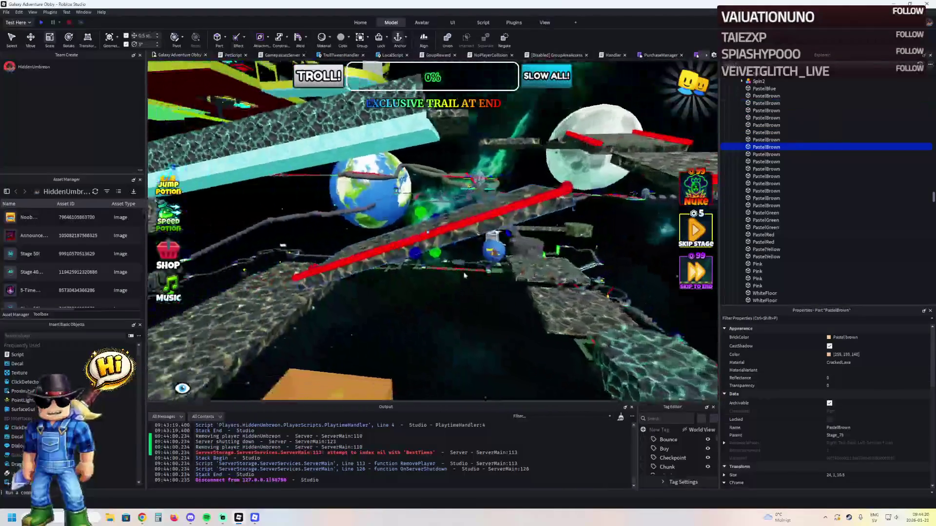
drag(418, 306, 454, 317)
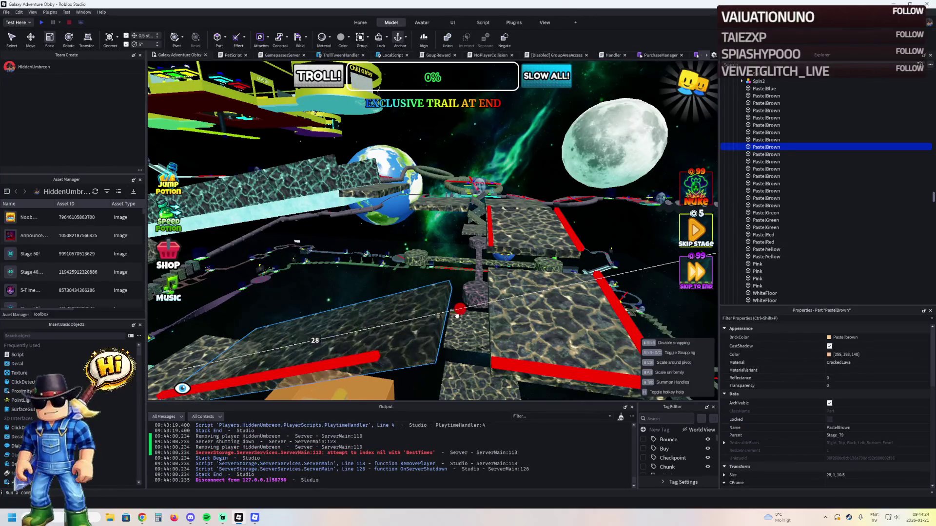
click(379, 351)
click(413, 351)
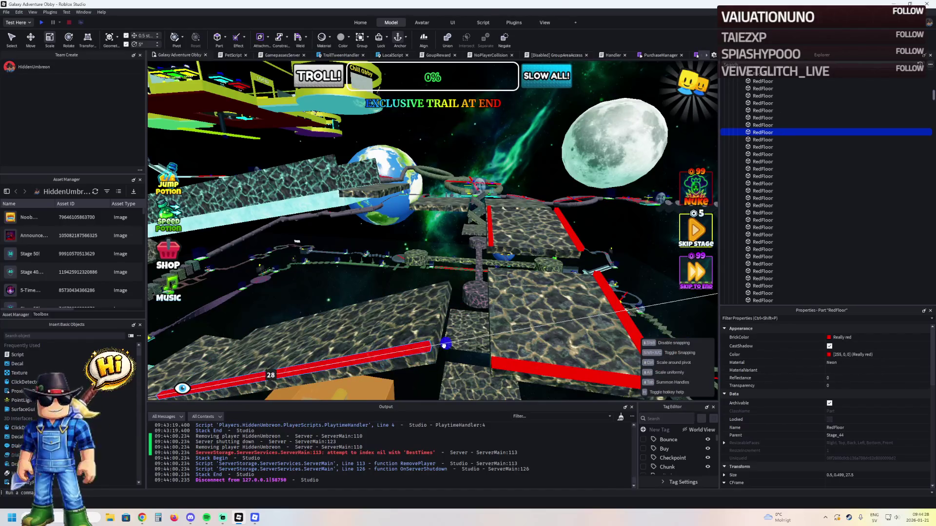
drag(445, 344, 444, 345)
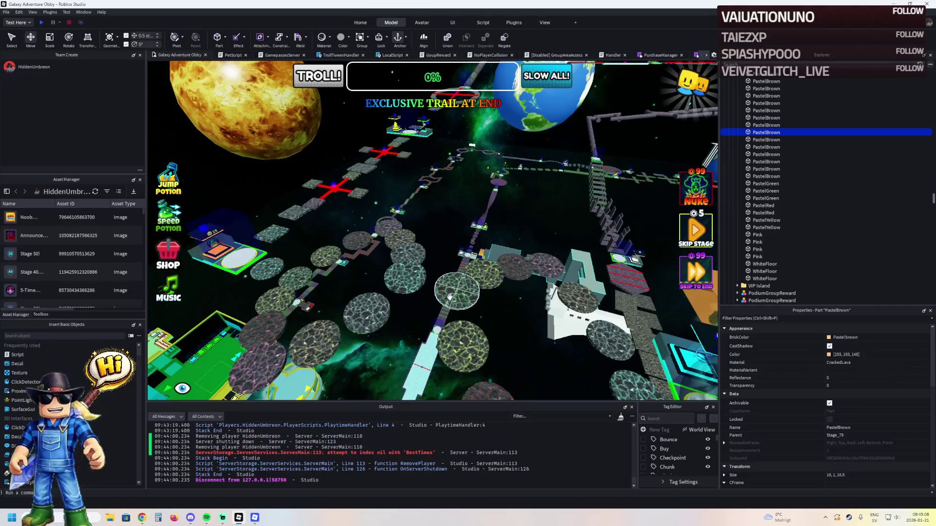
Step: Change the stepping stone's Shape from Cylinder to Block and stretch it to about 23
scroll(855, 469, down, 6)
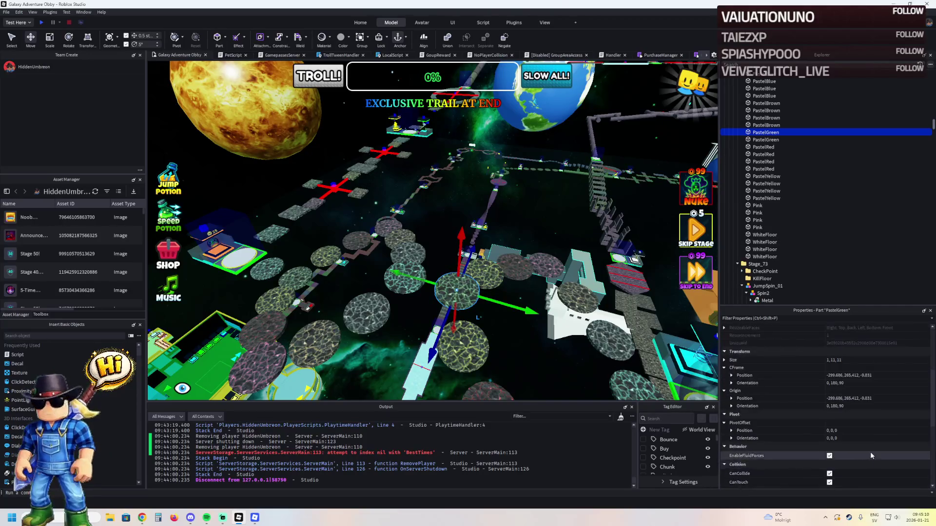
click(857, 404)
scroll(856, 405, up, 1)
scroll(530, 297, up, 5)
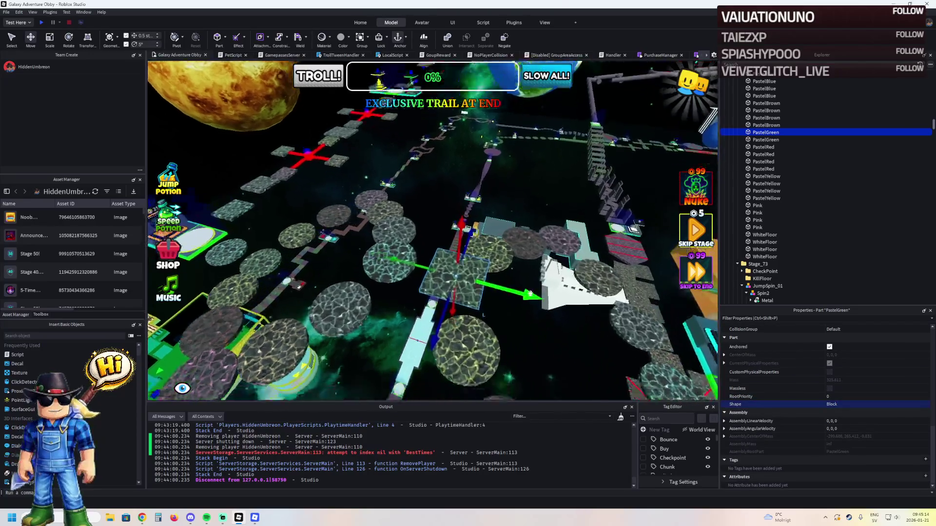
key(ctrl+3)
mouse_move(500, 245)
mouse_down()
mouse_move(418, 240)
mouse_move(405, 260)
mouse_up()
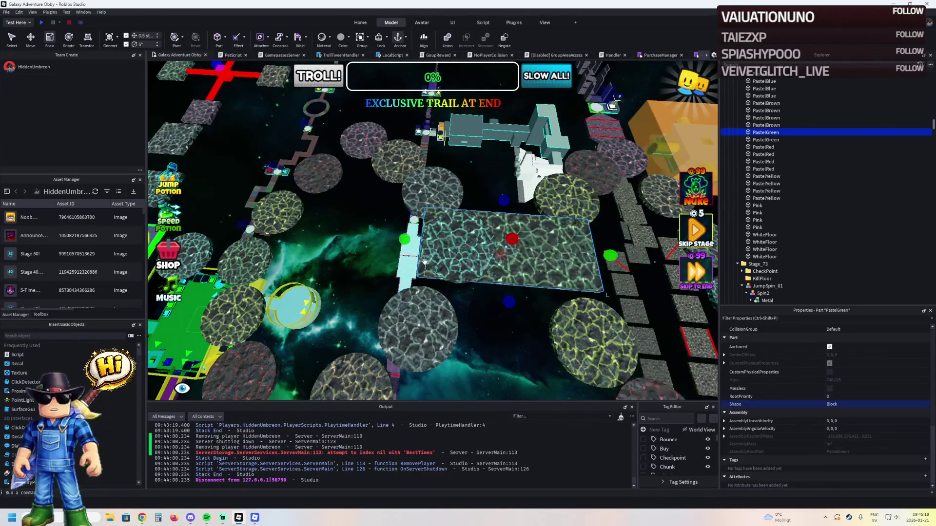
Step: Delete the round PastelBlue stepping stone and reposition the PastelGreen platform
scroll(436, 303, up, 5)
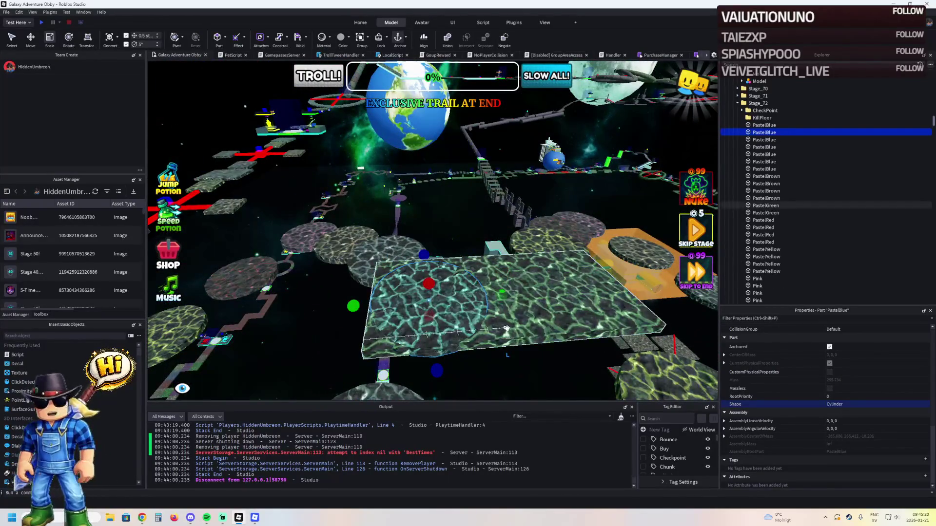
key(Delete)
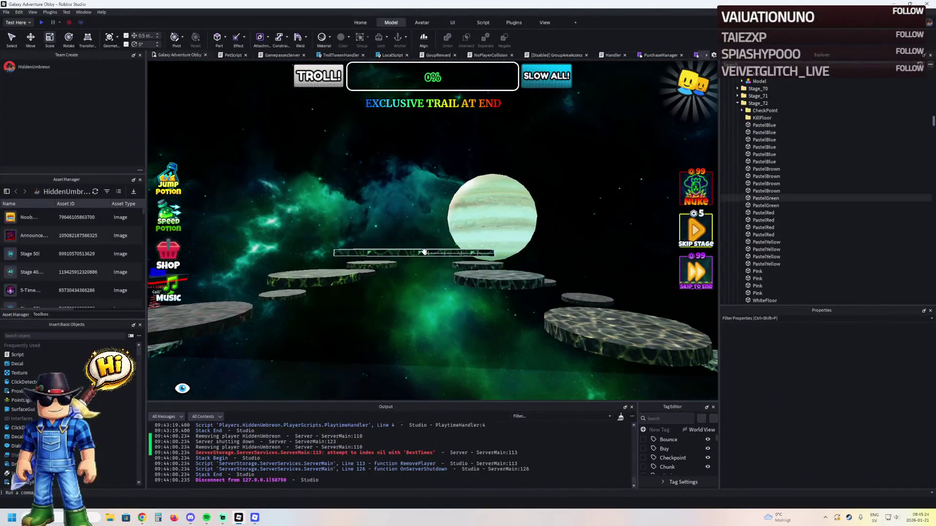
key(ctrl+2)
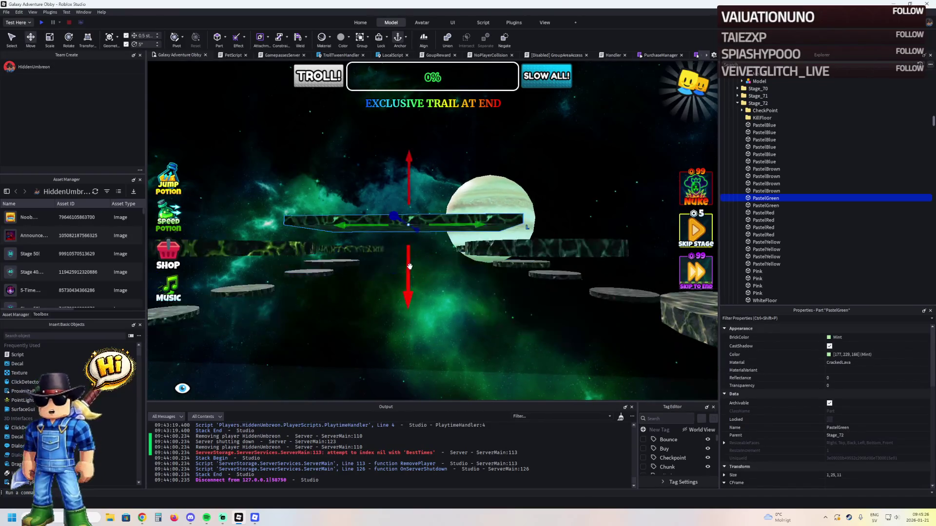
drag(409, 266, 408, 266)
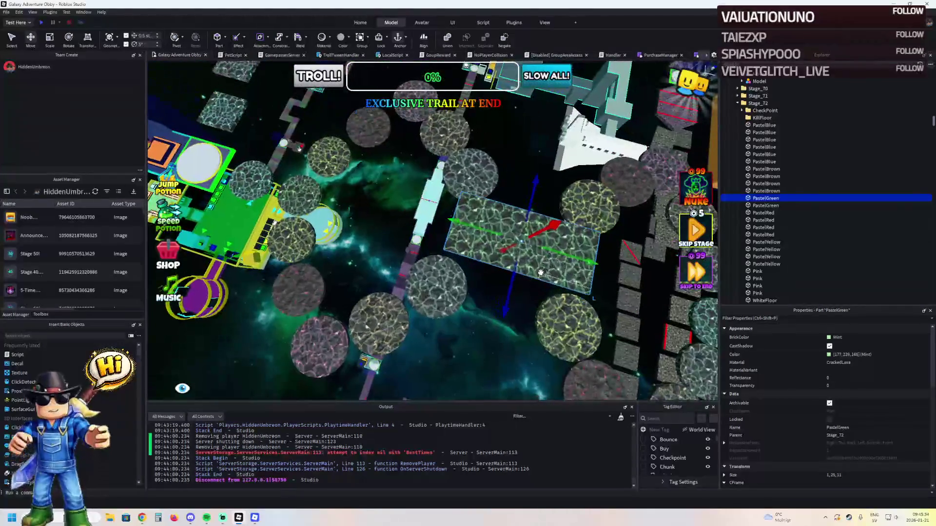
click(472, 325)
Step: Select the Stage_72 PastelBlue stepping tile, then switch to the running Roblox game window
click(513, 357)
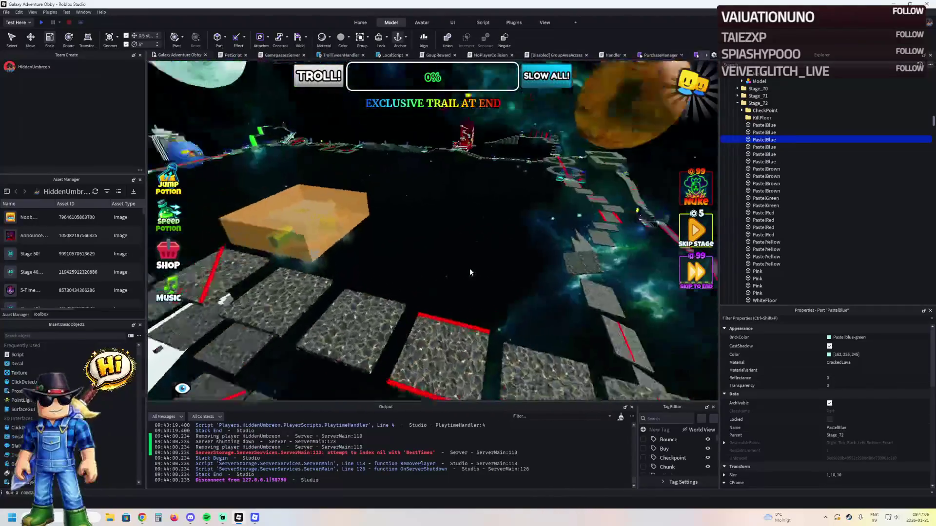
click(262, 518)
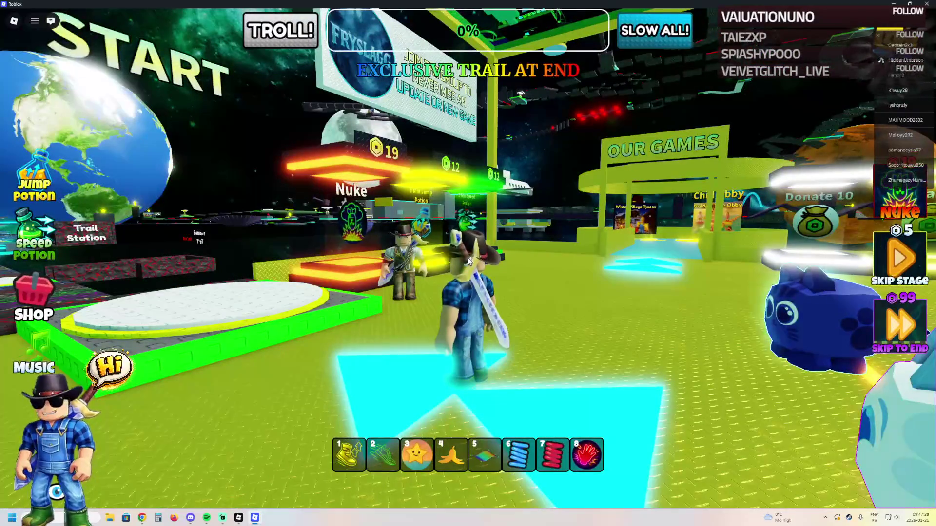
Step: Run the avatar across the lobby, over the green START pad and along the lava path past the coil platform
key(a)
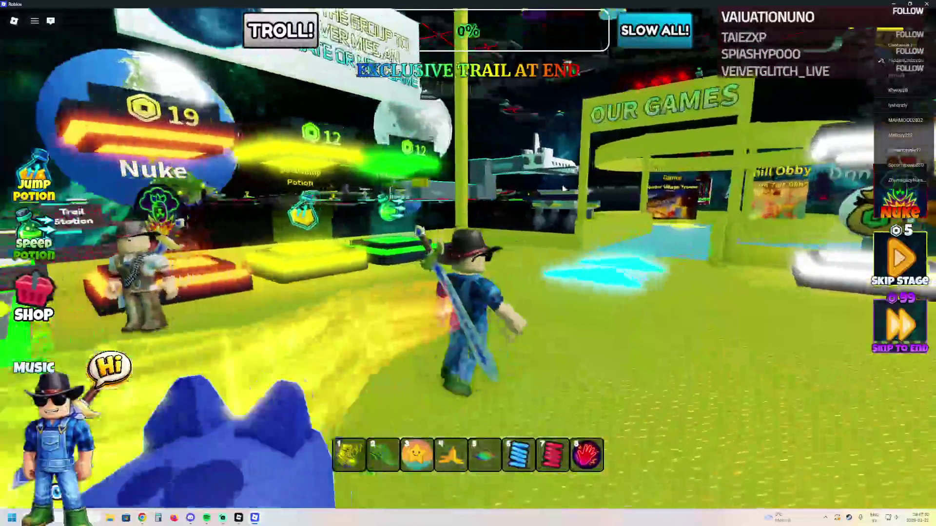
key(w)
key(a)
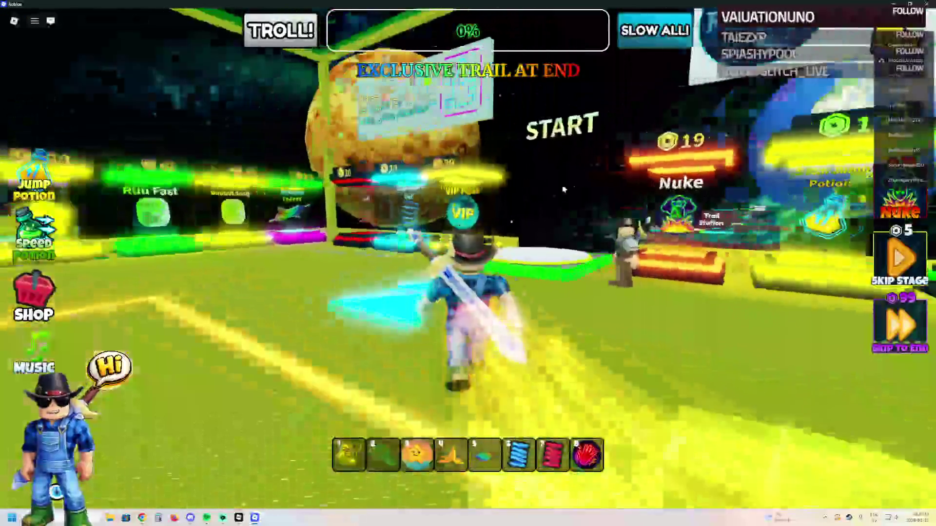
key(w)
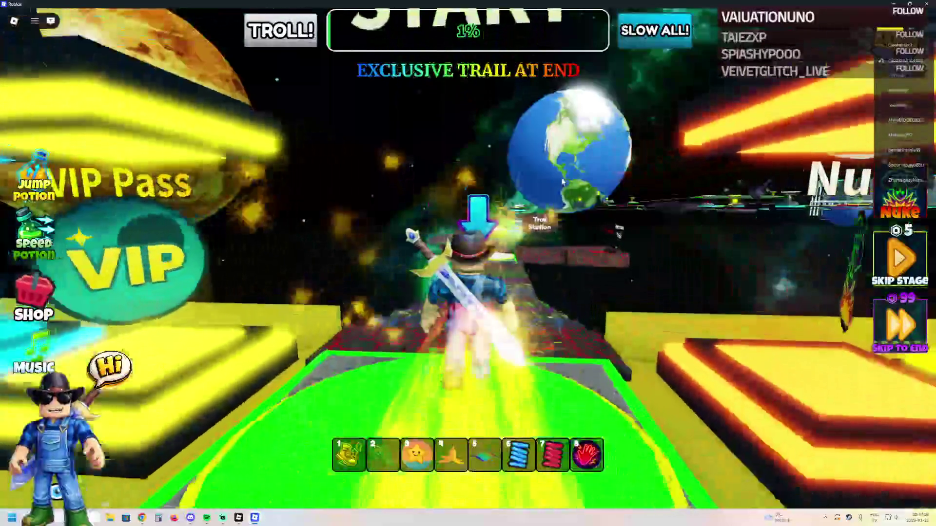
key(w)
key(w)
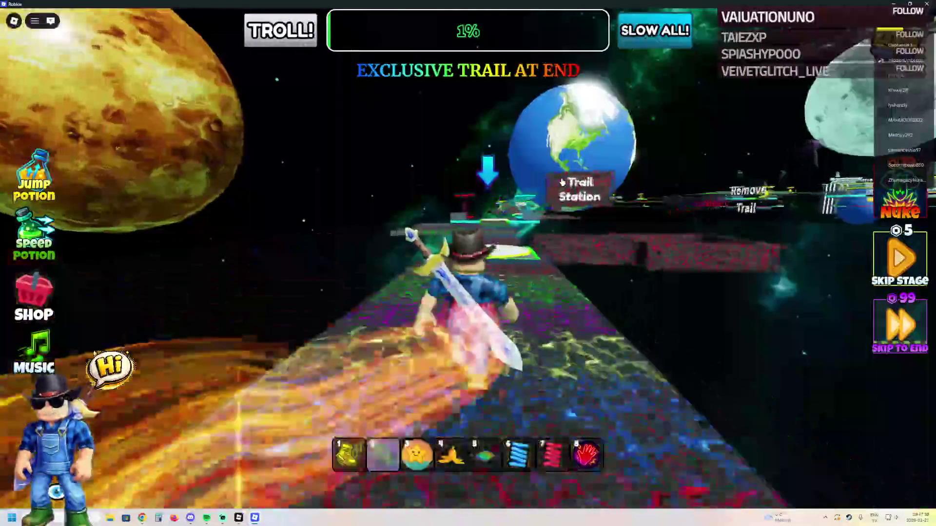
key(w)
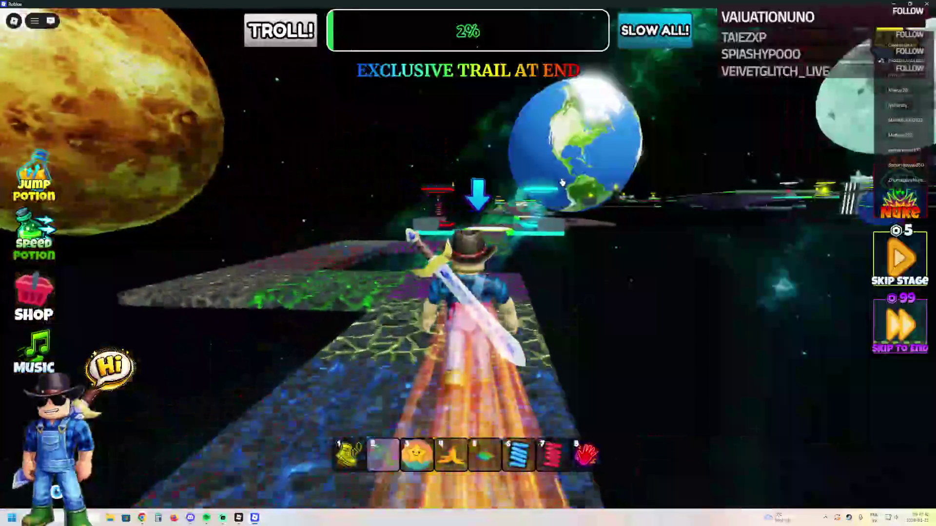
key(w)
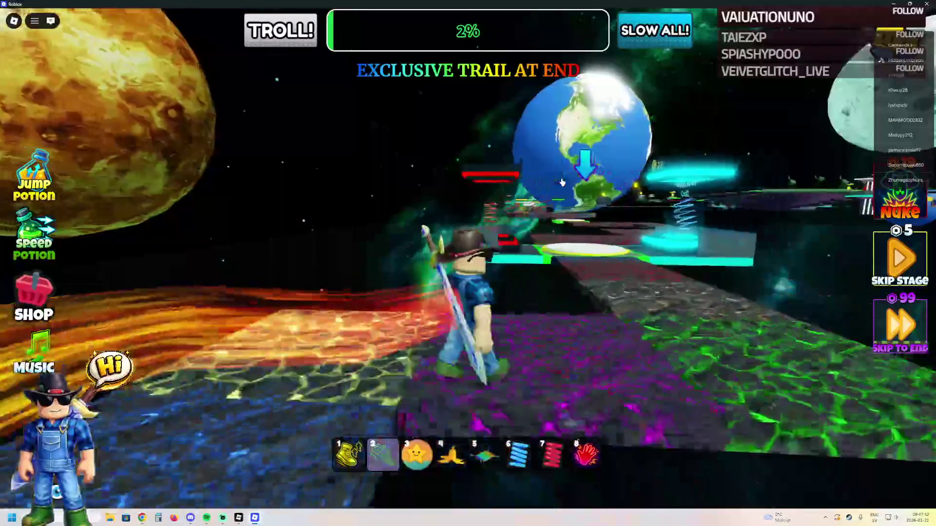
key(w)
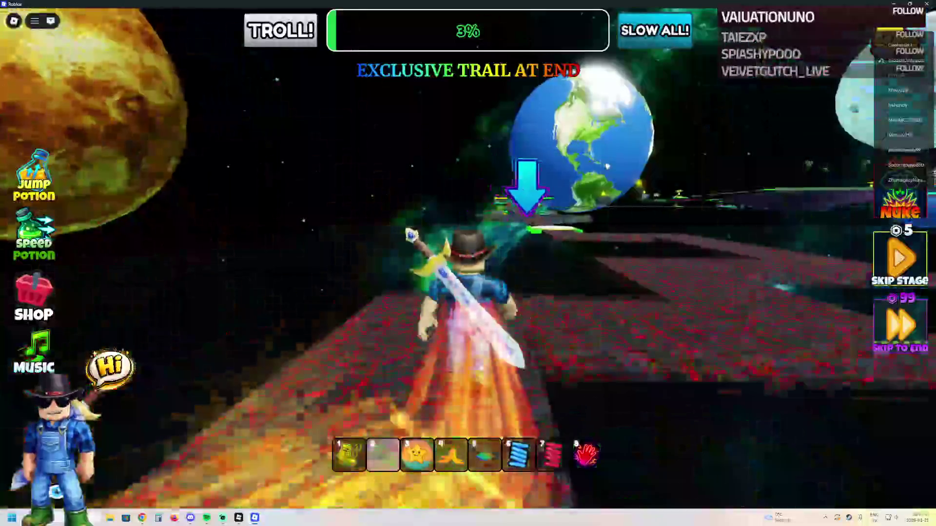
key(w)
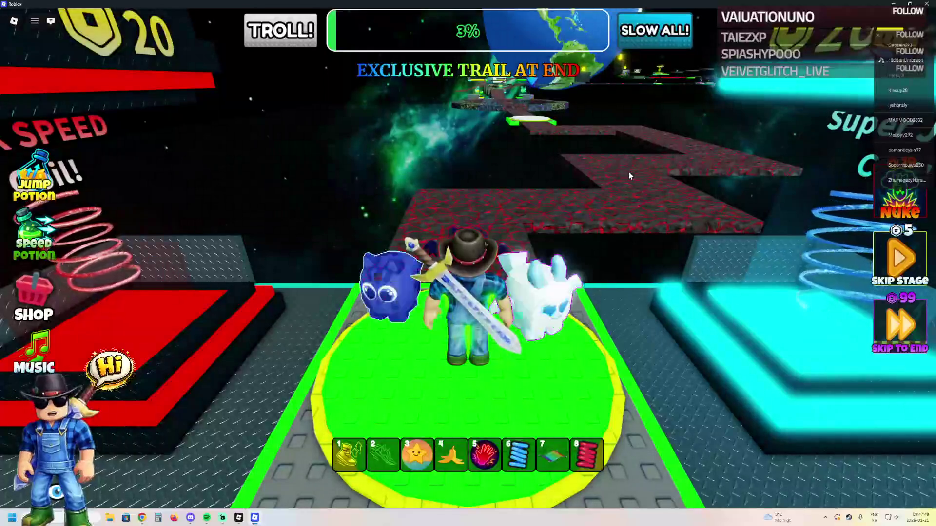
Step: Run off the checkpoint along the red lava path and curved ring path to the next checkpoint pad
key(w)
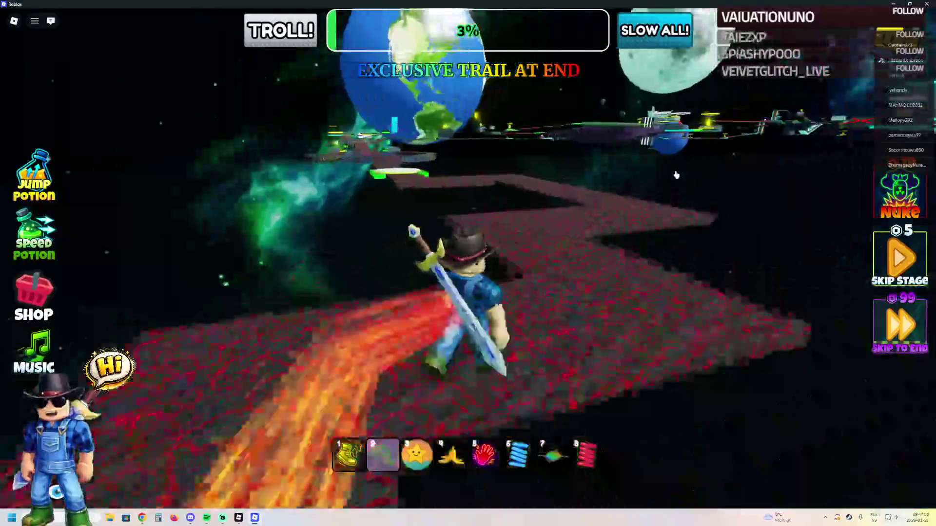
key(a)
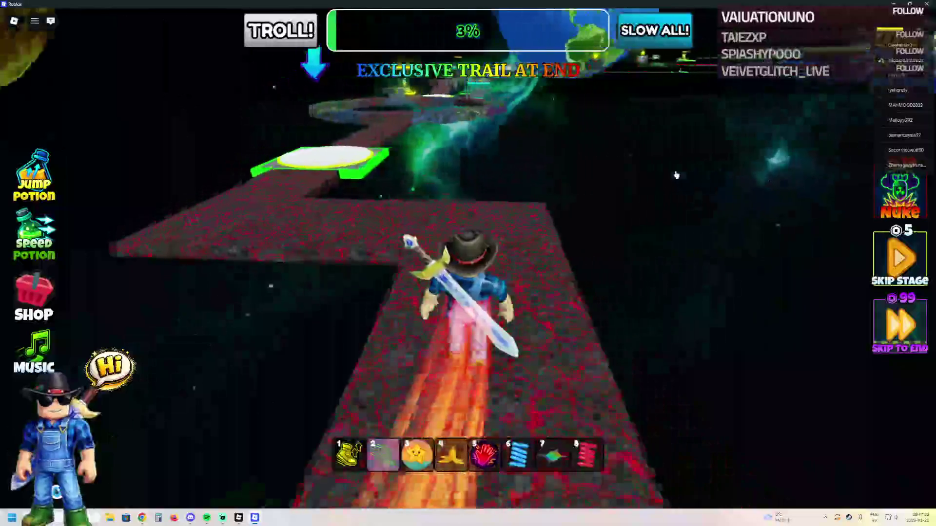
key(w)
key(w)
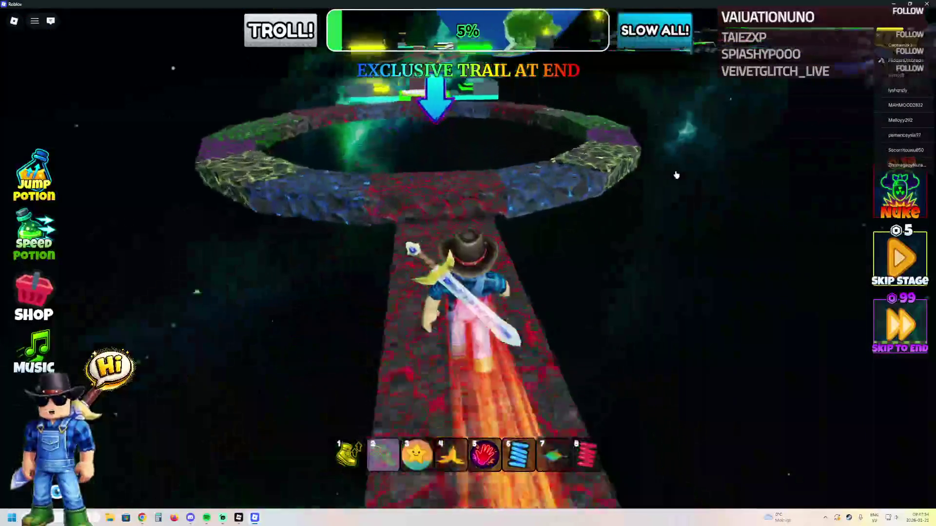
key(w)
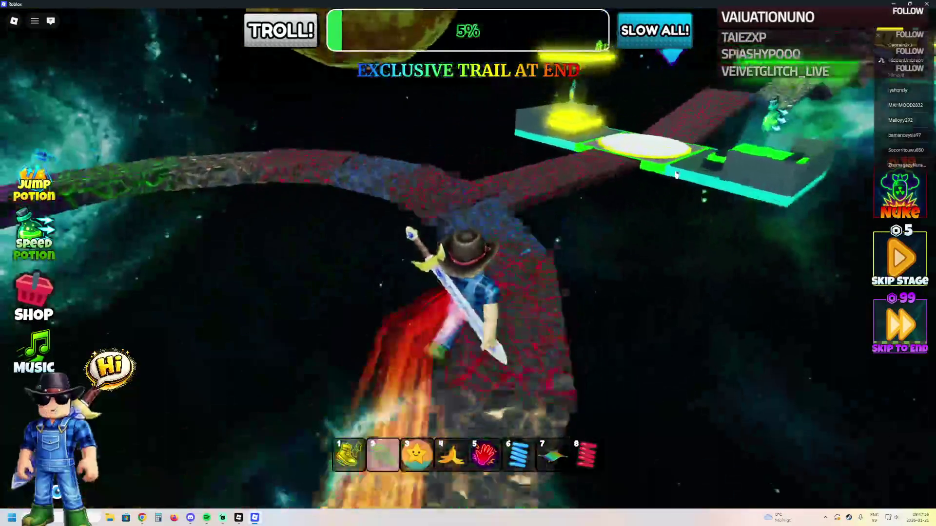
key(w)
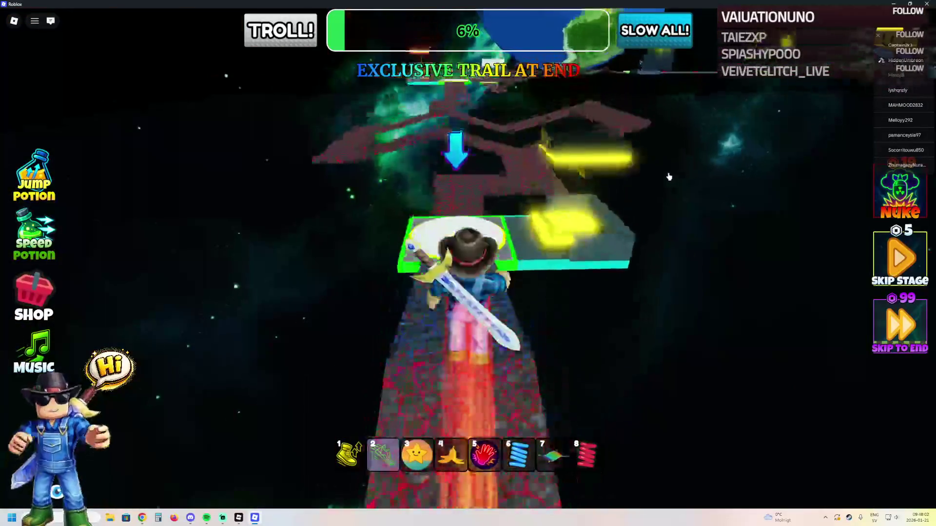
Step: Continue along the lava path across another green checkpoint pad onto the new path, reaching 10% progress
key(w)
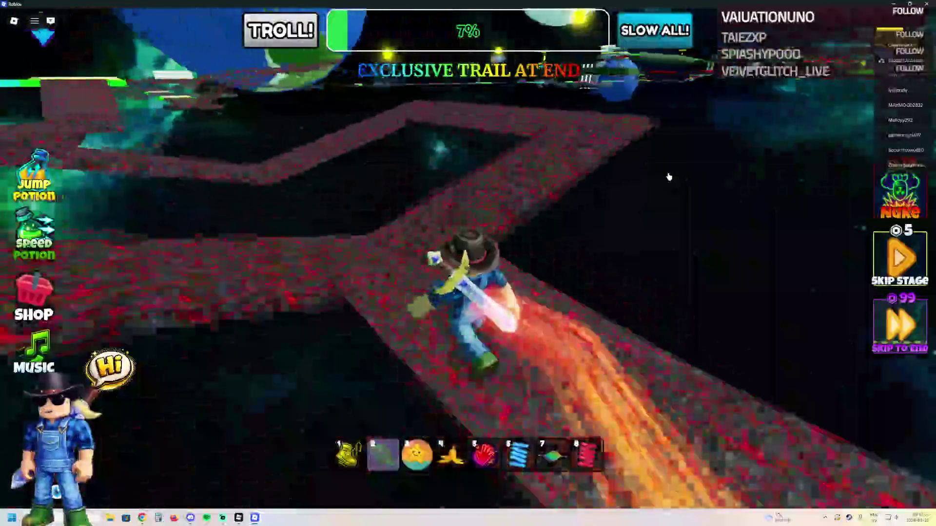
key(w)
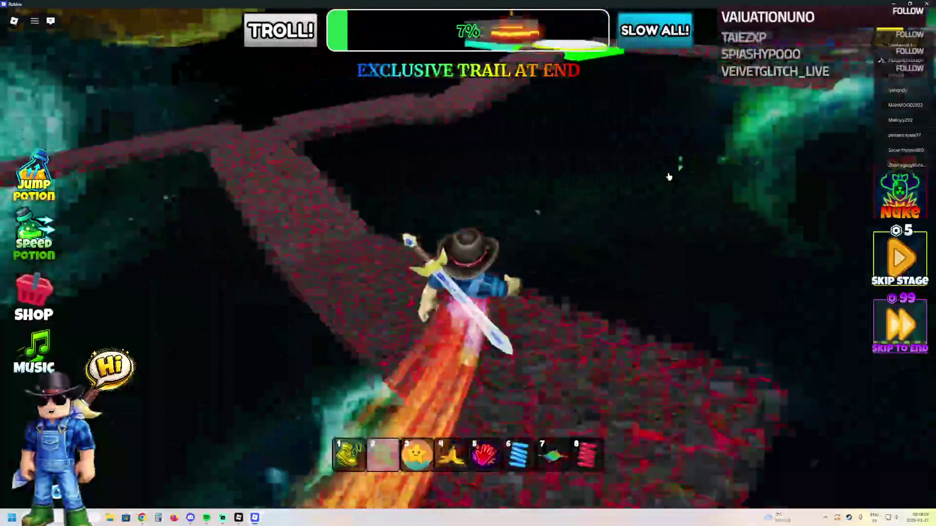
key(w)
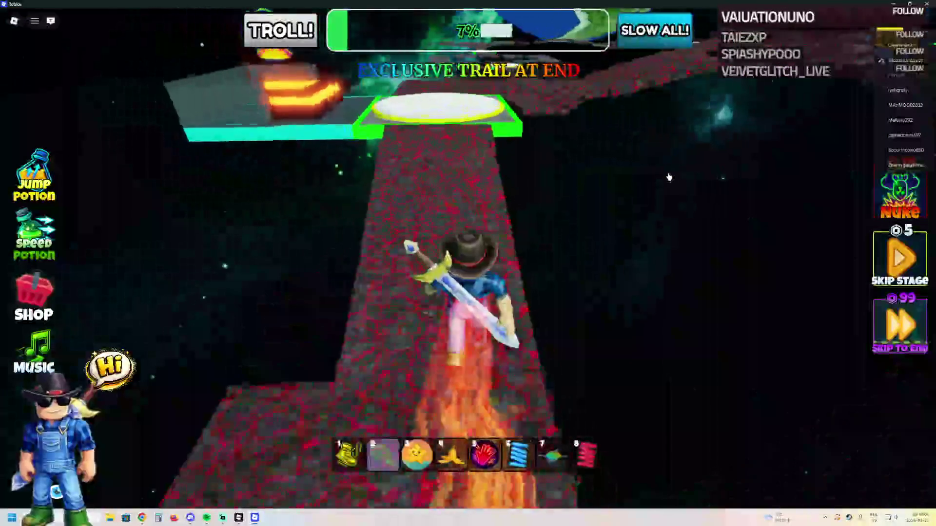
key(w)
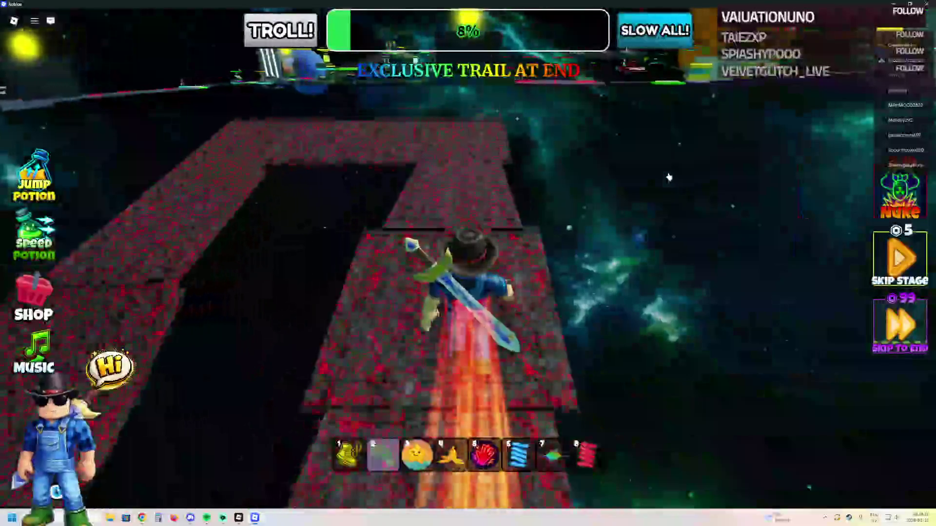
key(w)
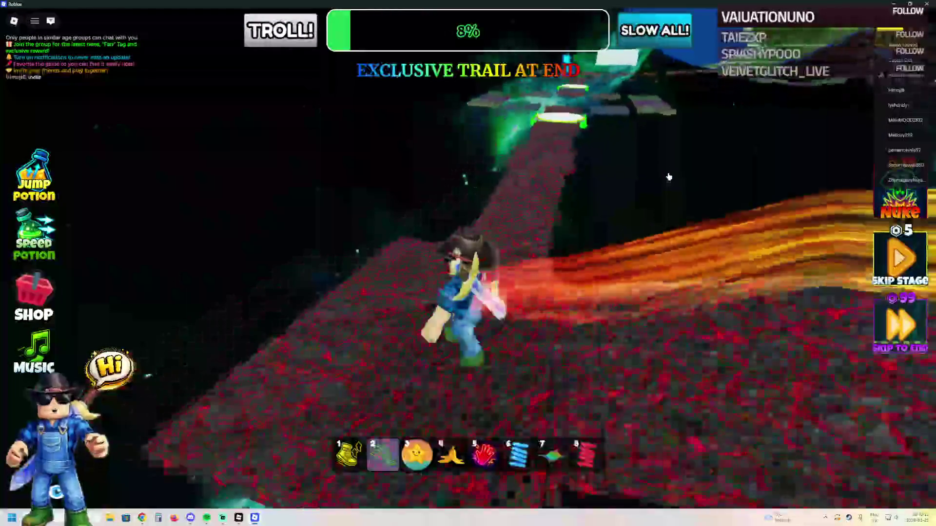
key(w)
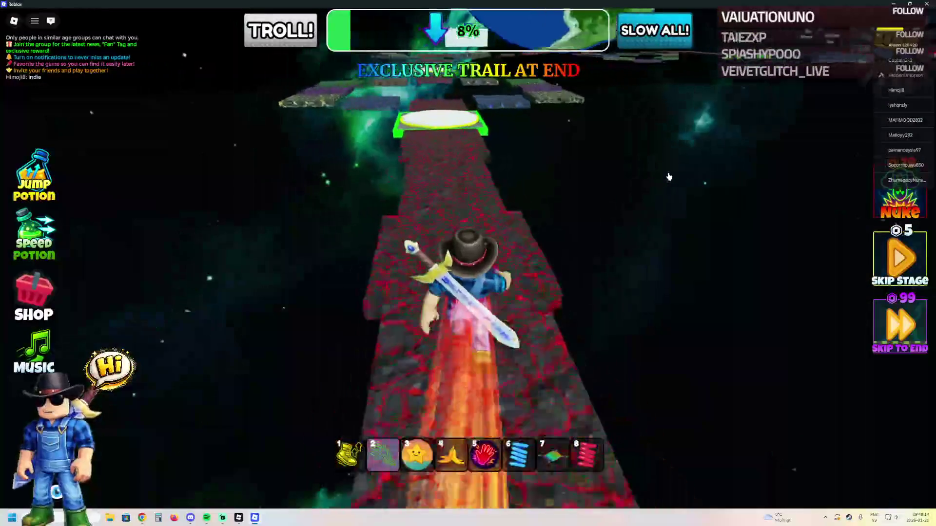
key(w)
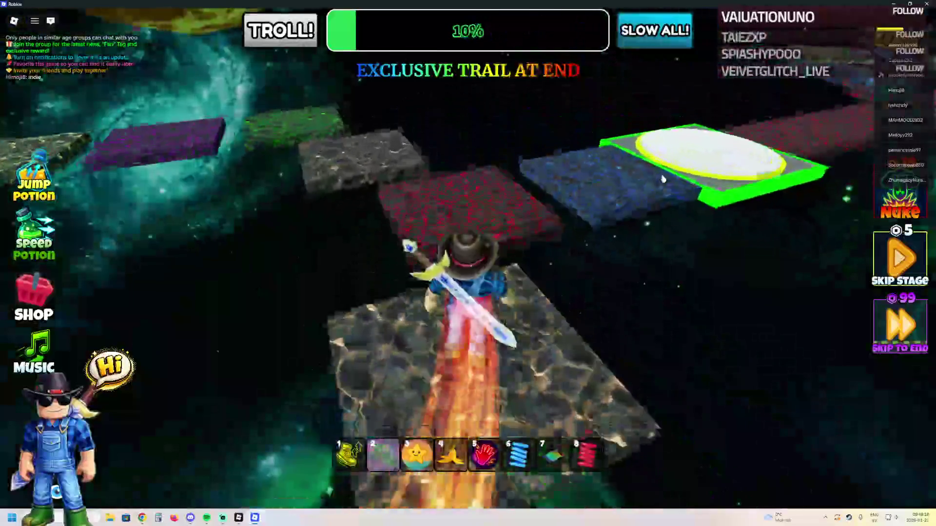
Step: Run over the blue platform, green-cracked and red paths and ring platform to the Trail Station pad
key(w)
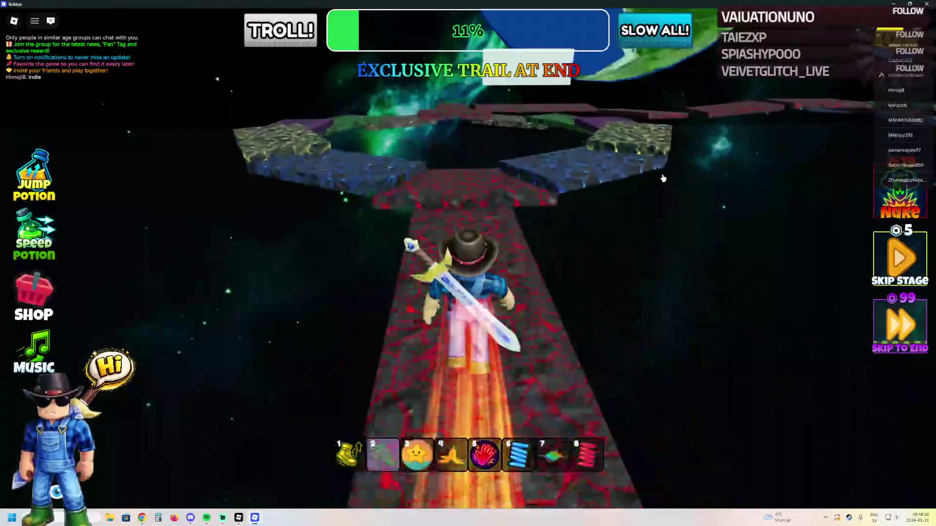
key(w)
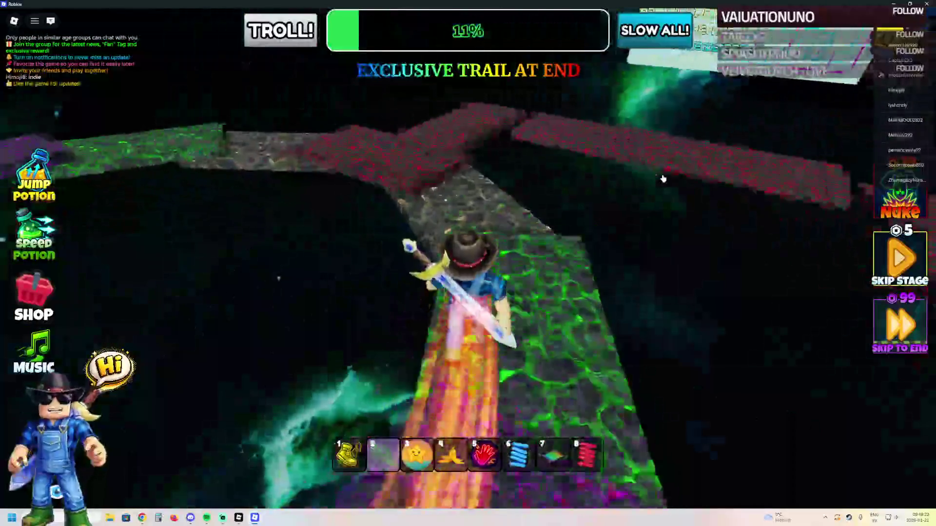
key(w)
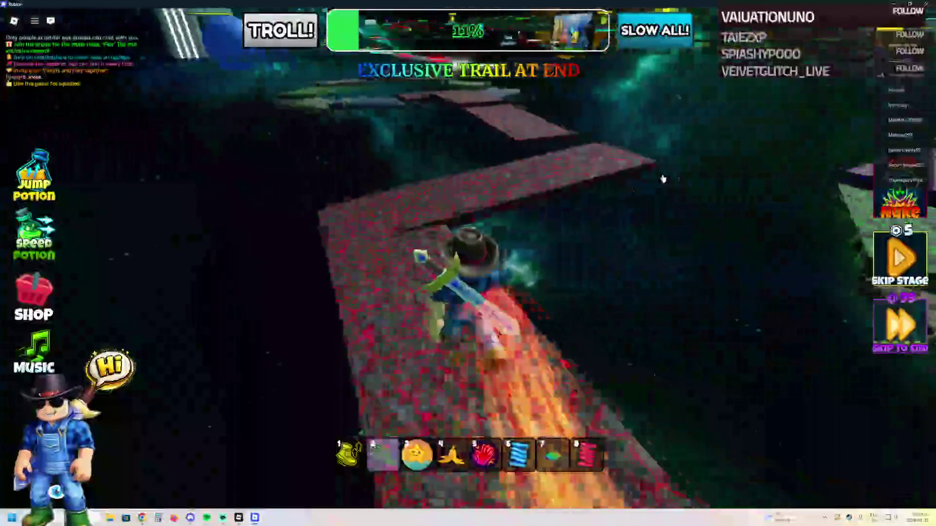
key(w)
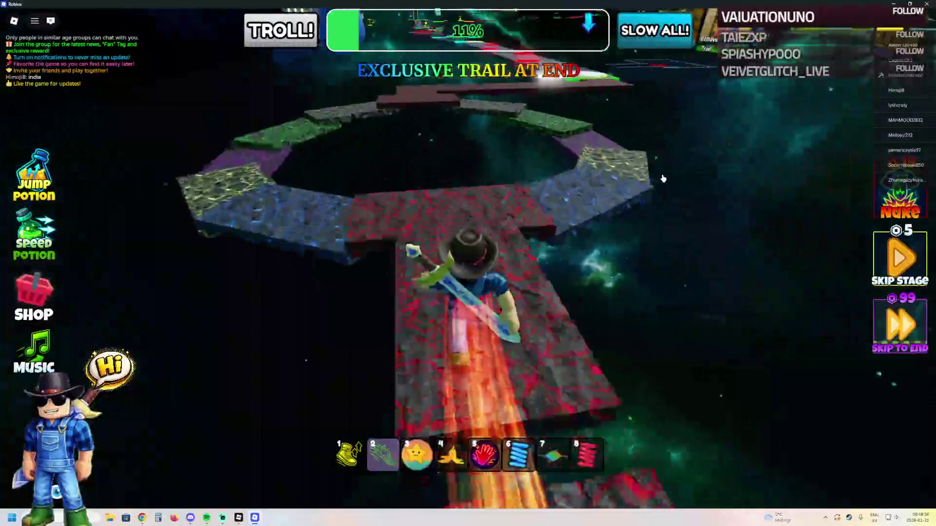
key(w)
key(w)
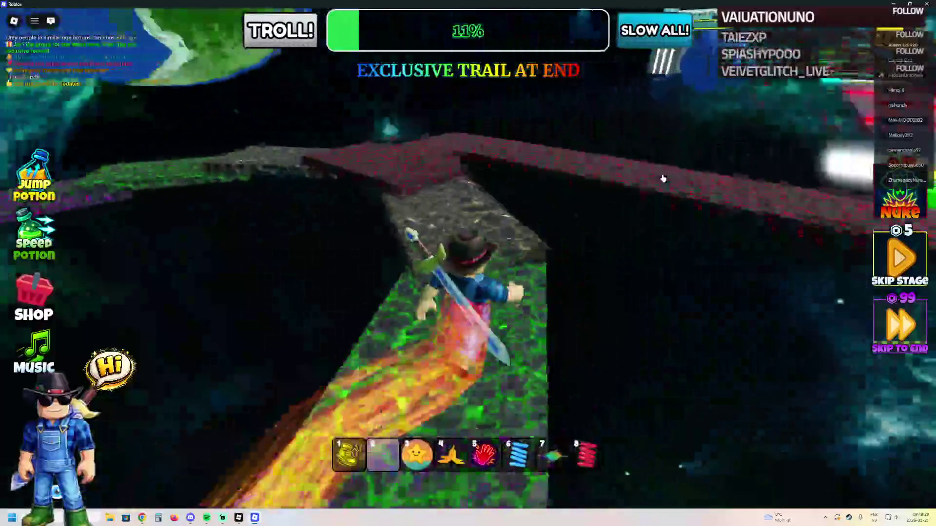
key(w)
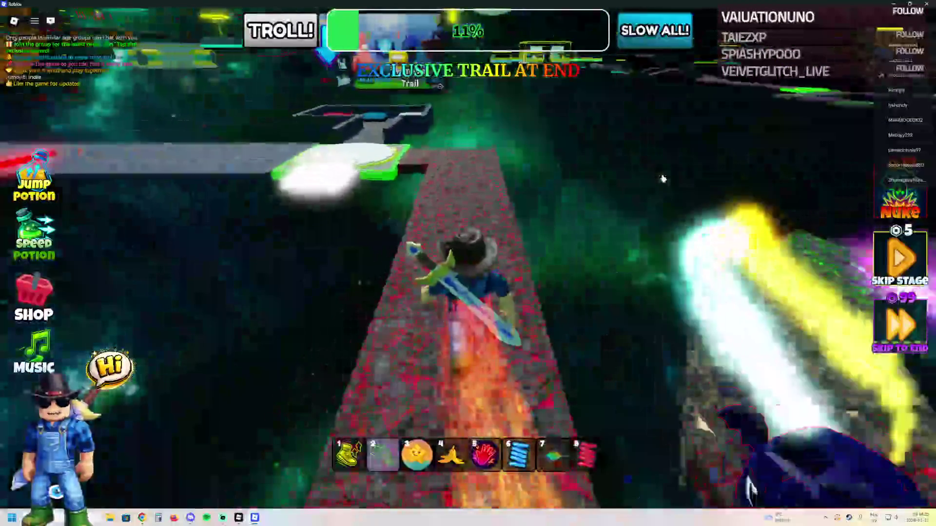
key(w)
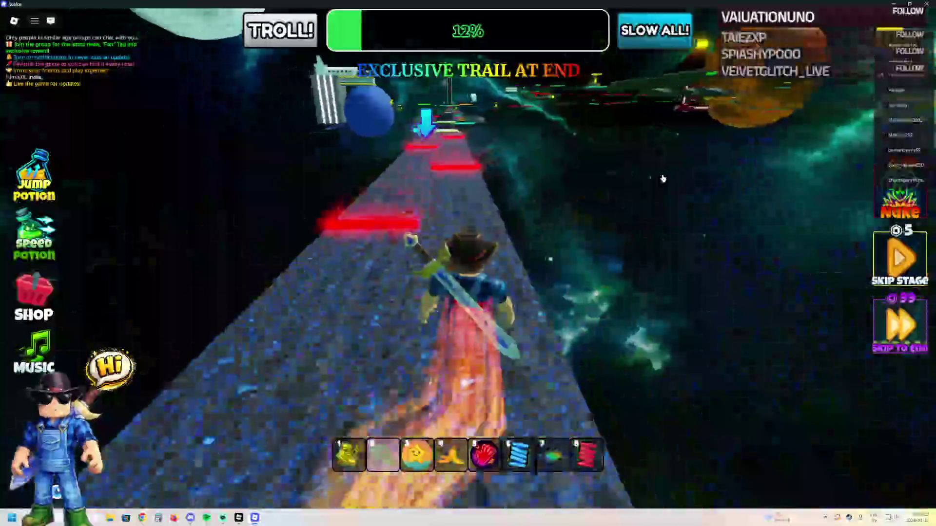
key(w)
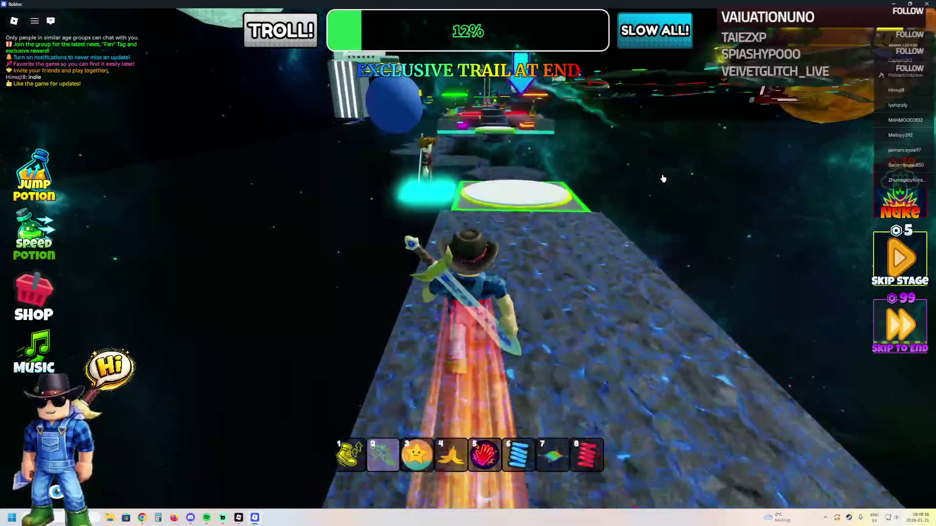
Step: Cross the hexagonal stepping stones, and after respawning from a fall, jump onto the green checkpoint pad
key(w)
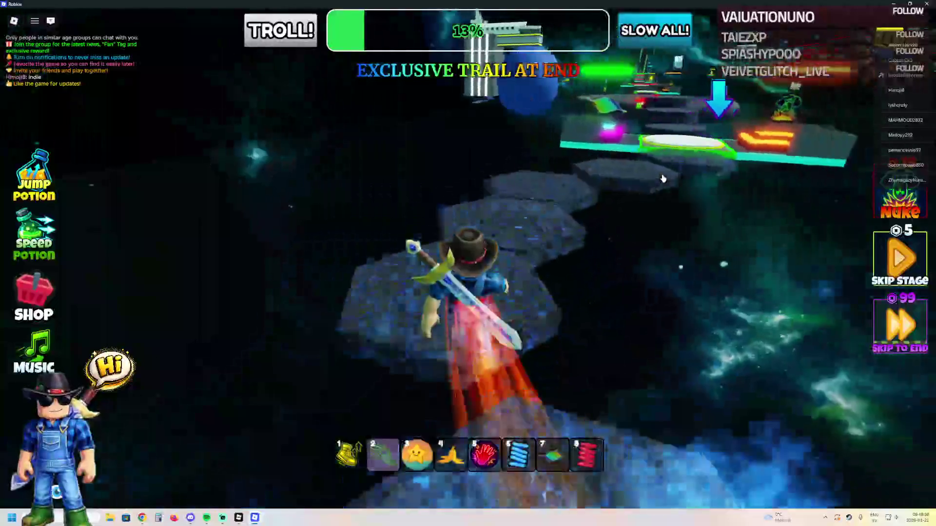
key(w)
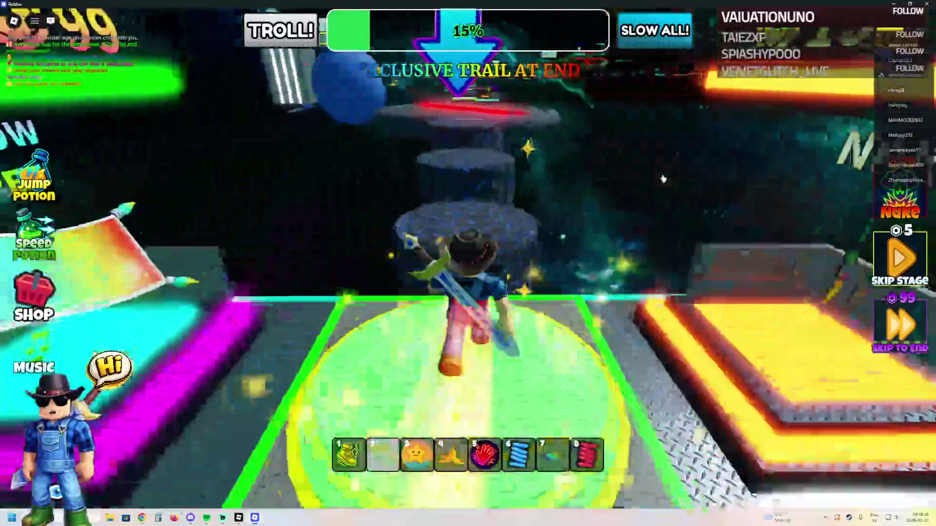
key(w)
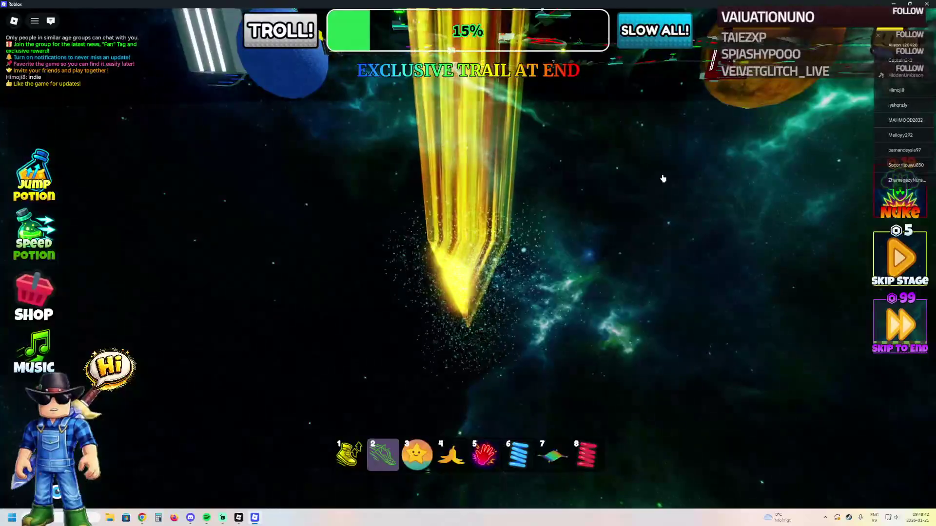
key(w)
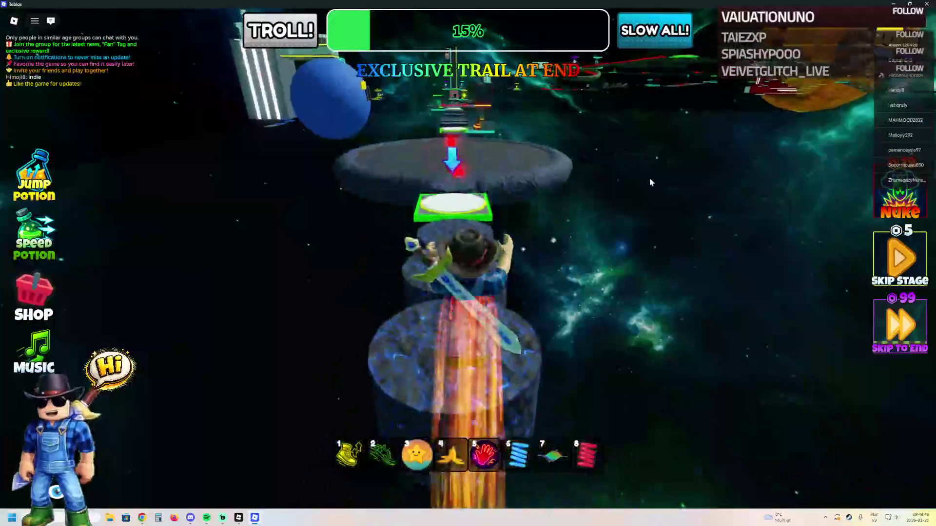
key(w)
key(space)
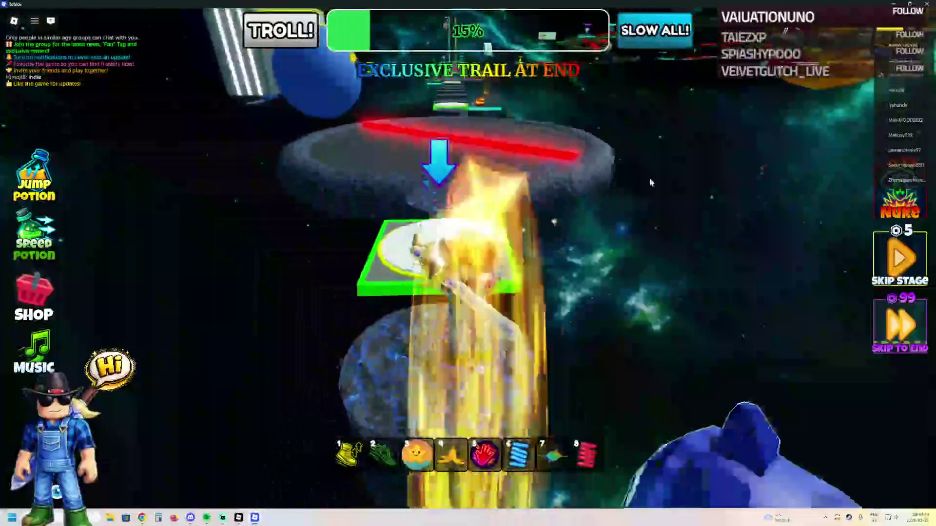
key(w)
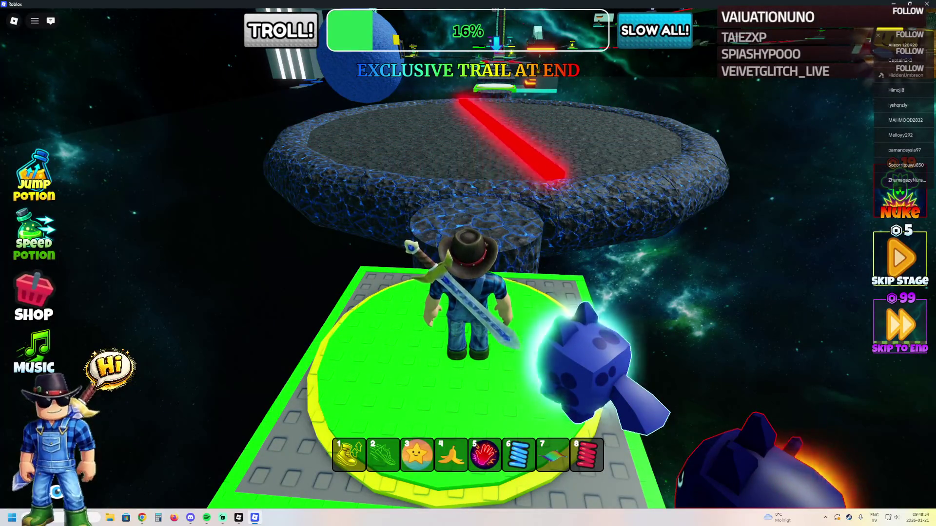
Step: Jump onto the stone platform past the laser, down to the white pad, then onto the next stone platform
key(w)
key(space)
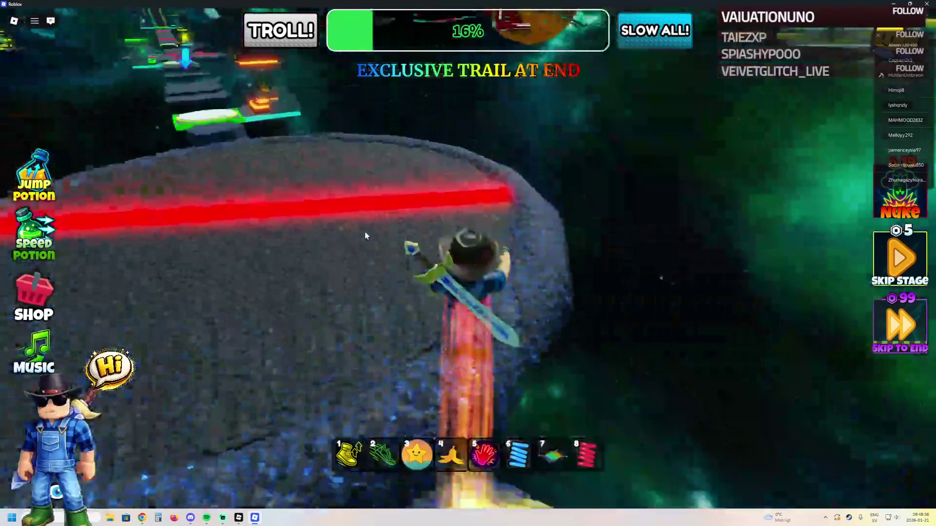
key(w)
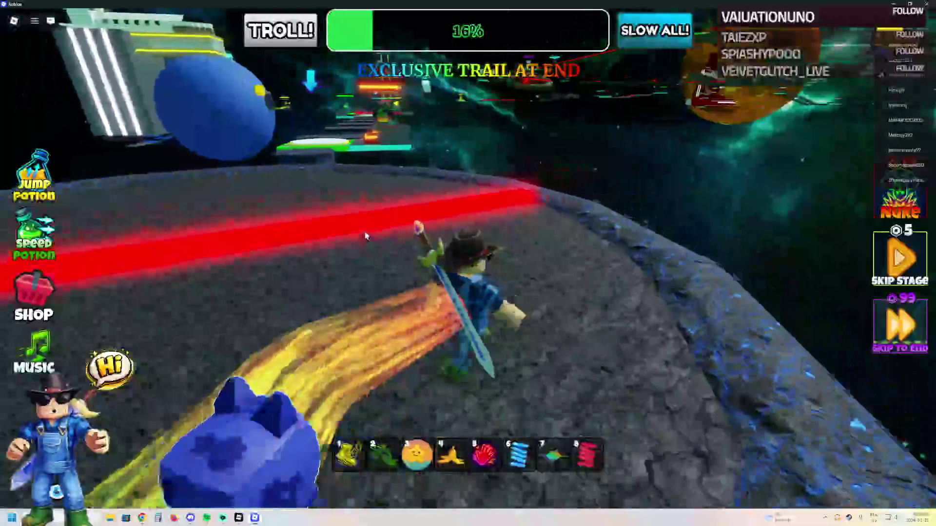
key(a)
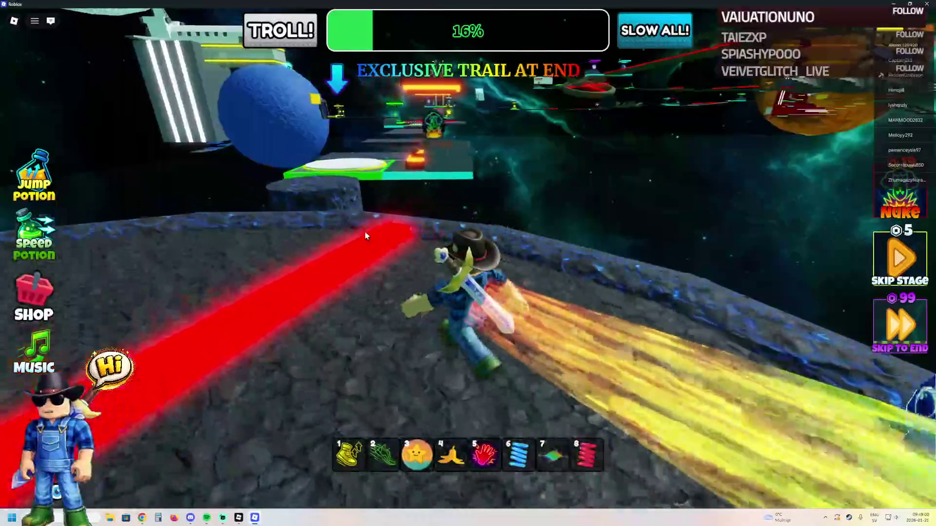
key(w)
key(space)
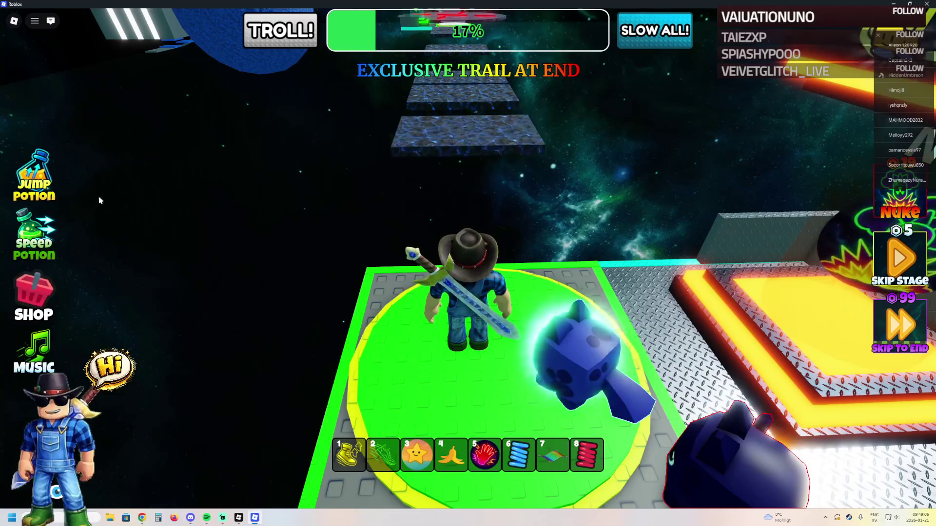
key(w)
key(space)
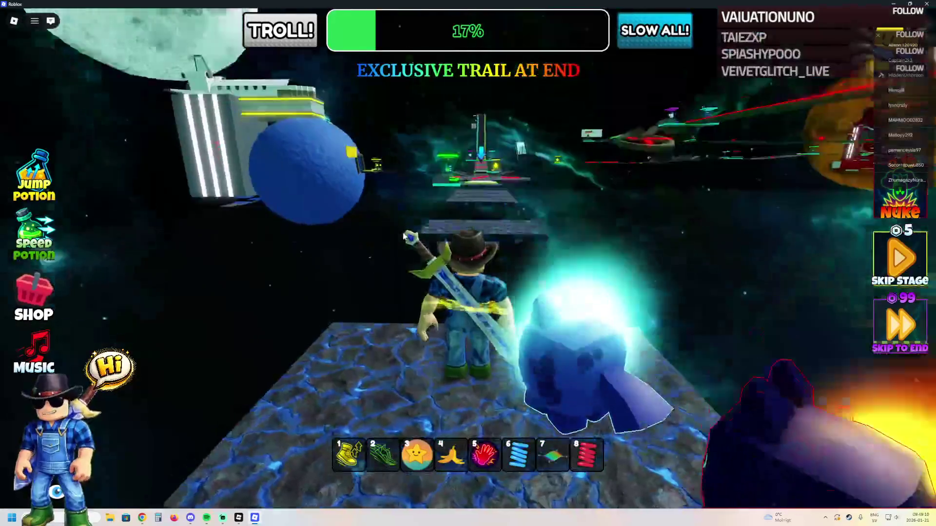
Step: Hop along the stone platforms to the glowing checkpoint pad, raising progress to 18%
key(Left)
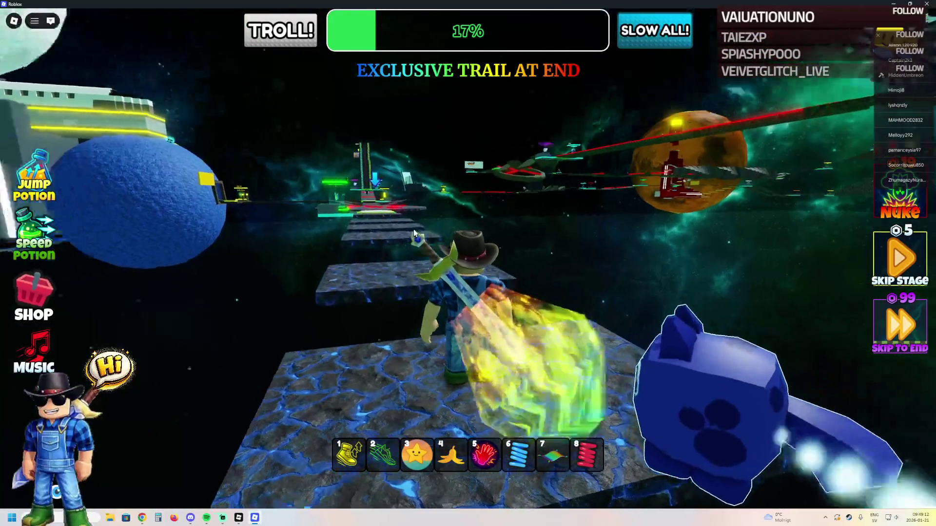
key(w)
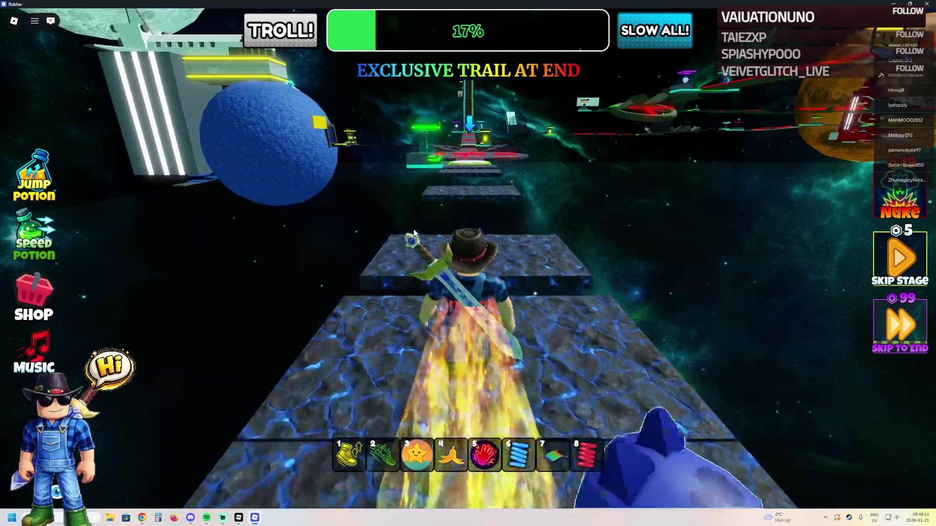
key(w)
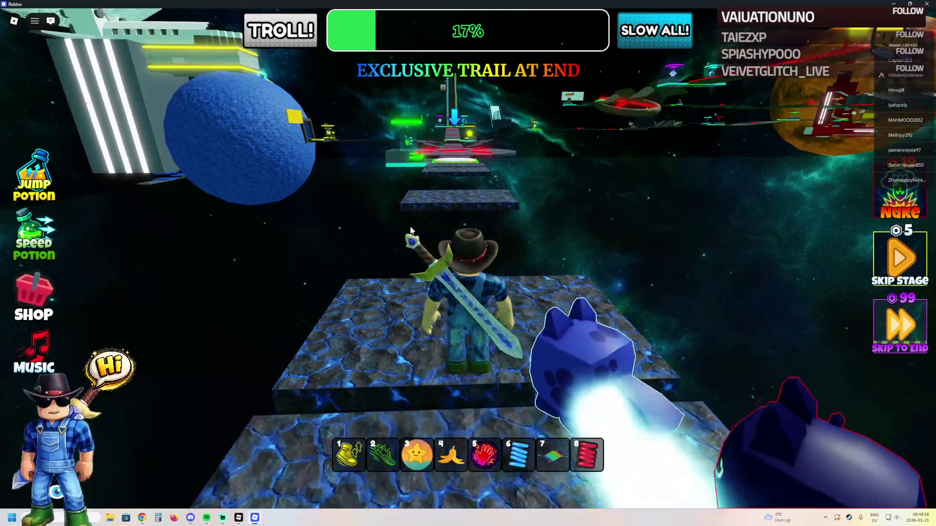
key(w)
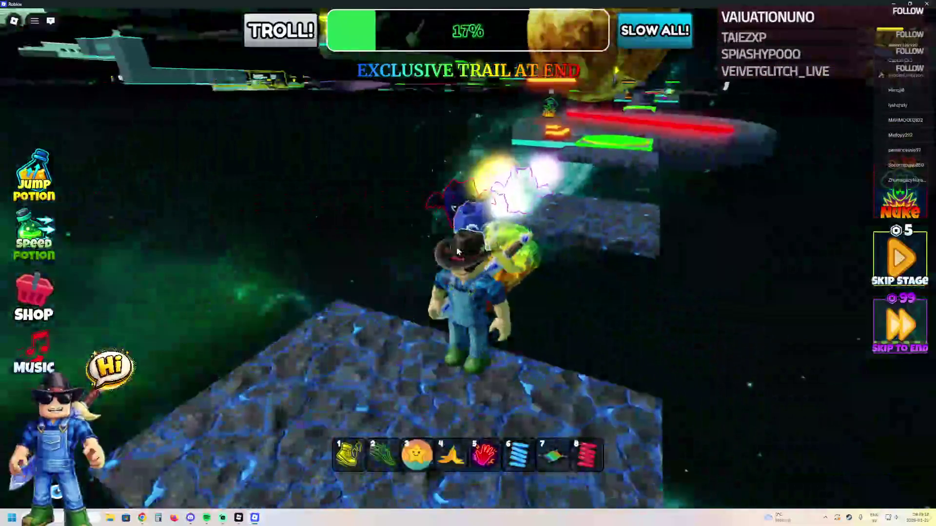
key(w)
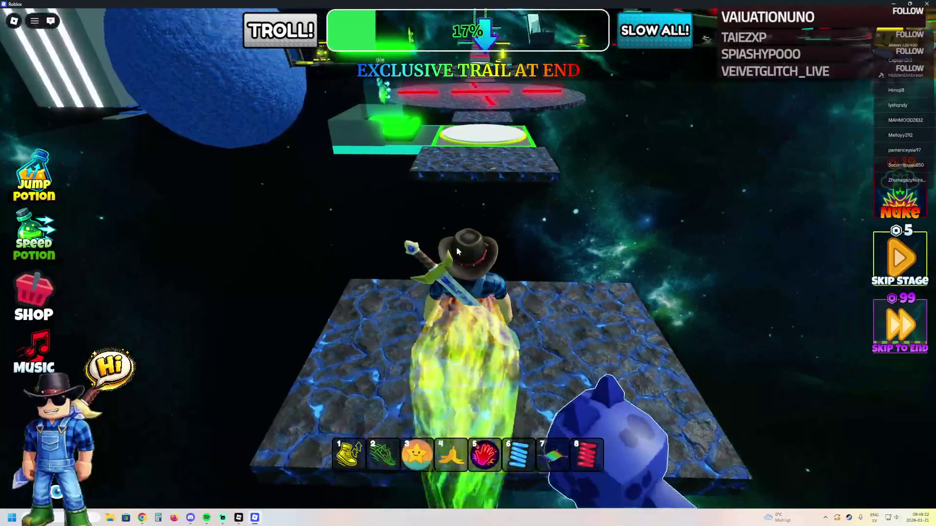
key(w)
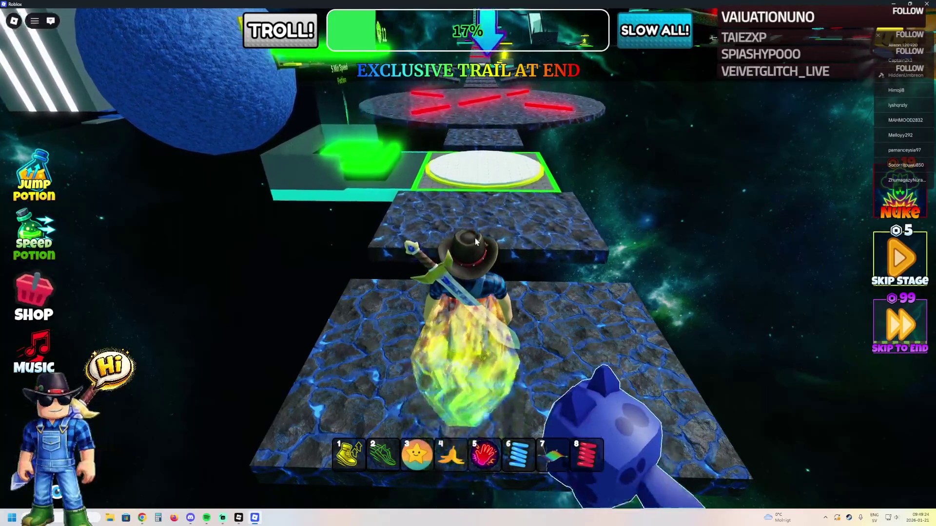
key(w)
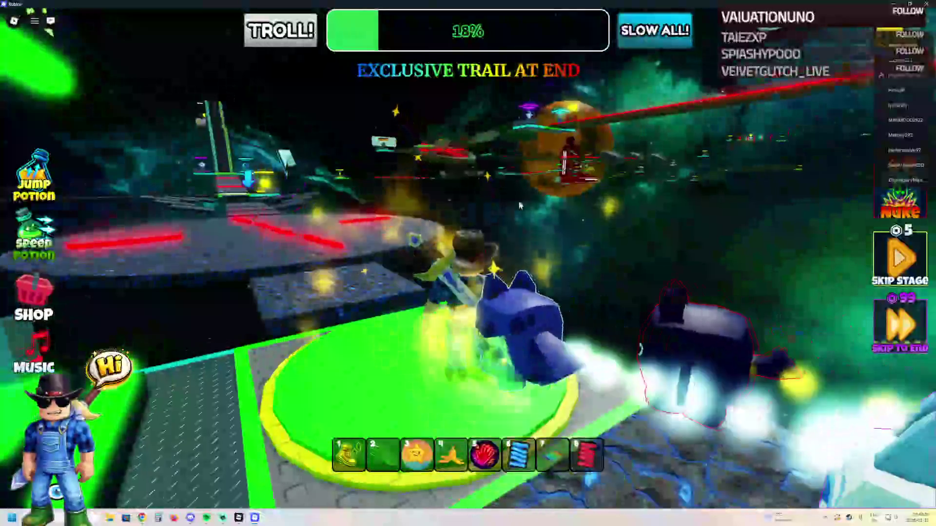
Step: Run along the stone path, across the round laser platform and stepping stones onto the green checkpoint
key(w)
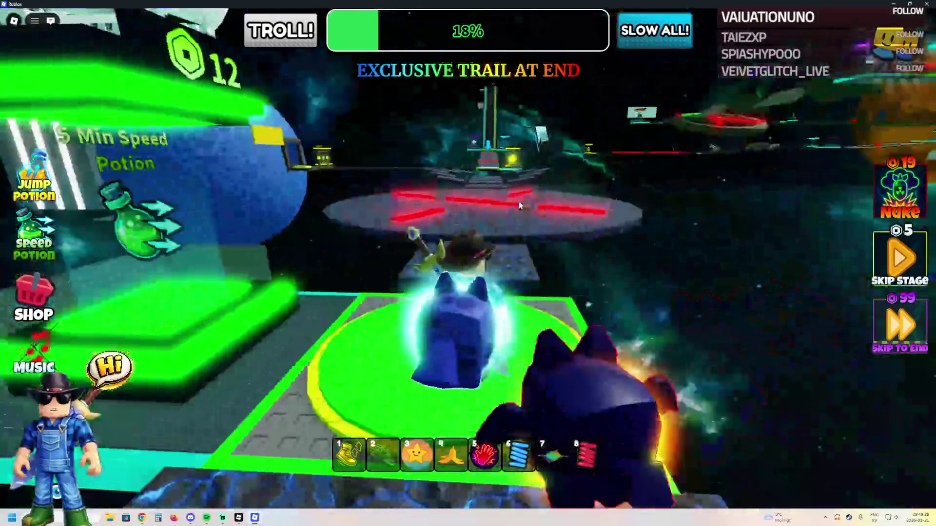
key(w)
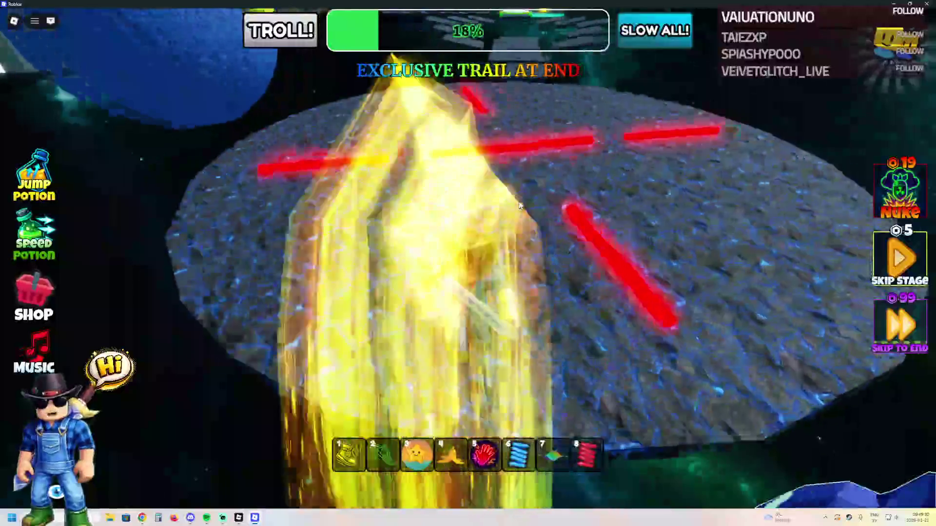
key(w)
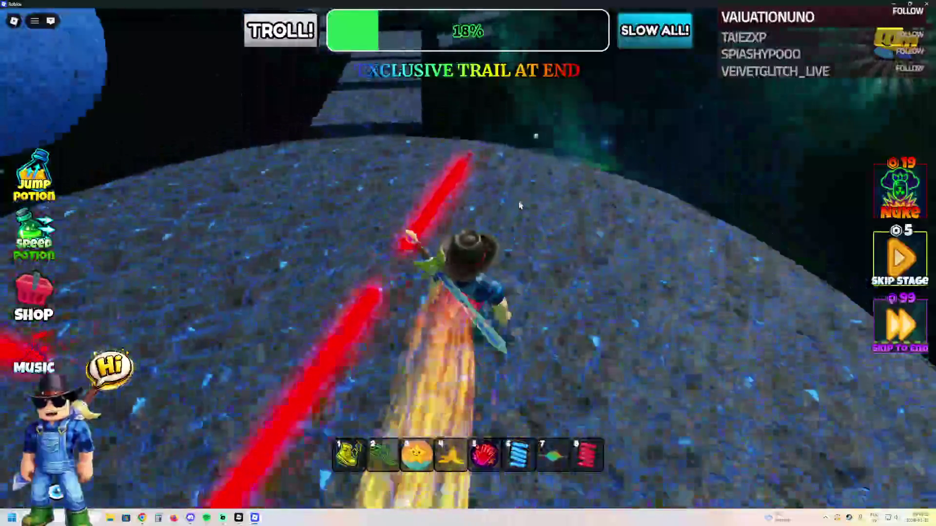
key(w)
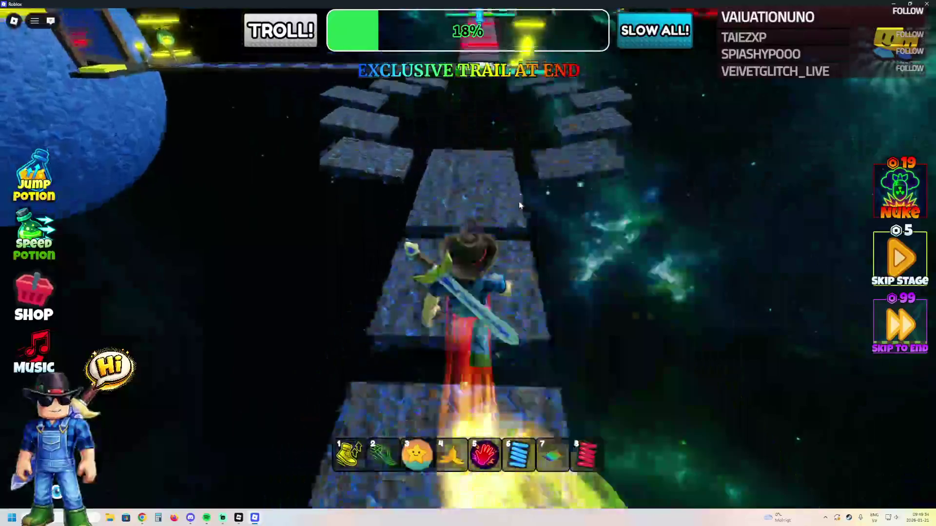
key(5)
key(w)
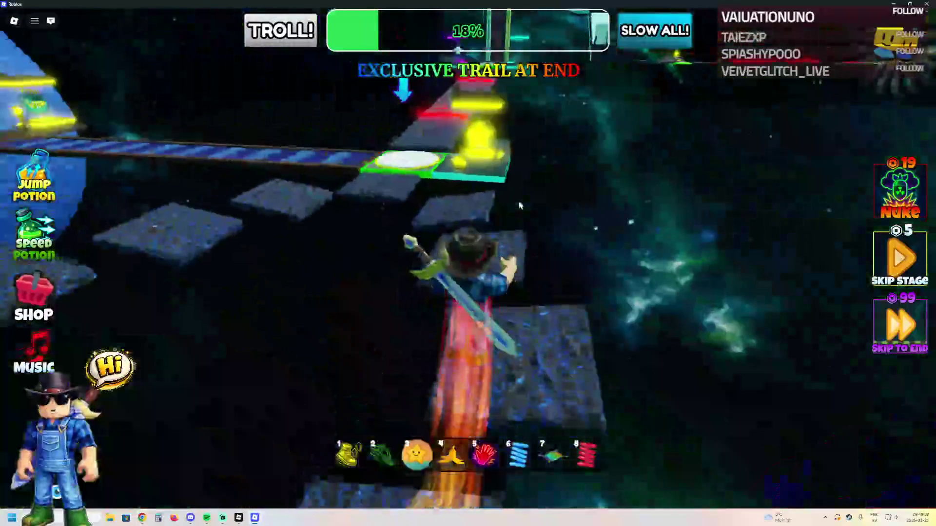
key(w)
key(w)
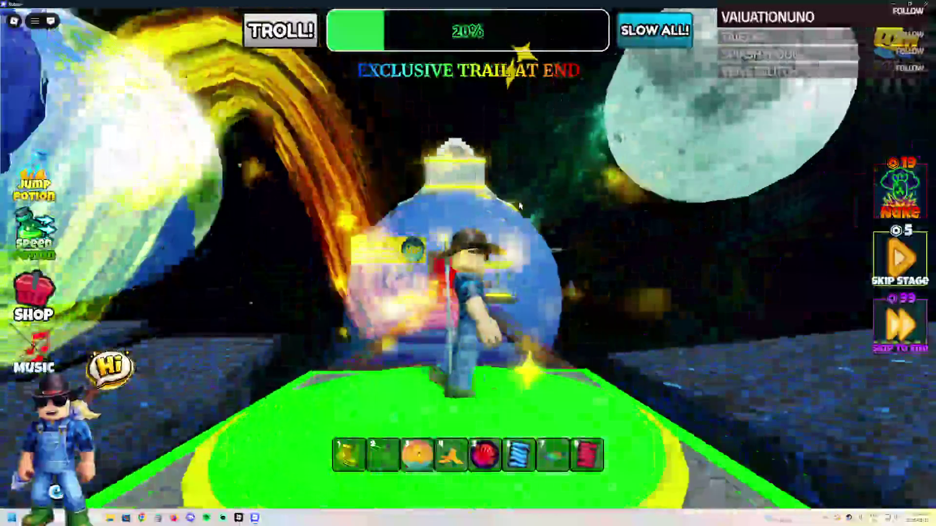
Step: Cross the grey path past the red laser to the truss towers' checkpoint, then head right toward the next pad
key(w)
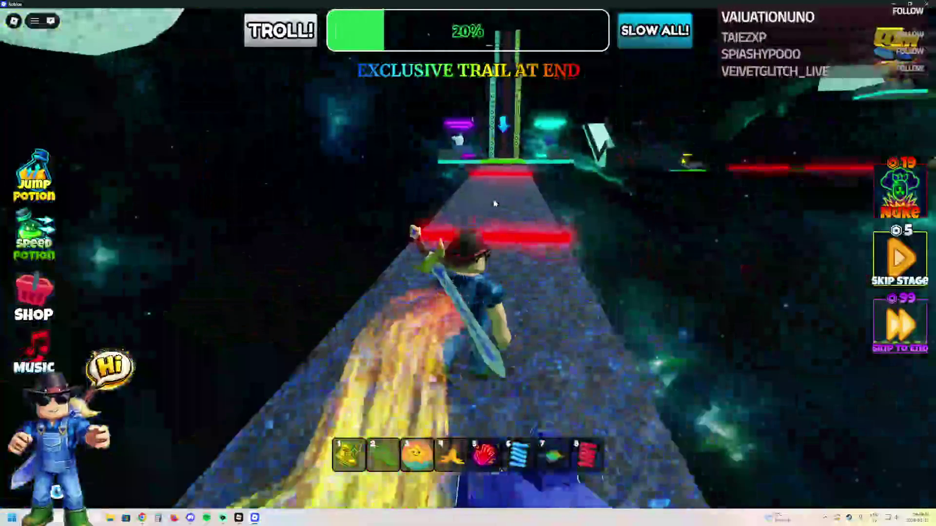
key(w)
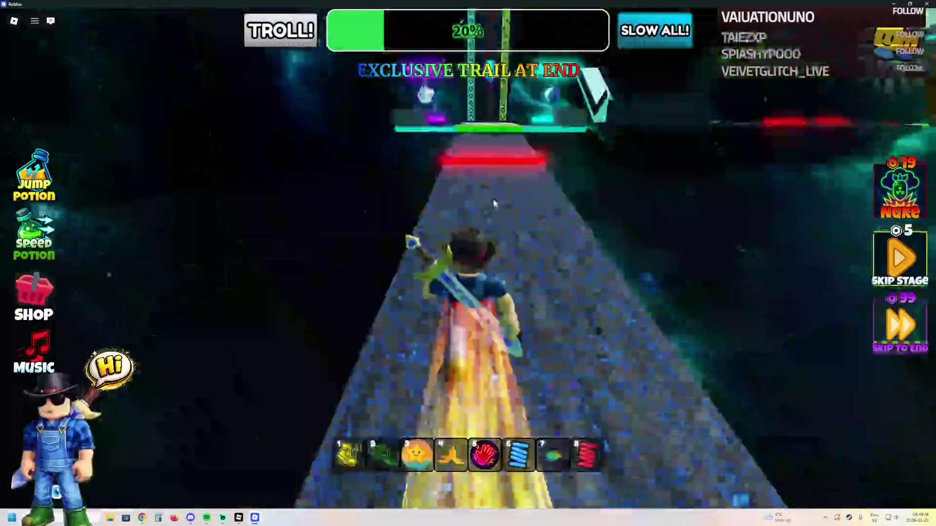
key(w)
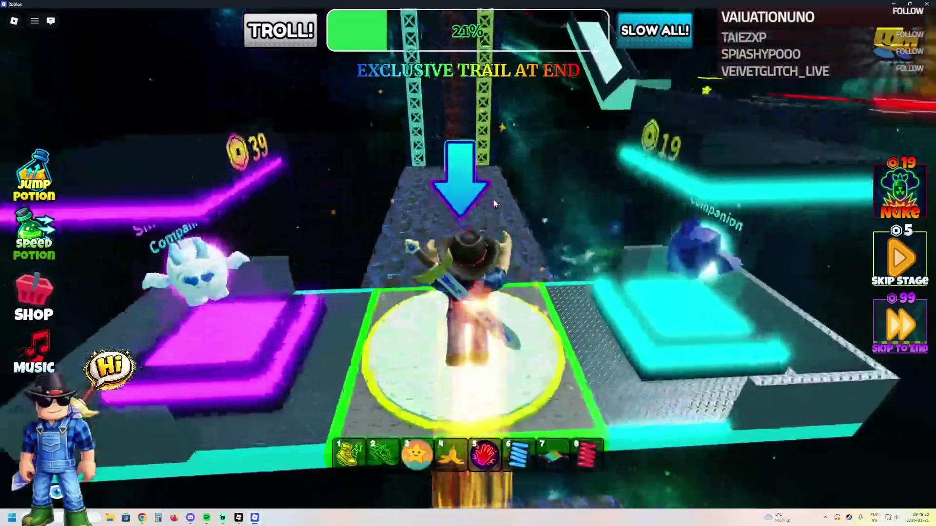
key(w)
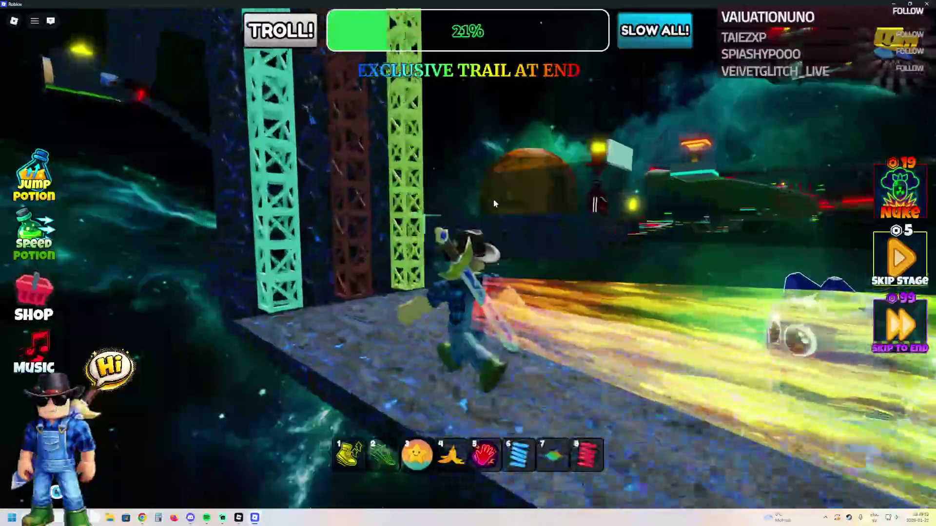
key(a)
key(1)
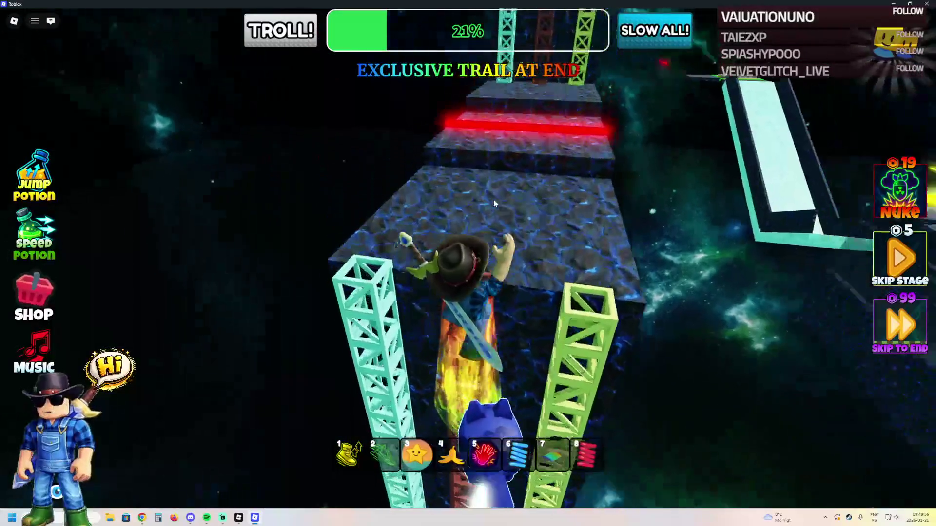
key(w)
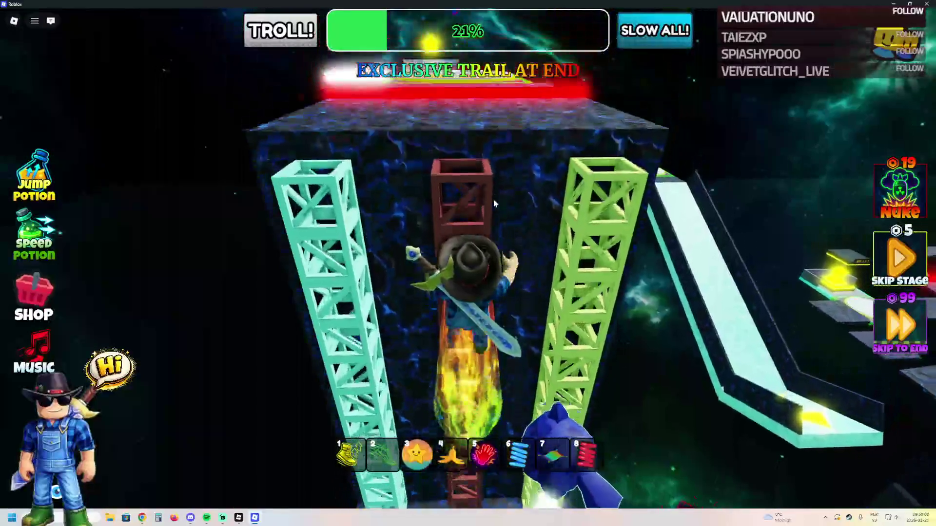
key(w)
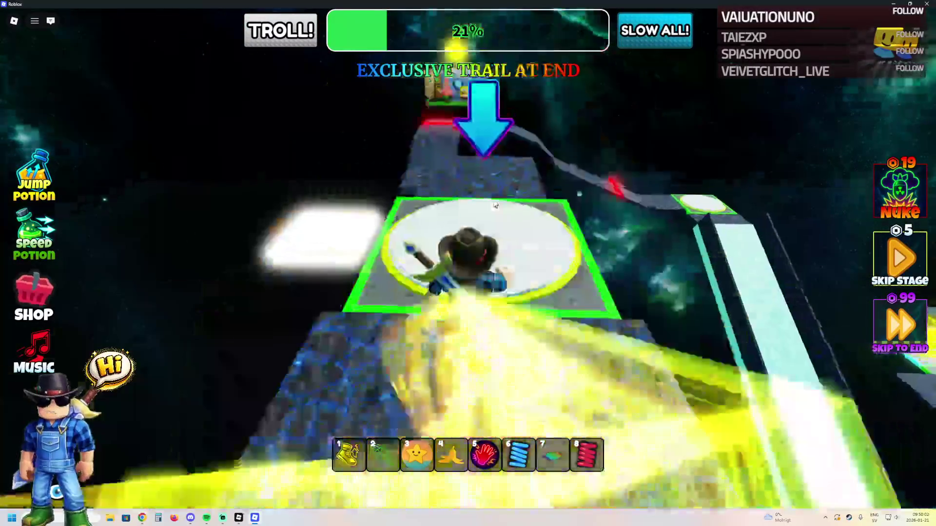
key(w)
key(w)
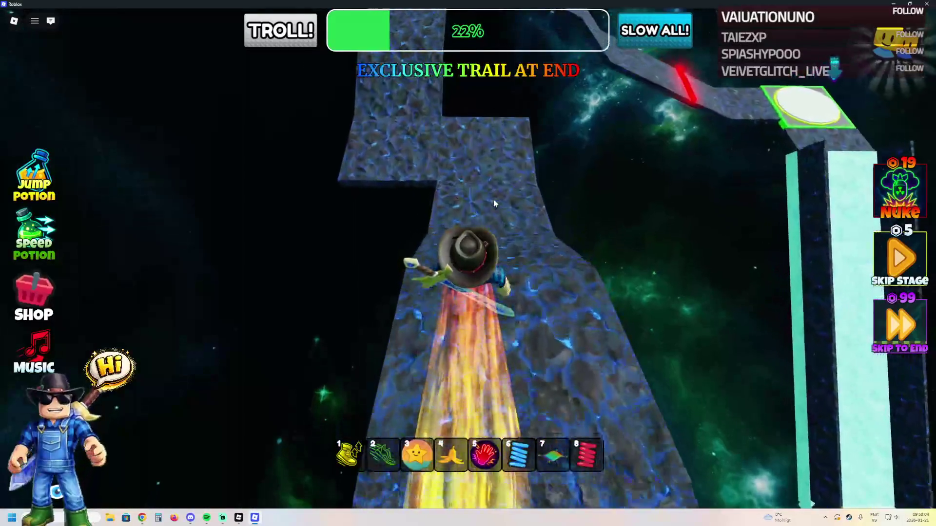
key(d)
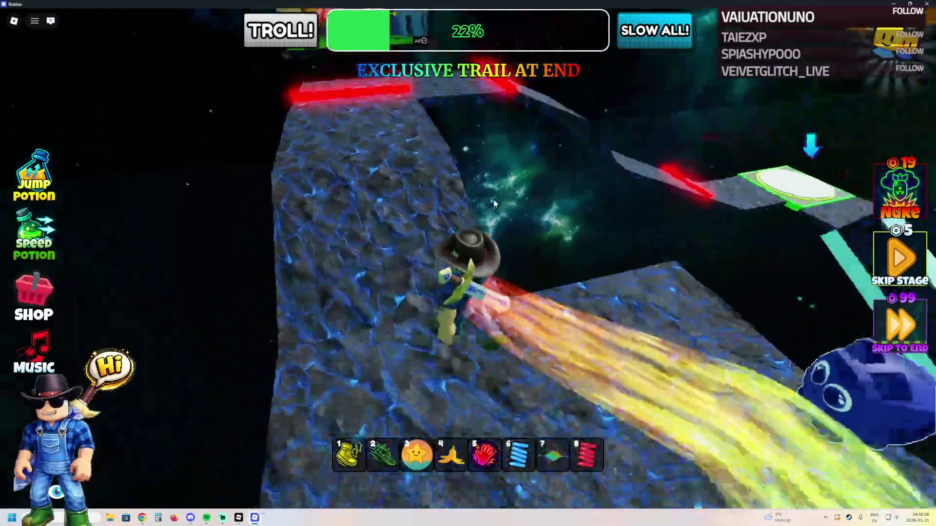
key(w)
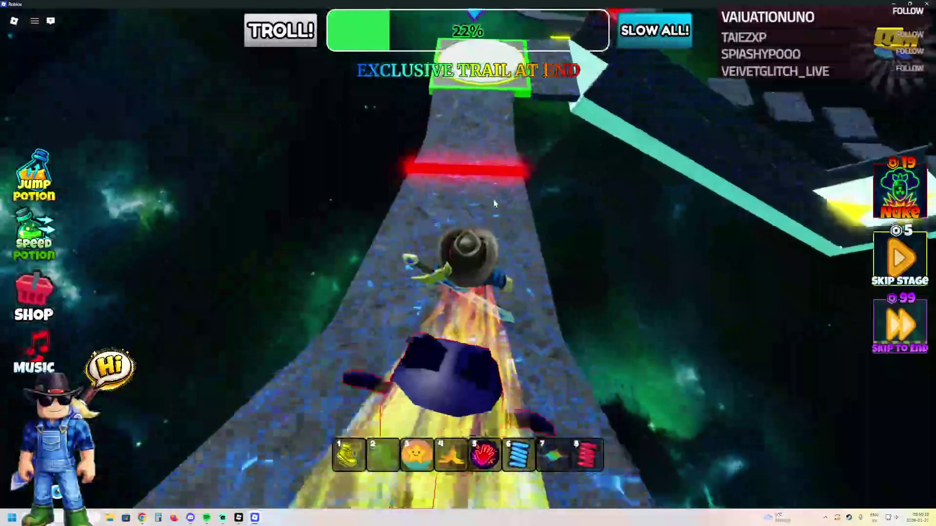
Step: Climb the icy ramp, drop onto the blue rocky ground and hop the stepping stones to the glowing checkpoint
key(w)
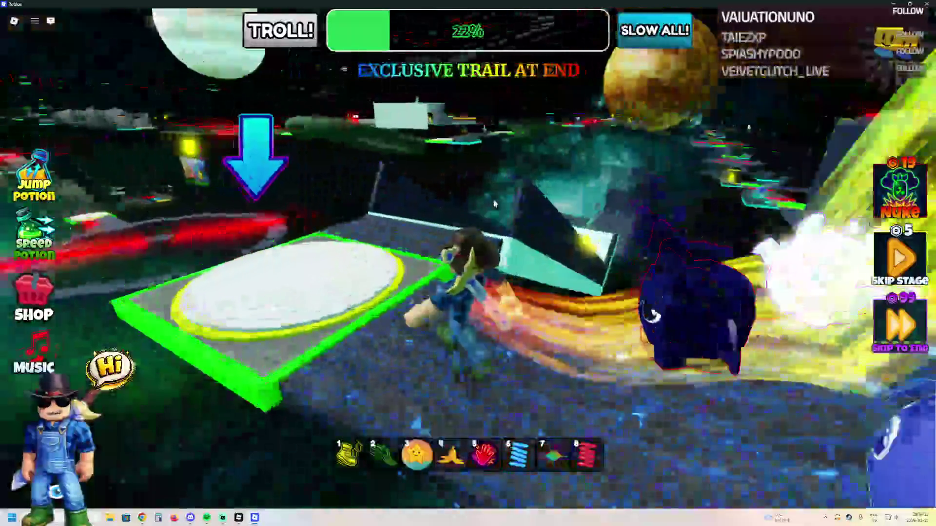
key(w)
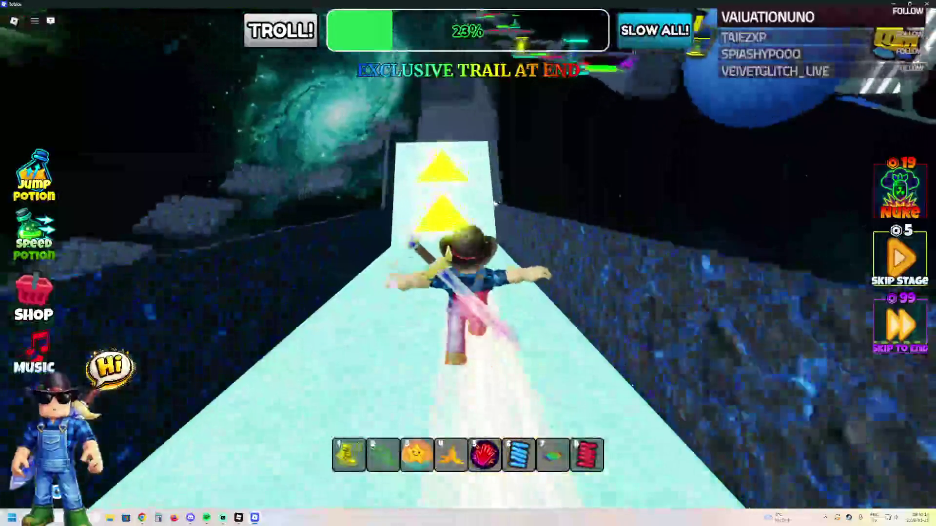
key(w)
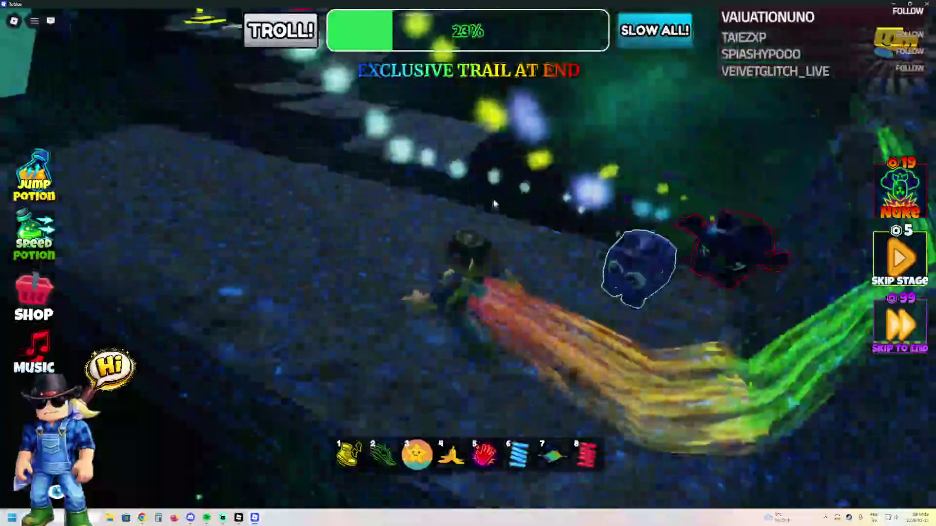
key(w)
key(w)
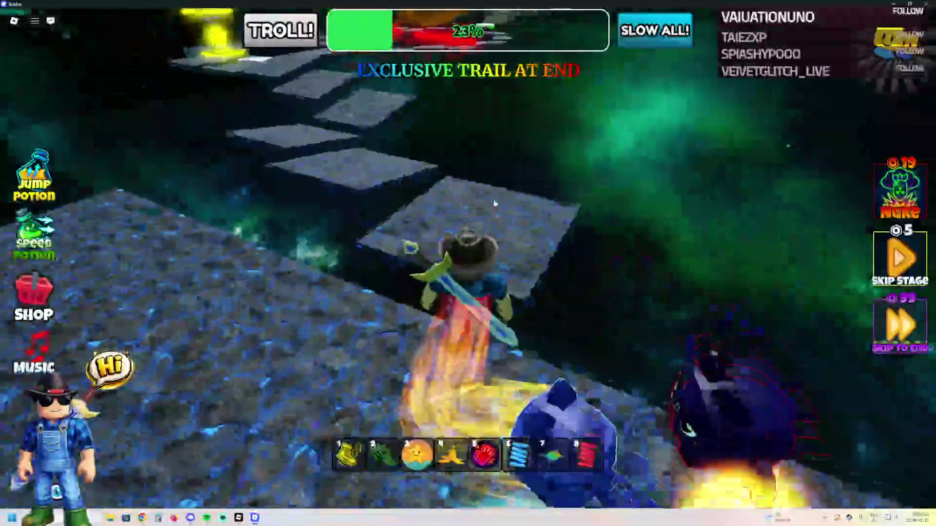
key(w)
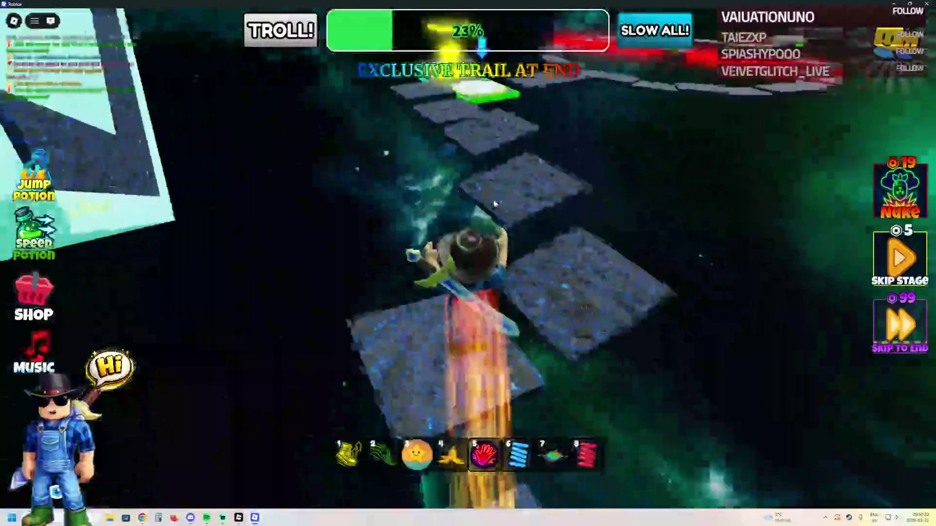
key(w)
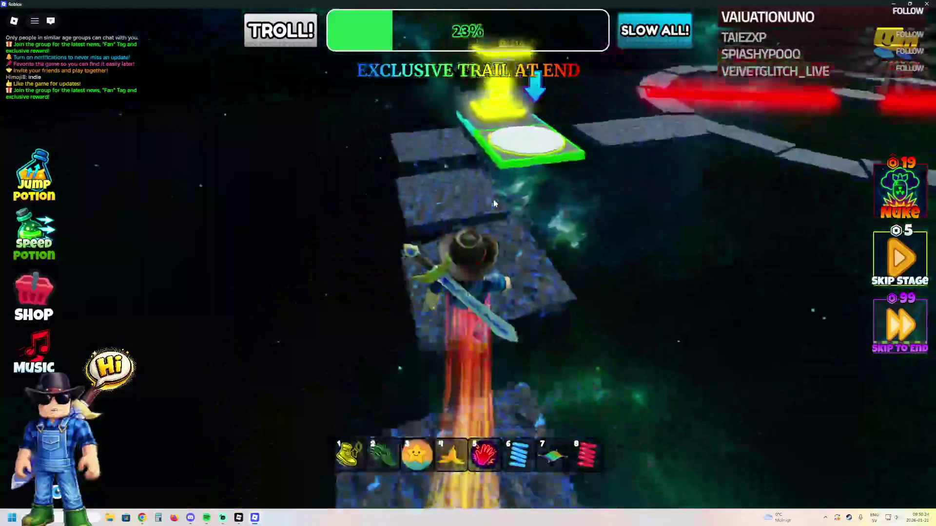
key(w)
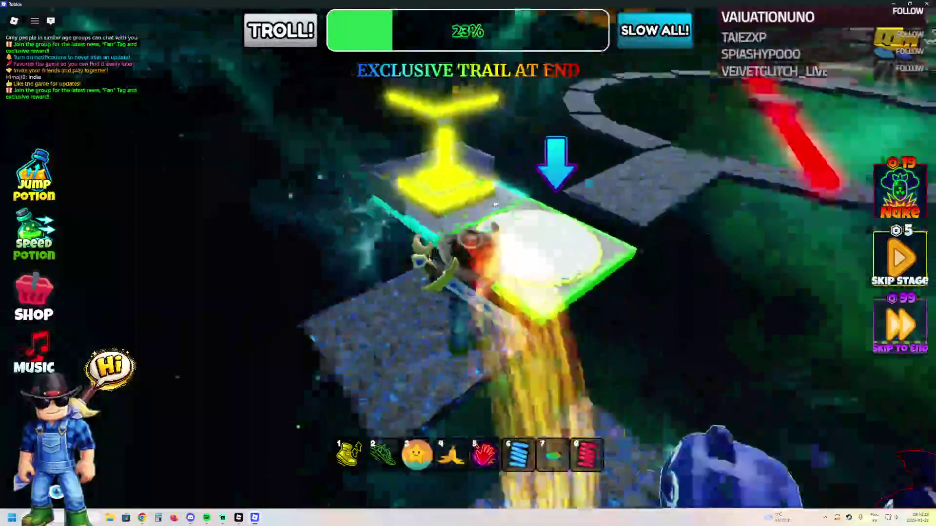
Step: Run the curved ring path past the Trail Station up to the white platform and onto the rock path
key(w)
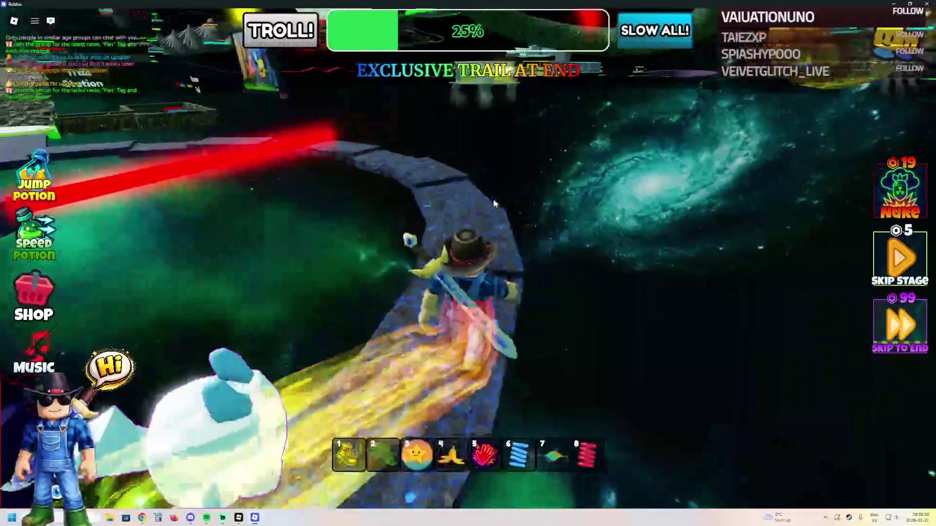
key(w)
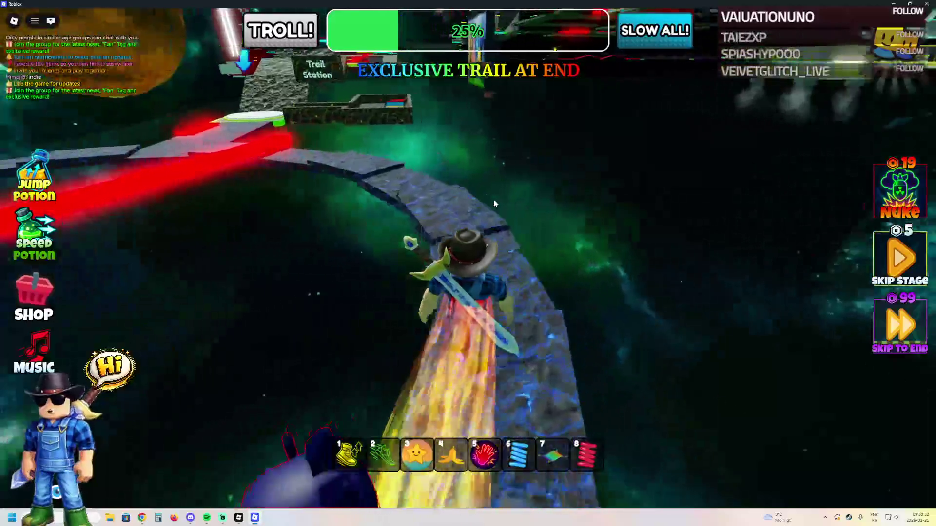
key(w)
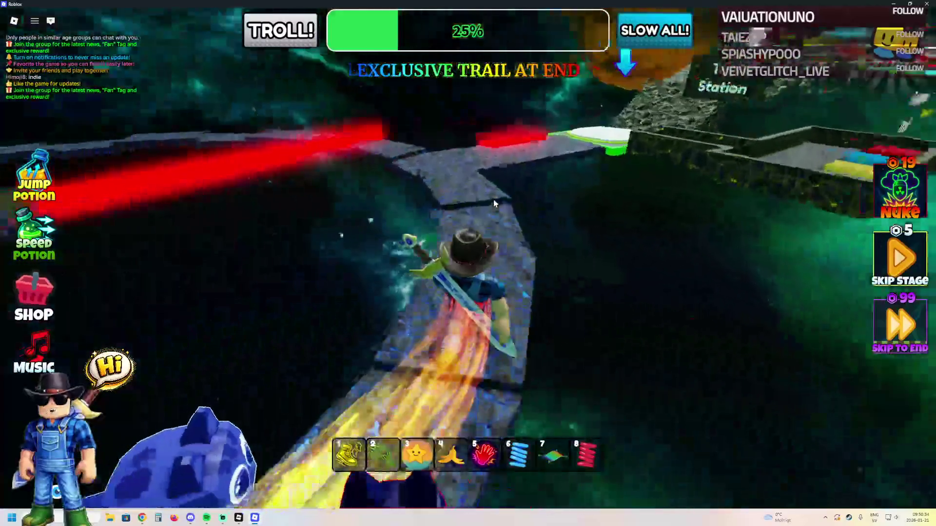
key(w)
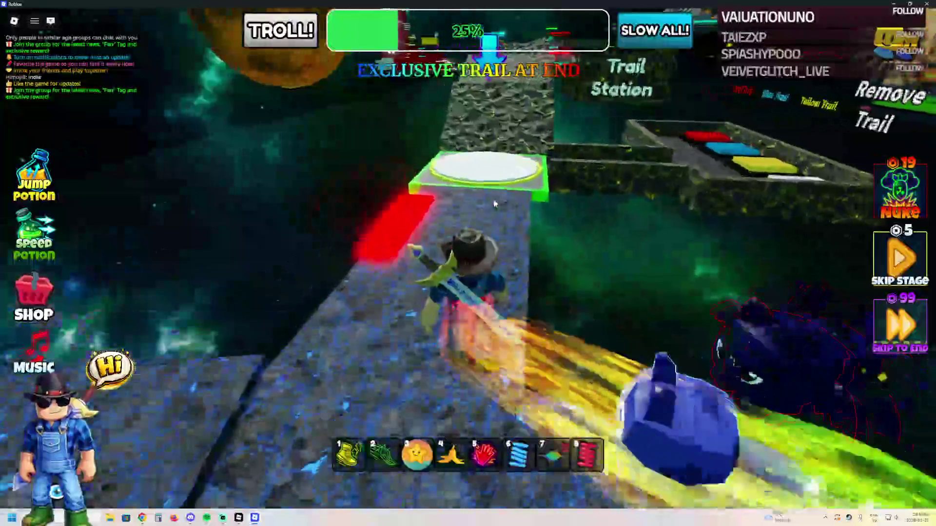
key(a)
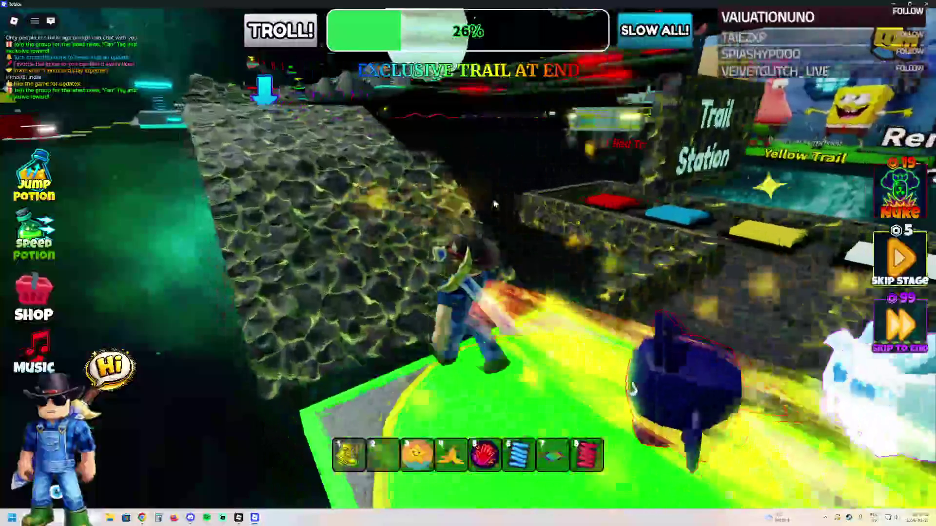
key(w)
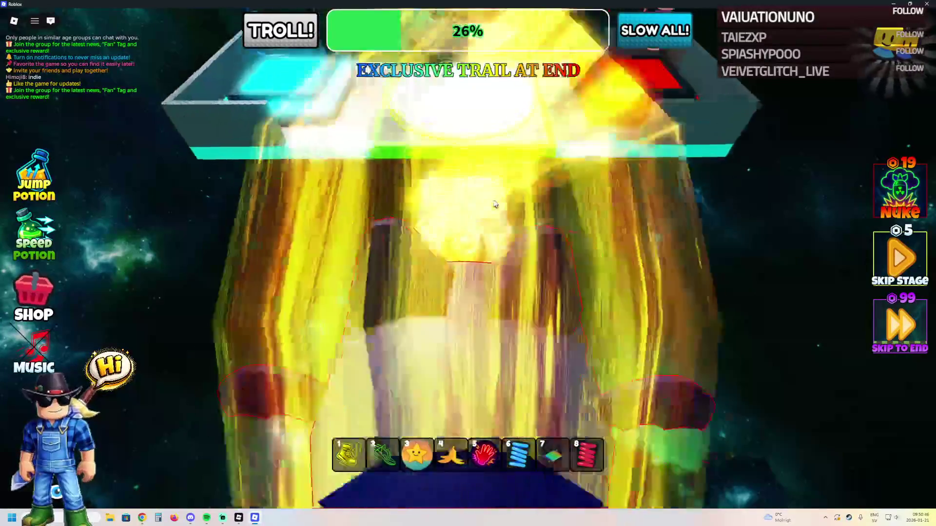
Step: Follow the rock path, turn left at the corner and jump across the hexagon stone onto the checkpoint
key(w)
key(5)
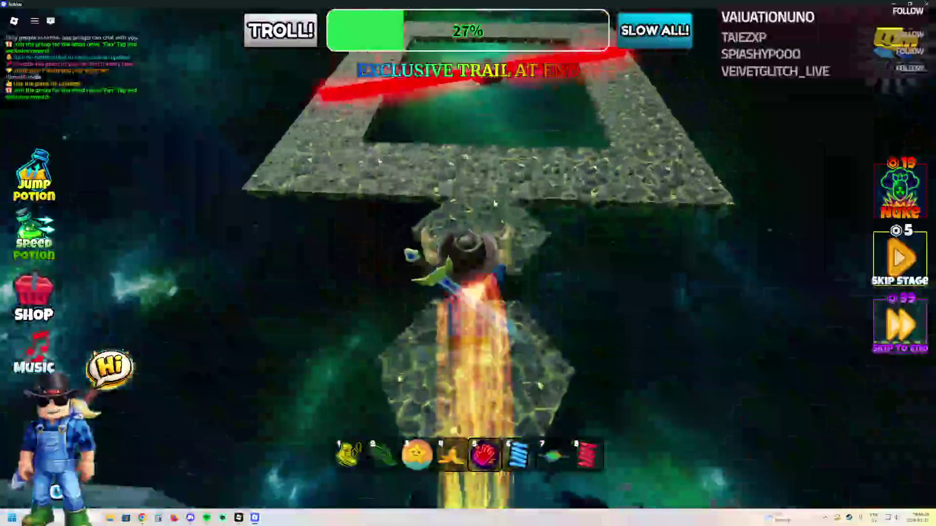
key(w)
key(1)
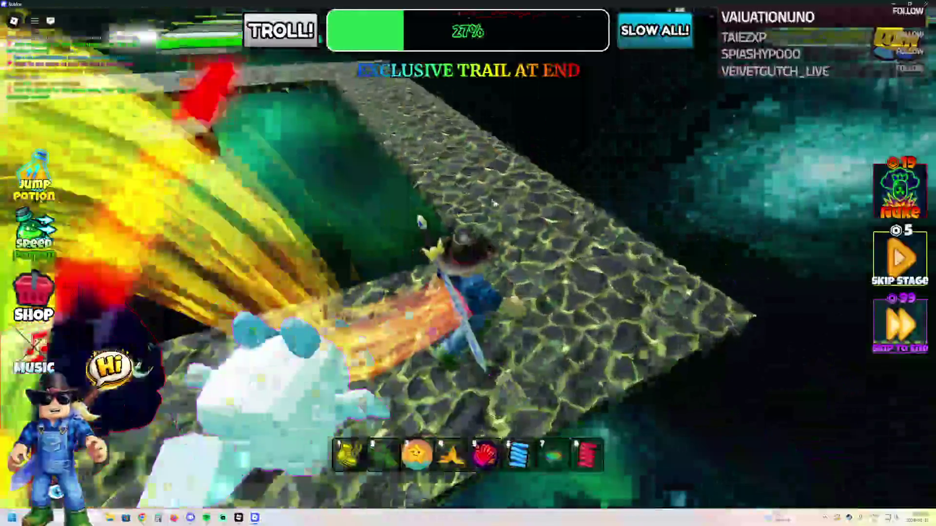
key(w)
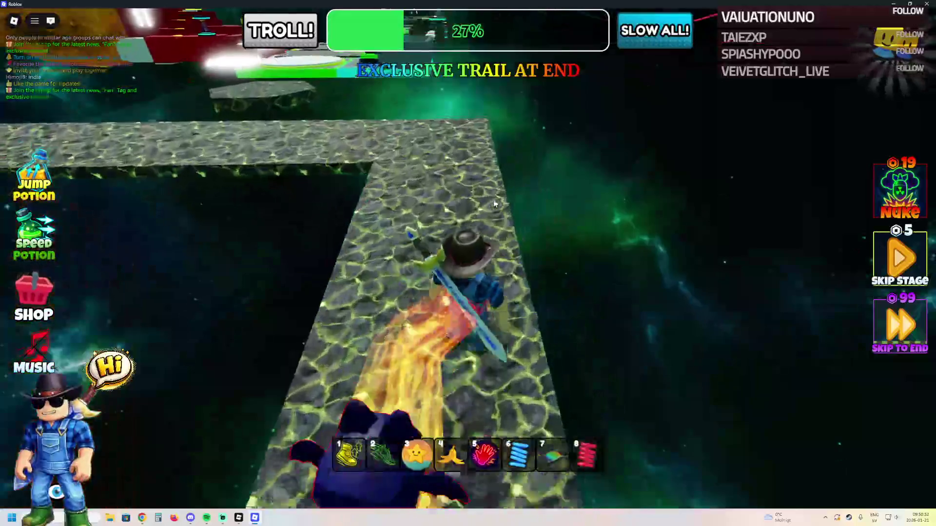
key(w)
key(a)
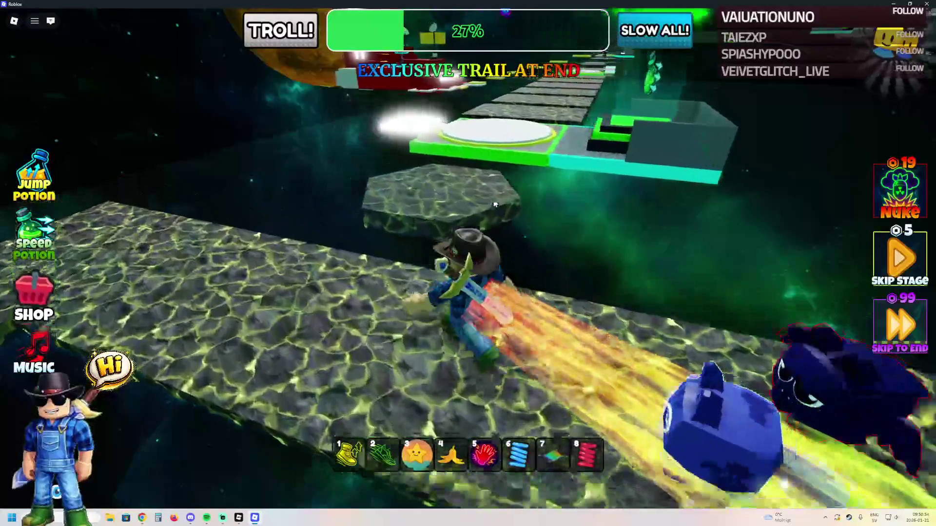
key(w)
key(space)
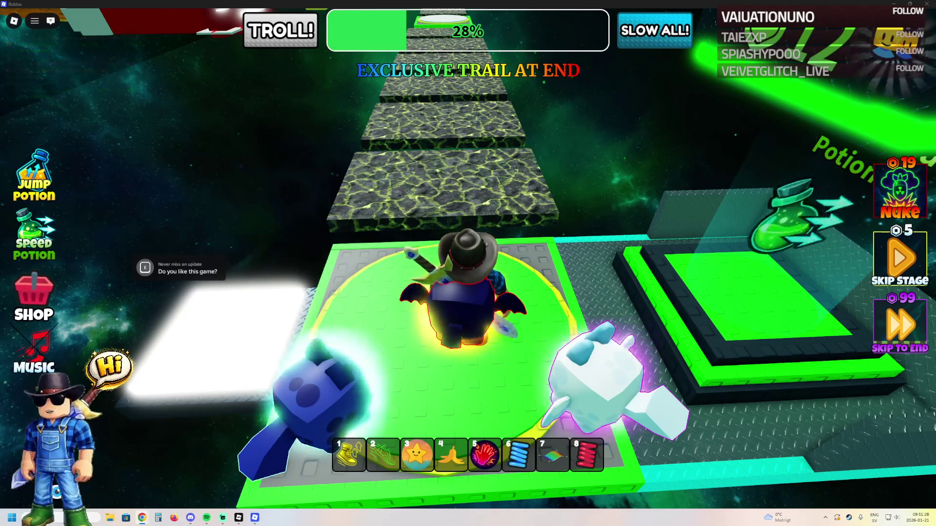
Step: Alt+Tab to Chrome showing the Noob Studios Gaming community About page
key(alt+Tab)
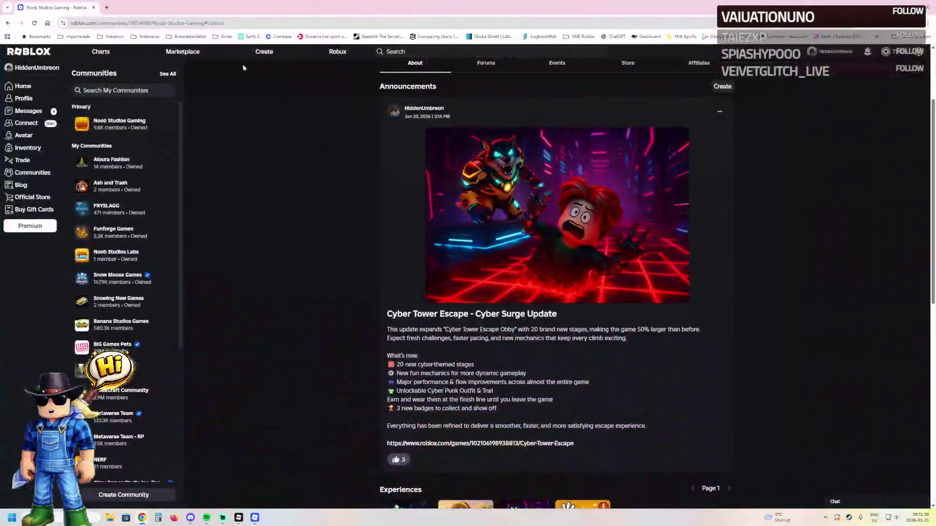
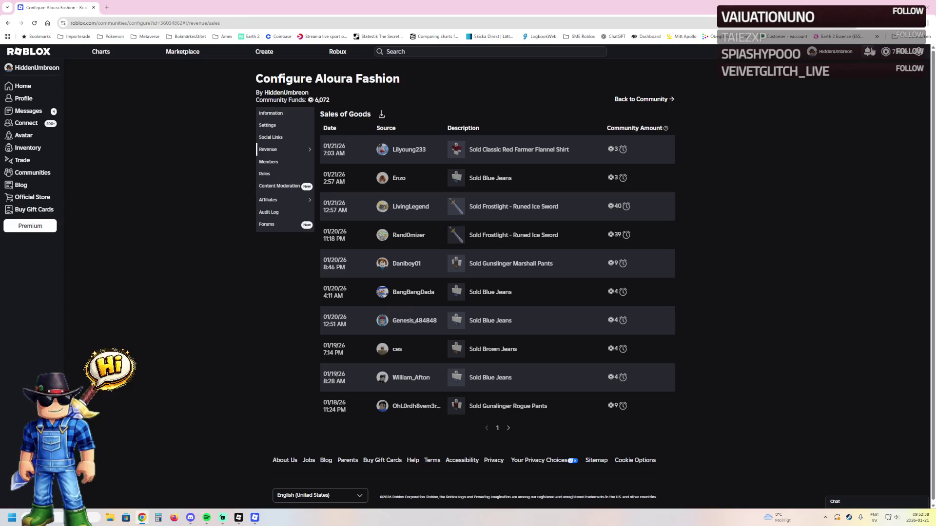
Step: Close the Chrome window with the community revenue page to reveal the Roblox game
click(927, 6)
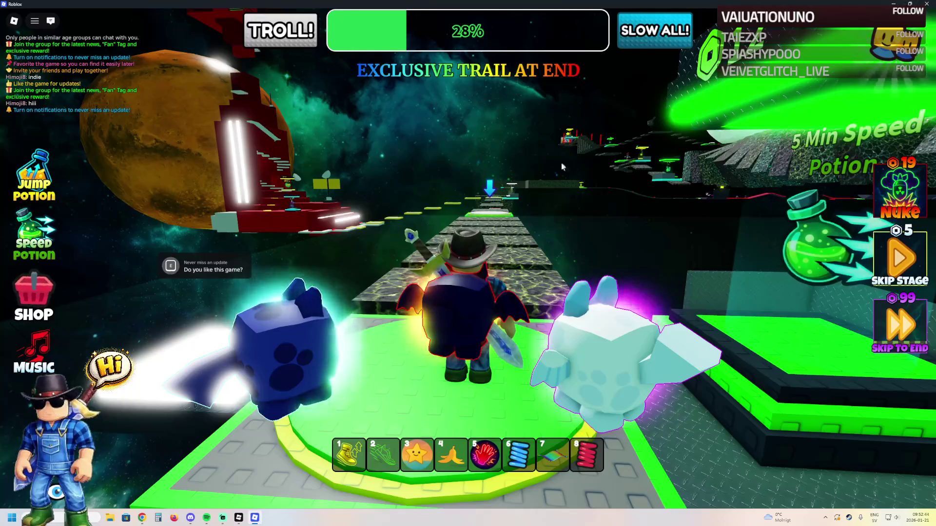
Step: Run forward off the checkpoint and decline the 5-Robux Skip Stage offer
key(w)
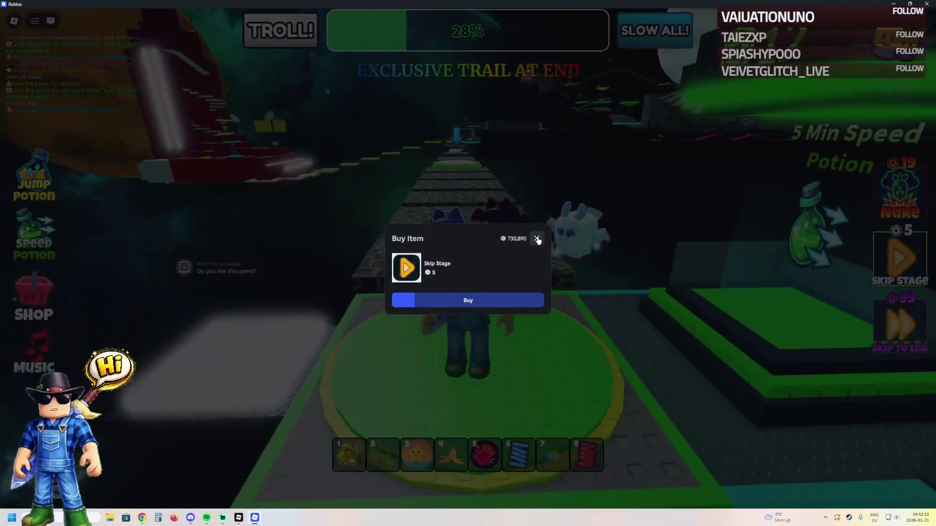
click(539, 239)
Step: Fly the character past the green wall and red path onto the purple path
key(w)
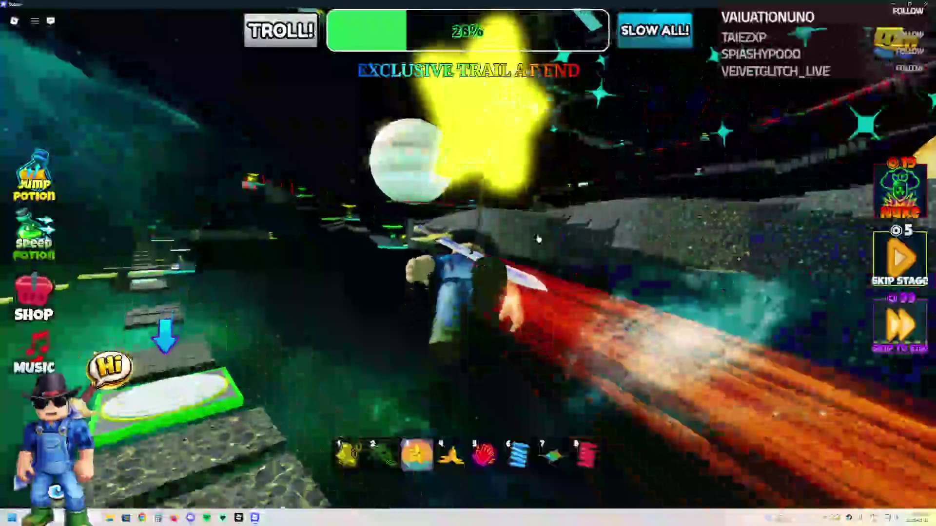
key(w)
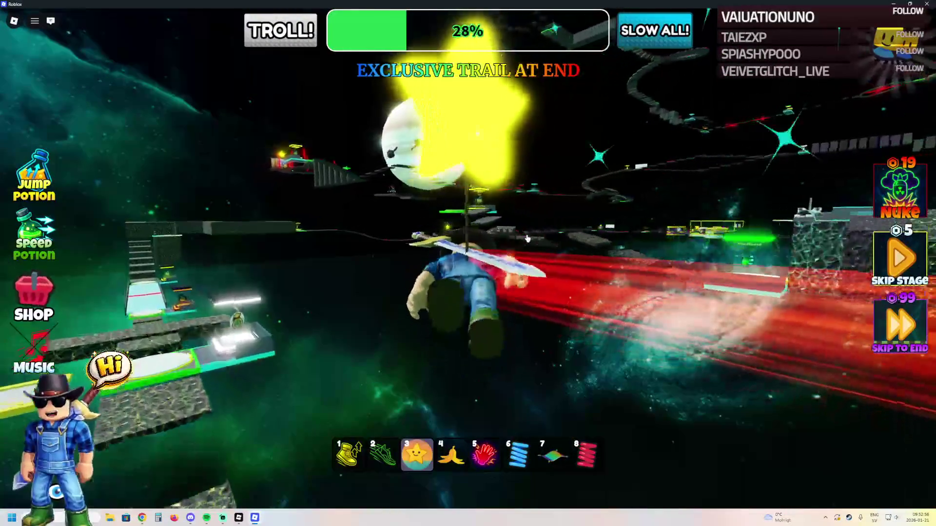
key(w)
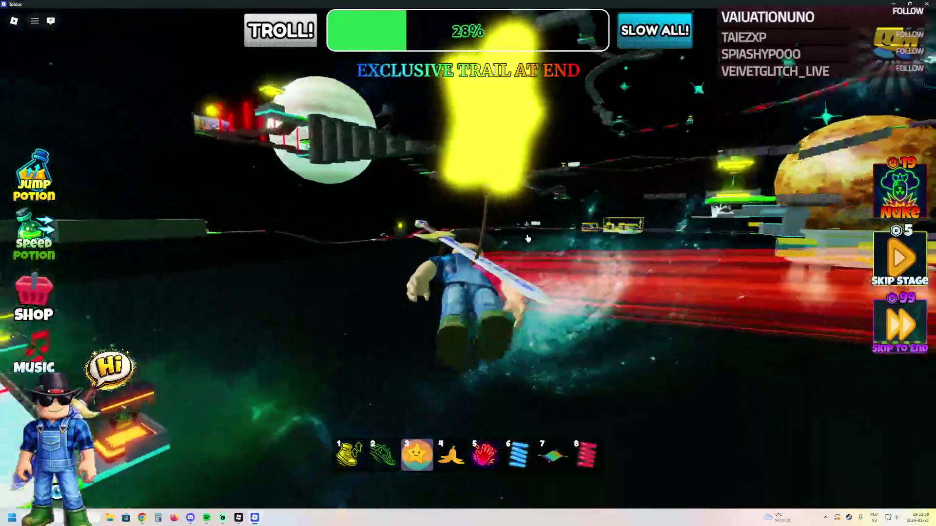
key(w)
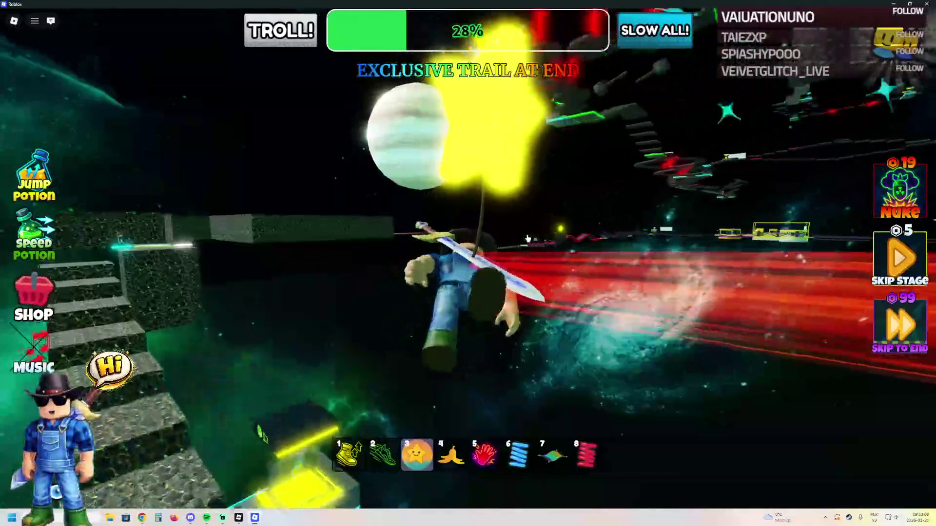
key(w)
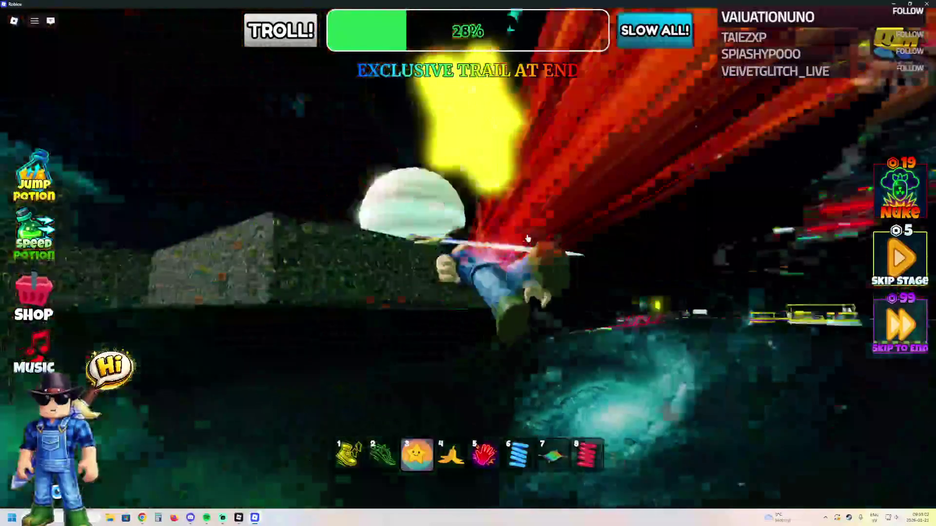
key(w)
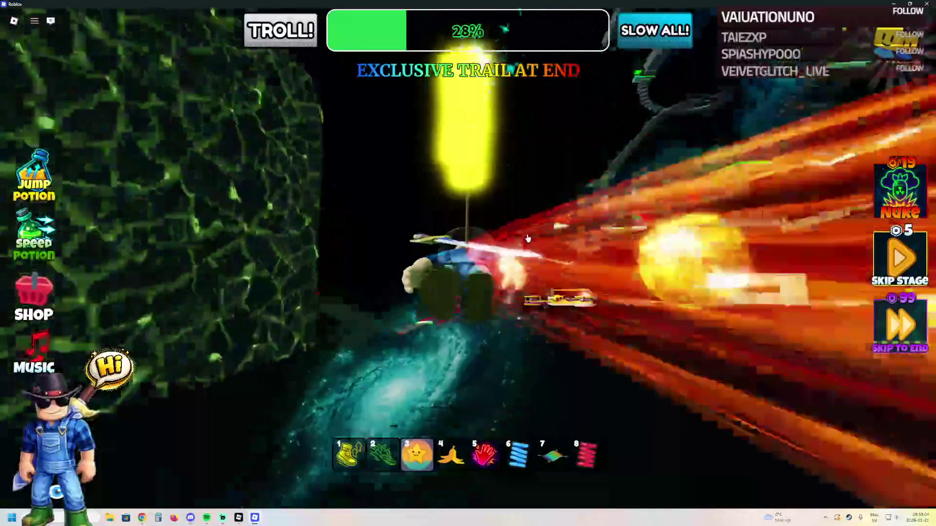
key(w)
key(w)
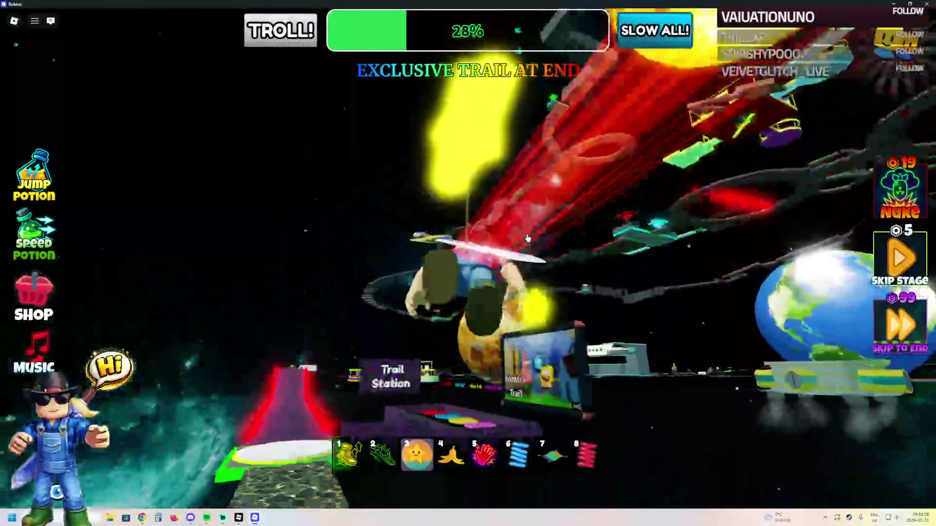
key(w)
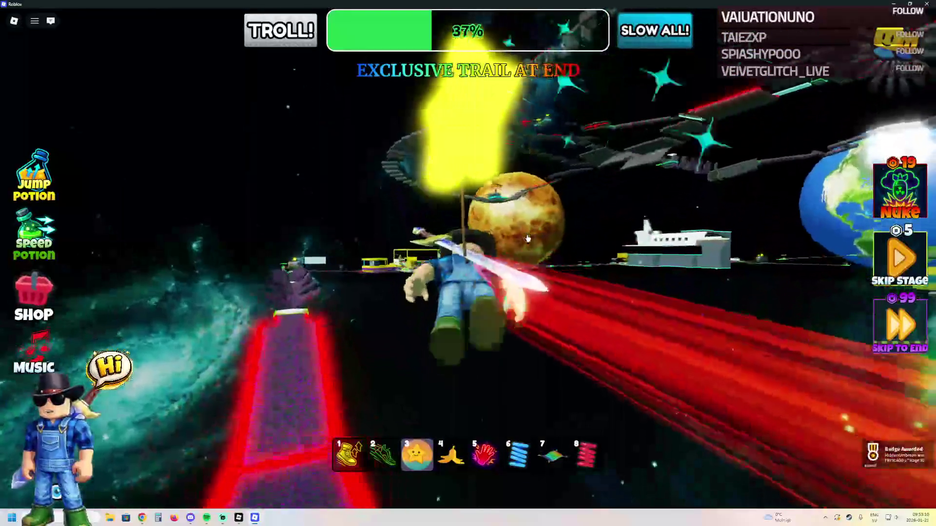
key(w)
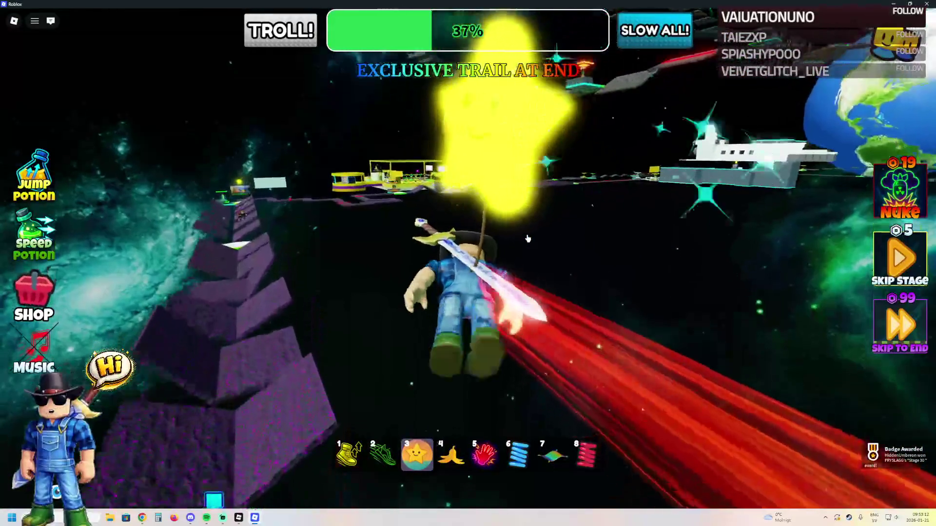
key(w)
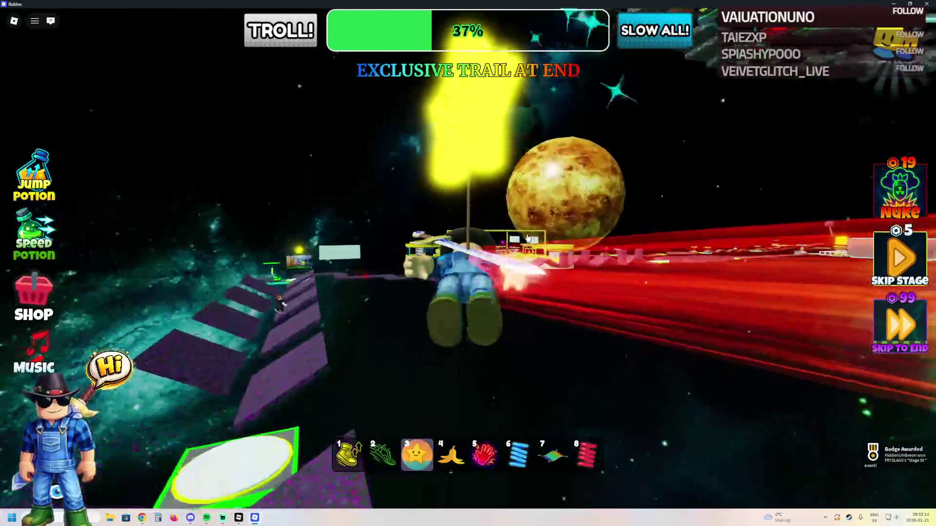
key(w)
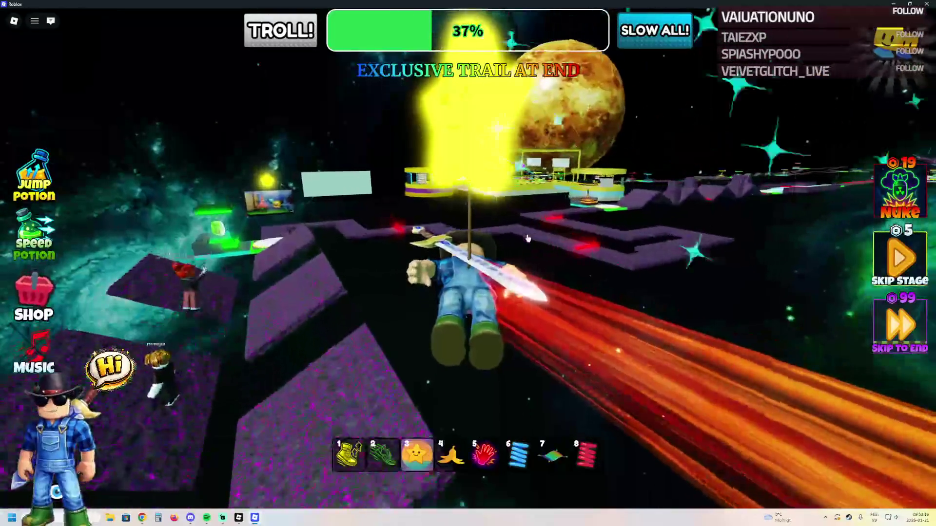
key(w)
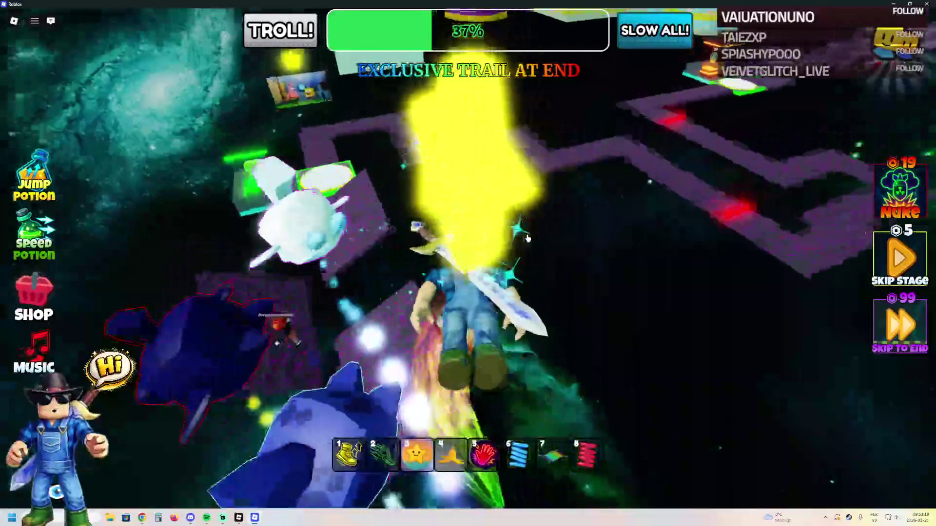
key(w)
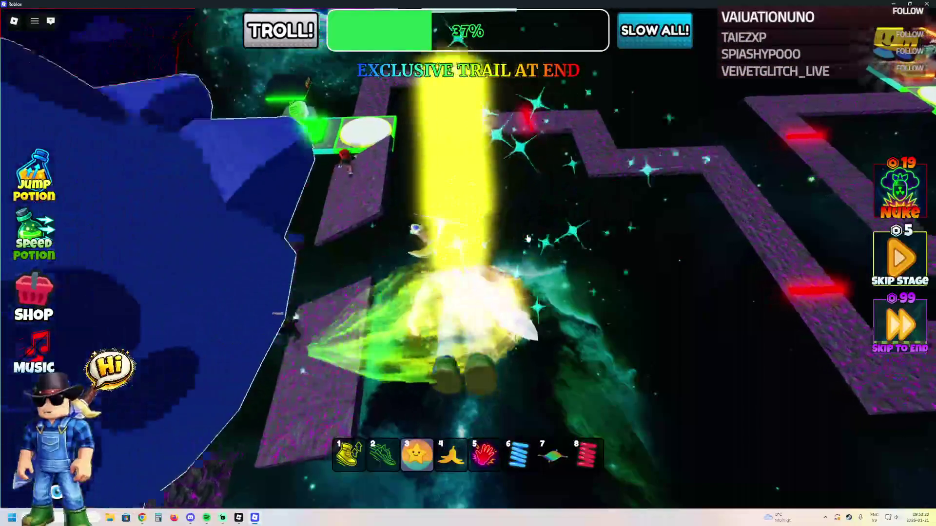
key(w)
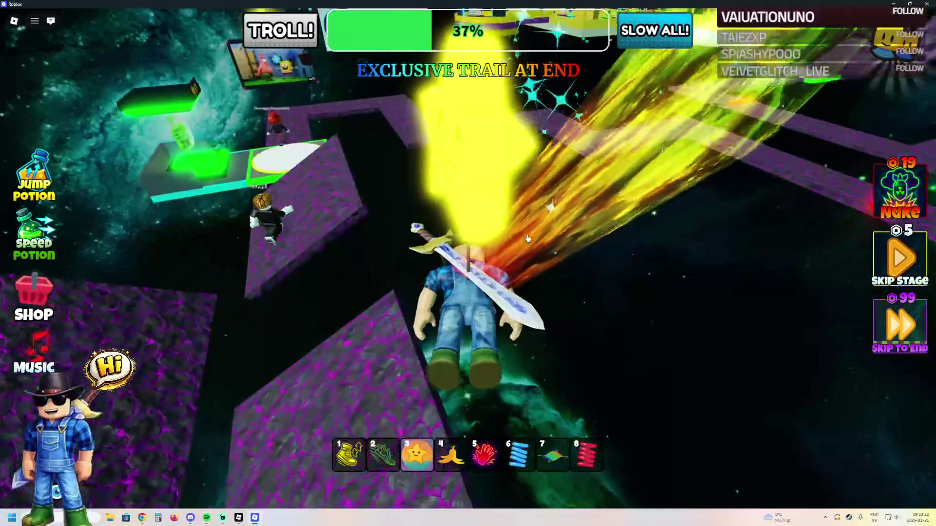
Step: Fly past the Earth, Moon and shuttle to the trail shop platform, then collapse the ad
key(w)
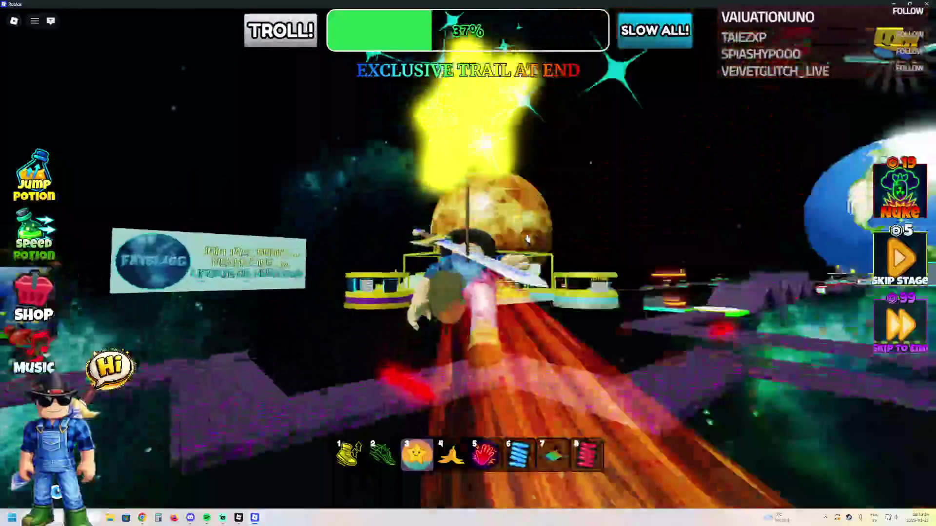
key(w)
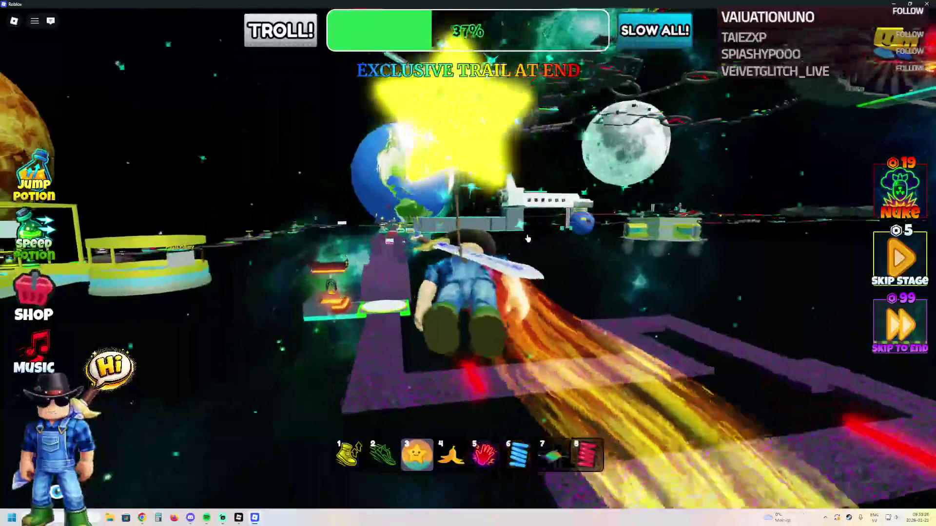
key(w)
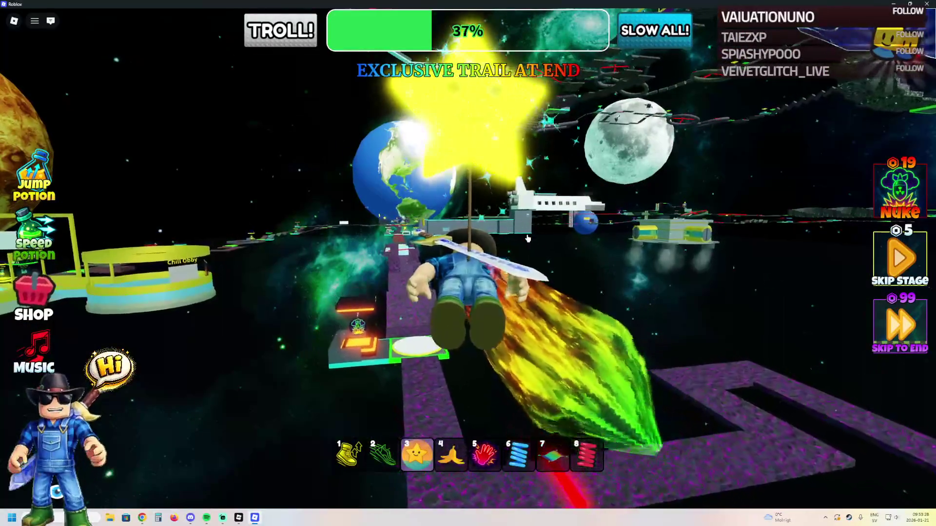
key(w)
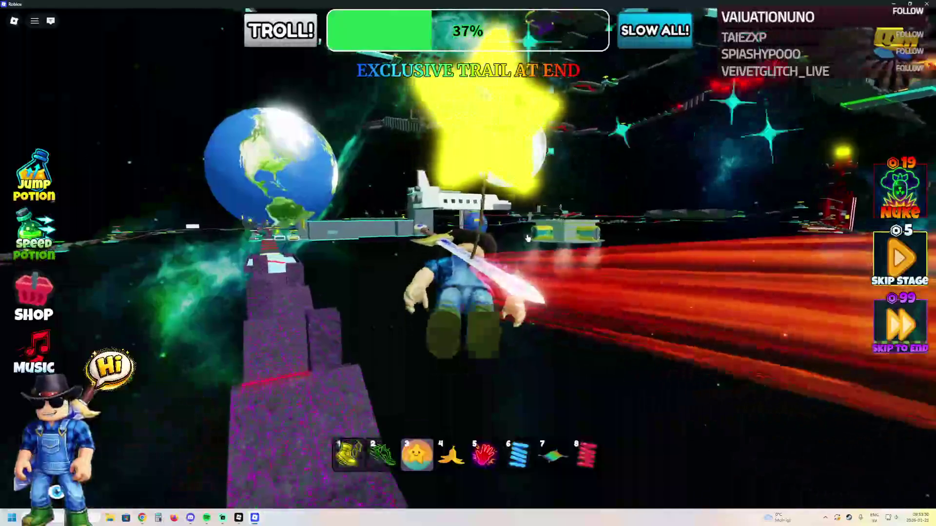
key(w)
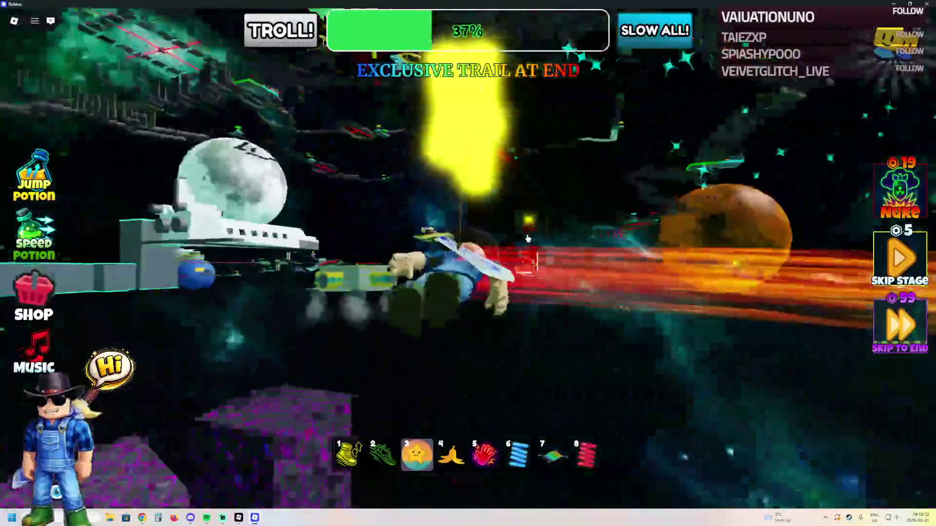
key(w)
key(w)
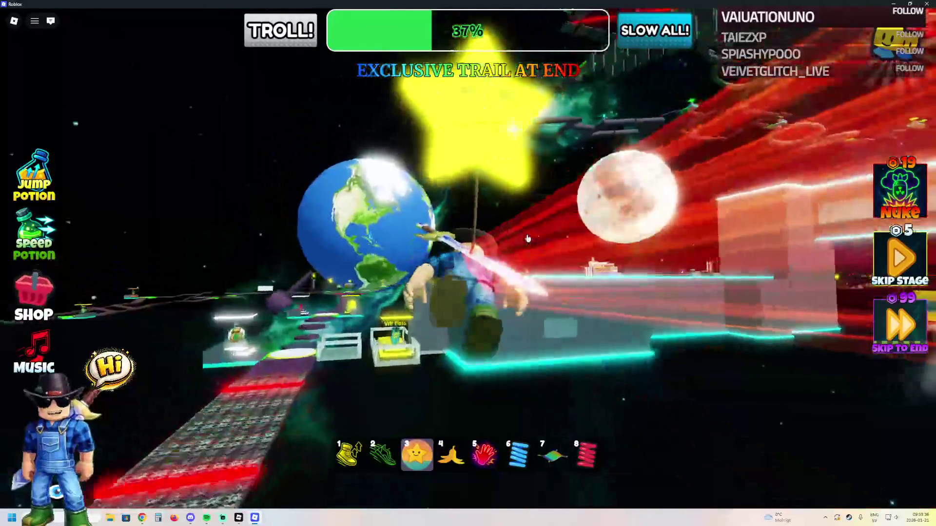
key(w)
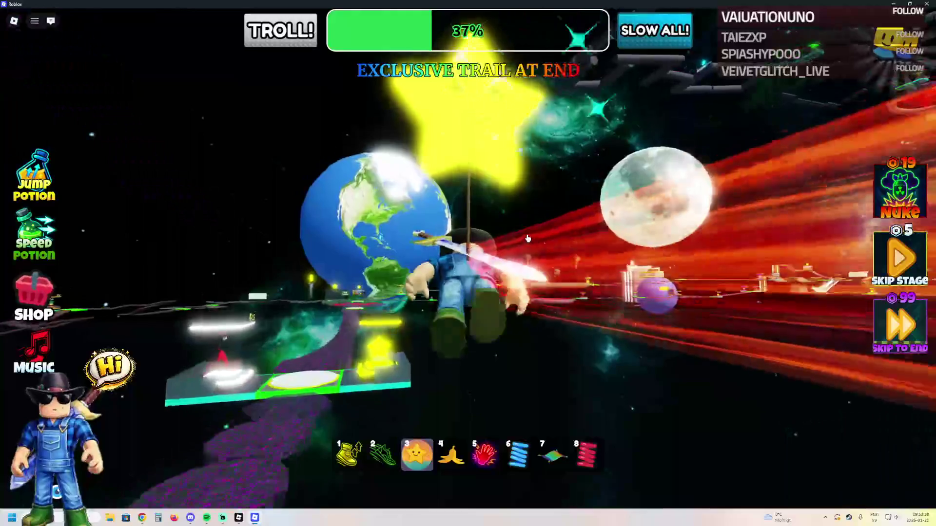
key(w)
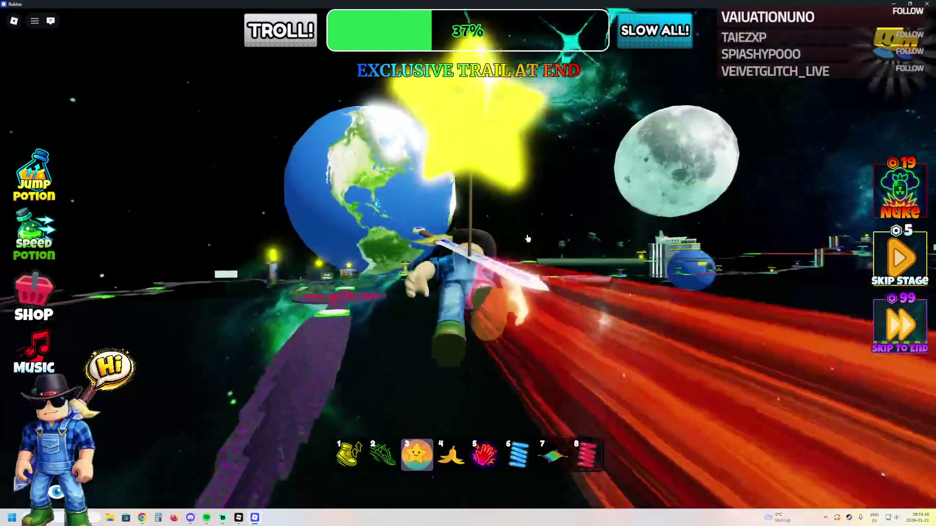
key(w)
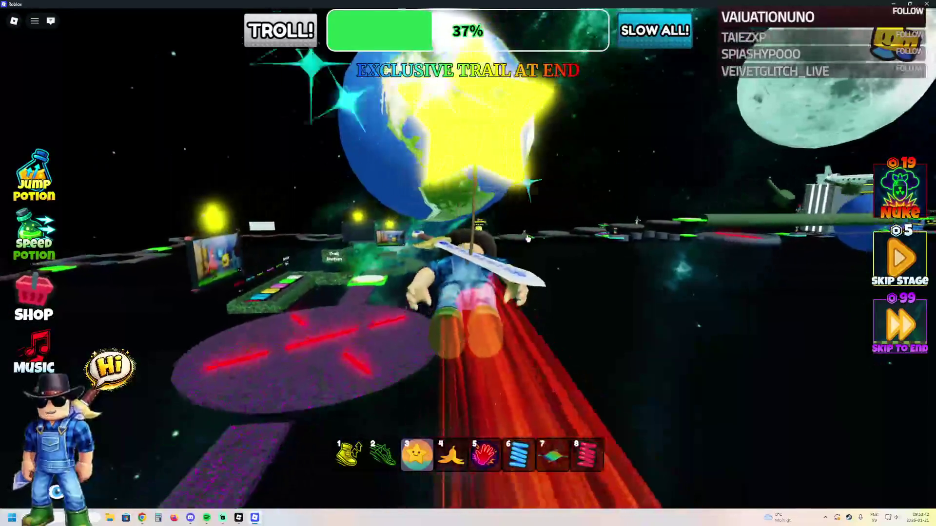
key(w)
key(w)
key(w)
key(w)
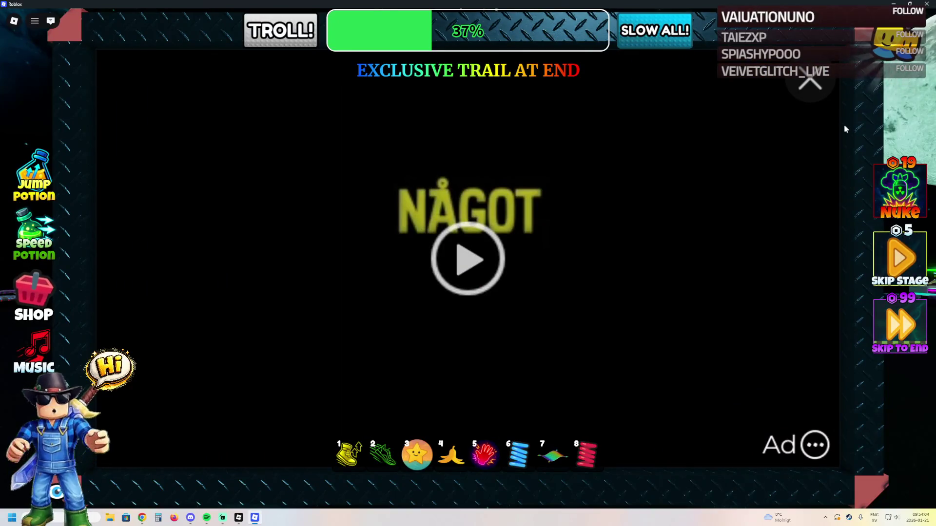
click(820, 84)
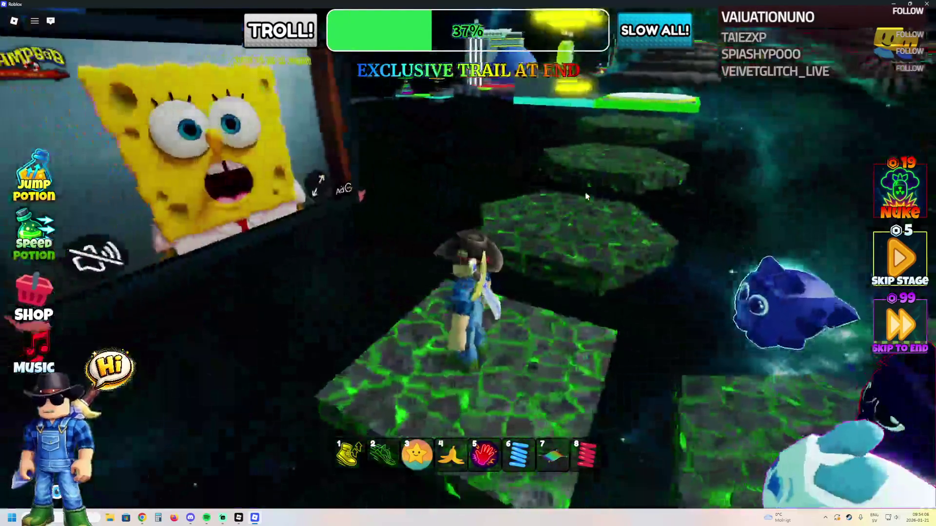
Step: Jump across the round stepping platforms up to the green square pad
key(w)
key(space)
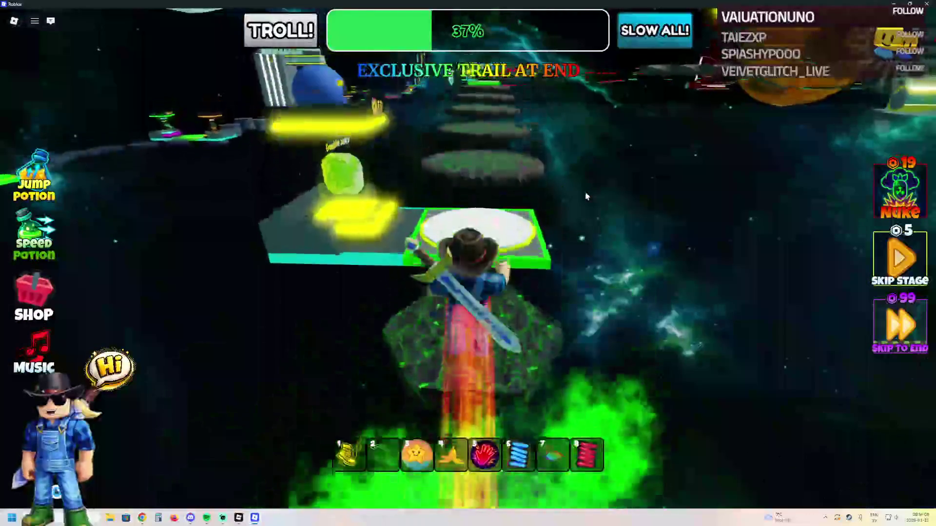
key(w)
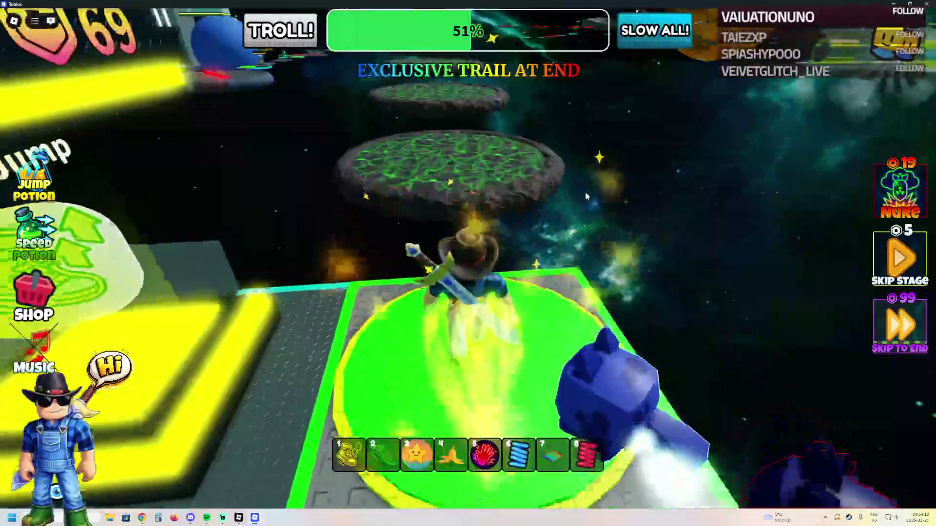
key(w)
key(space)
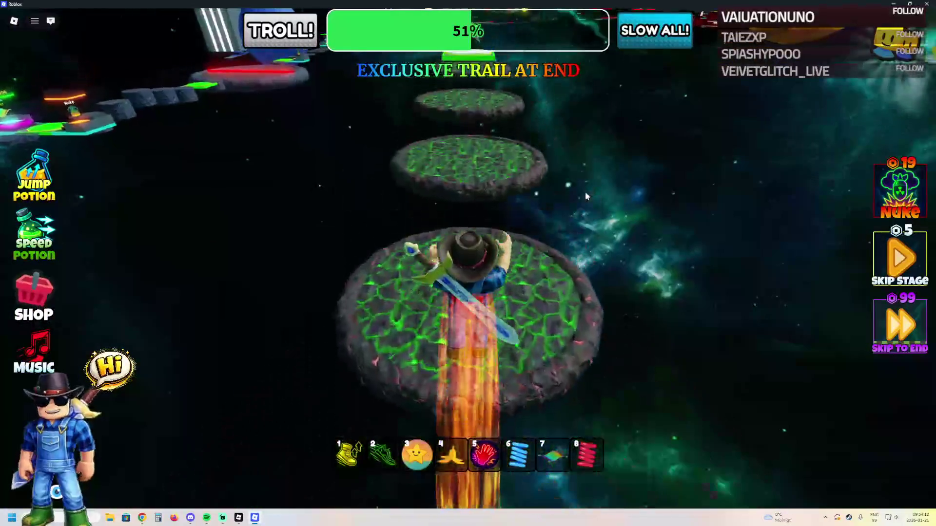
key(w)
key(w)
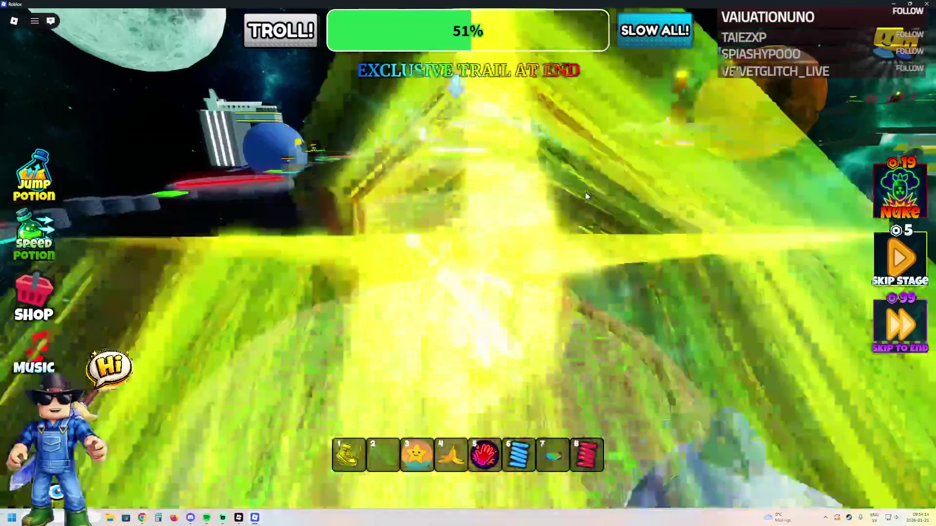
key(w)
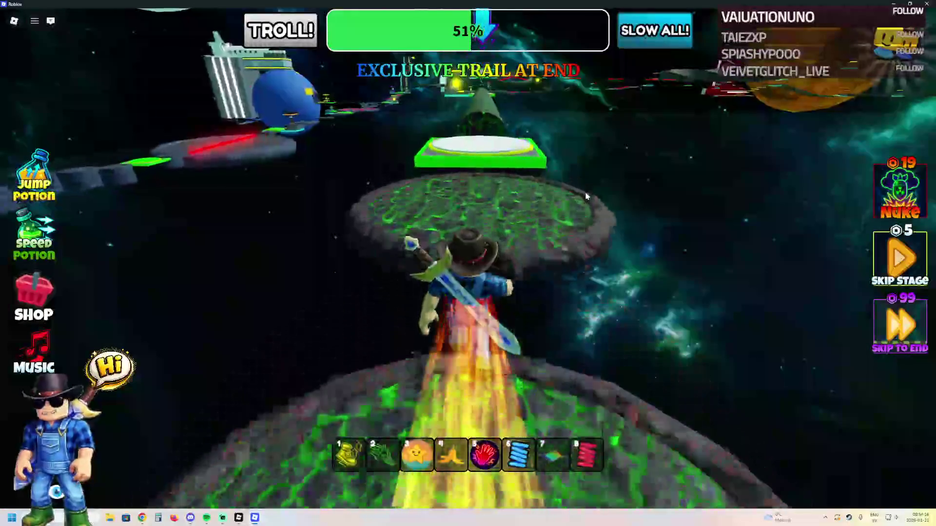
key(w)
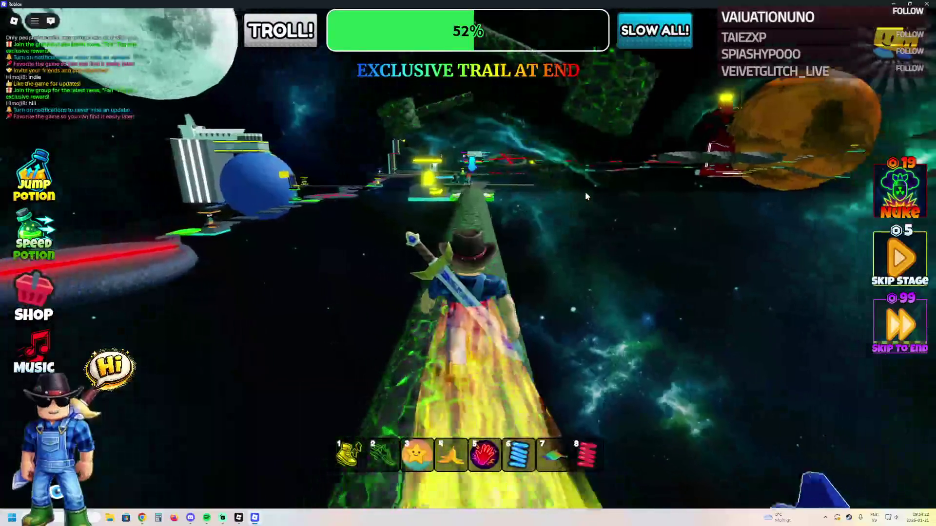
Step: Run along the green stone path, fall off it, and return to Roblox Studio
key(w)
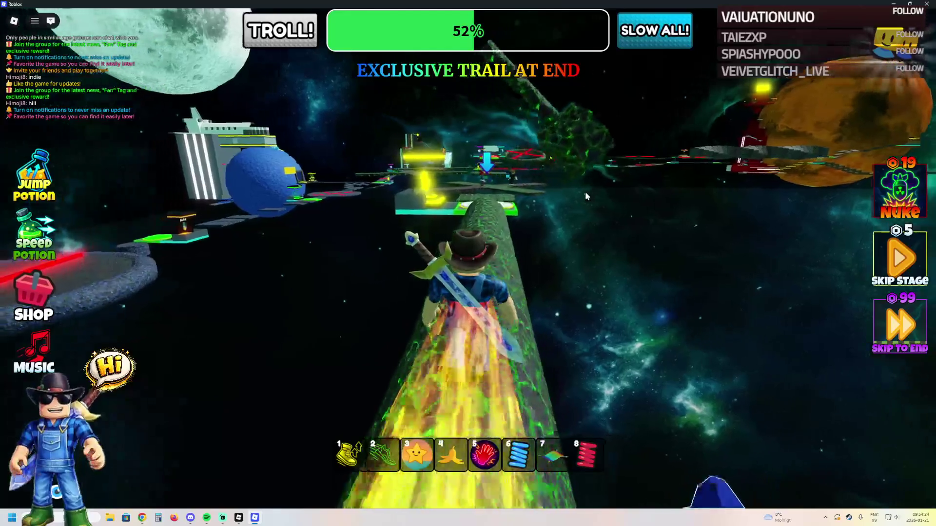
key(w)
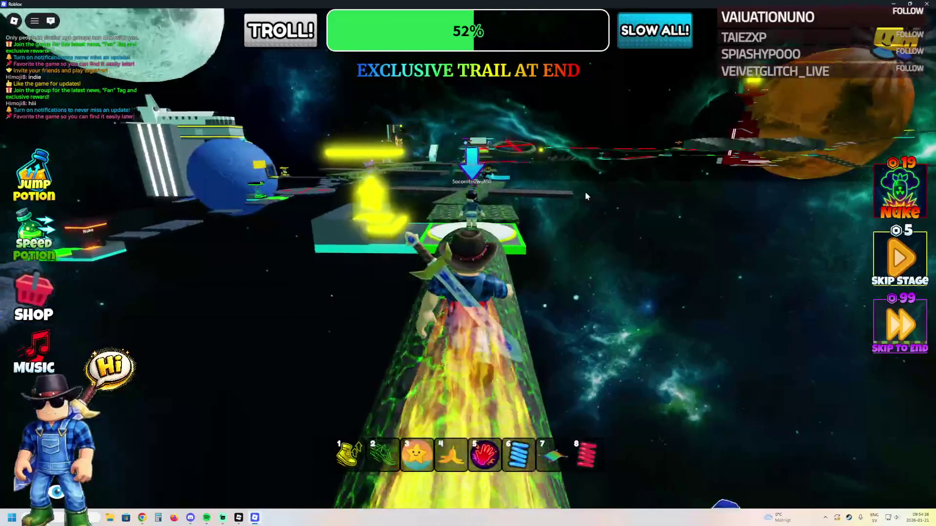
key(w)
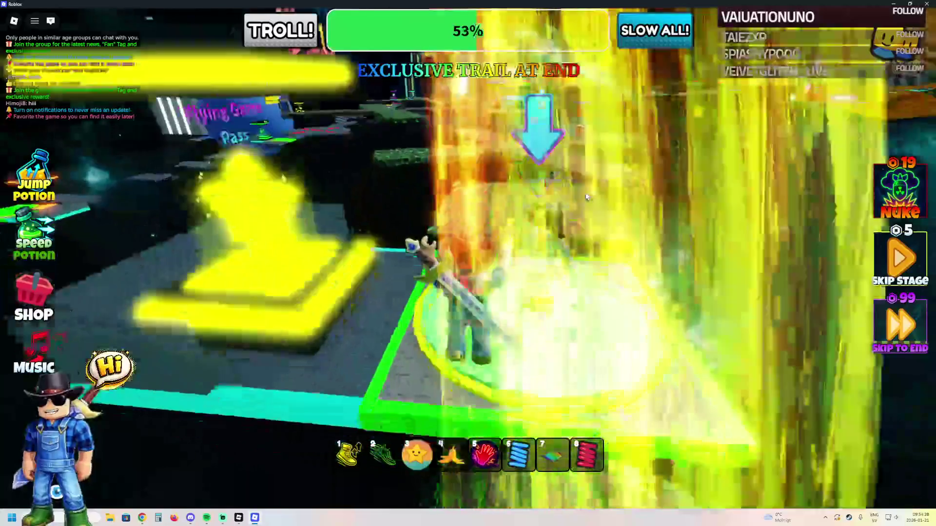
key(w)
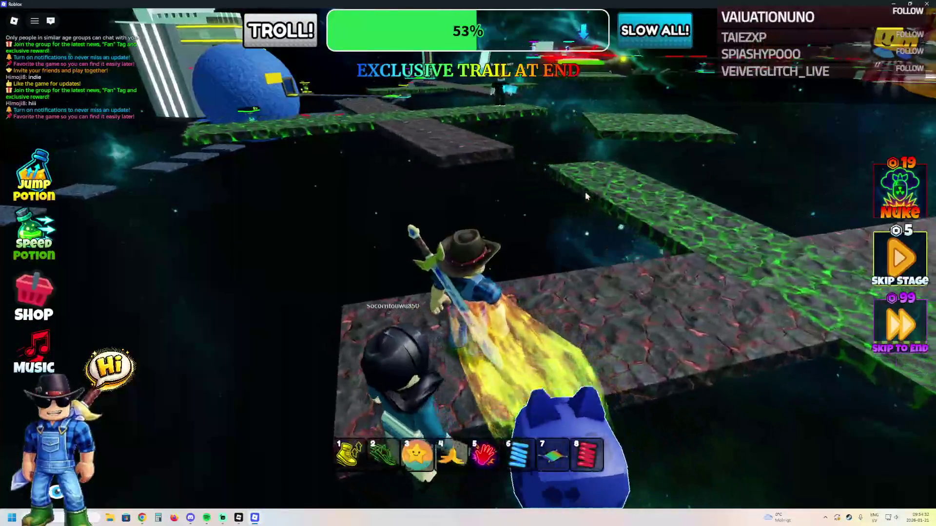
key(w)
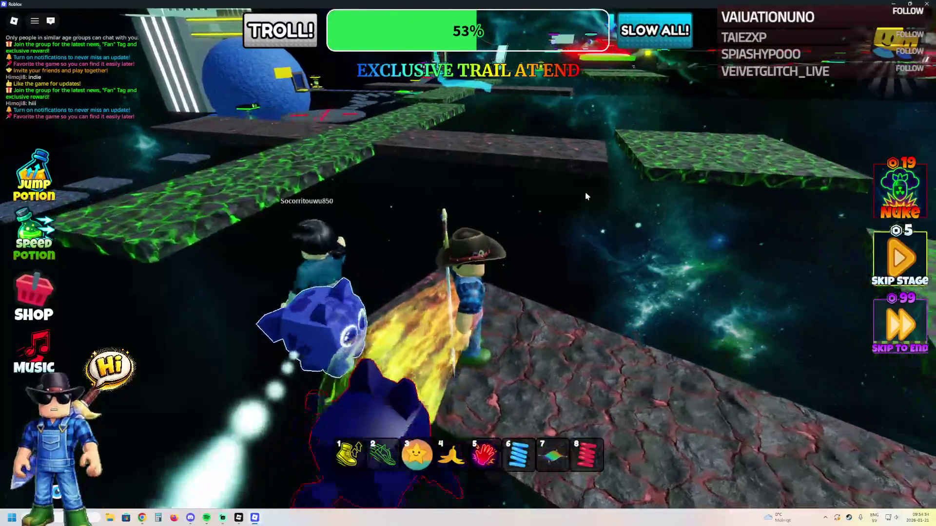
key(w)
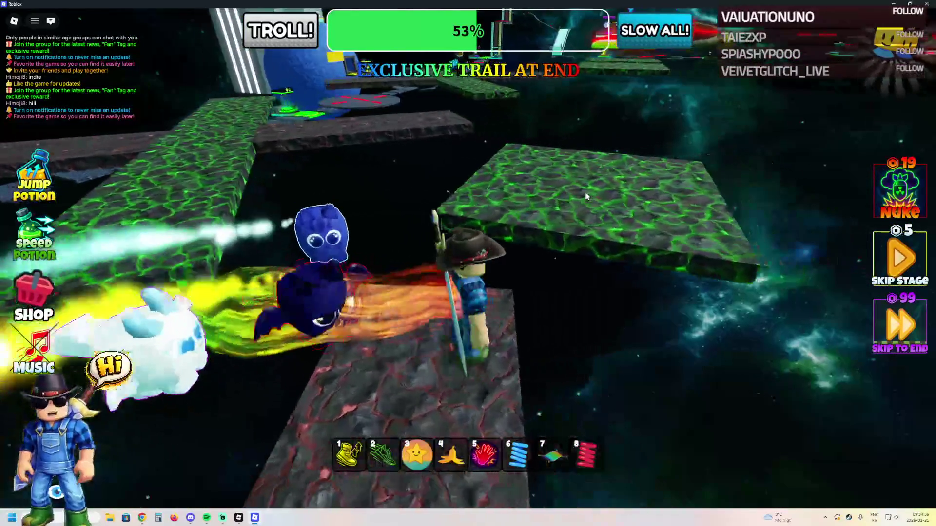
key(w)
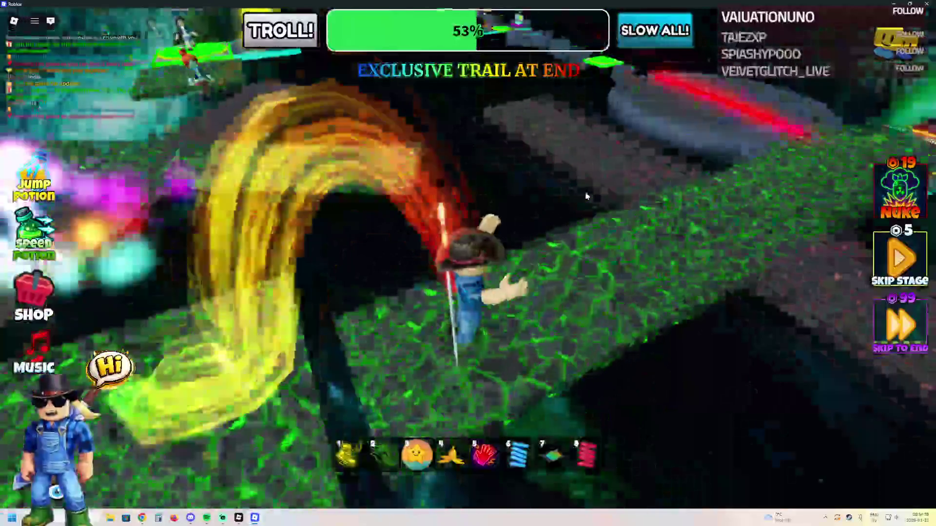
key(w)
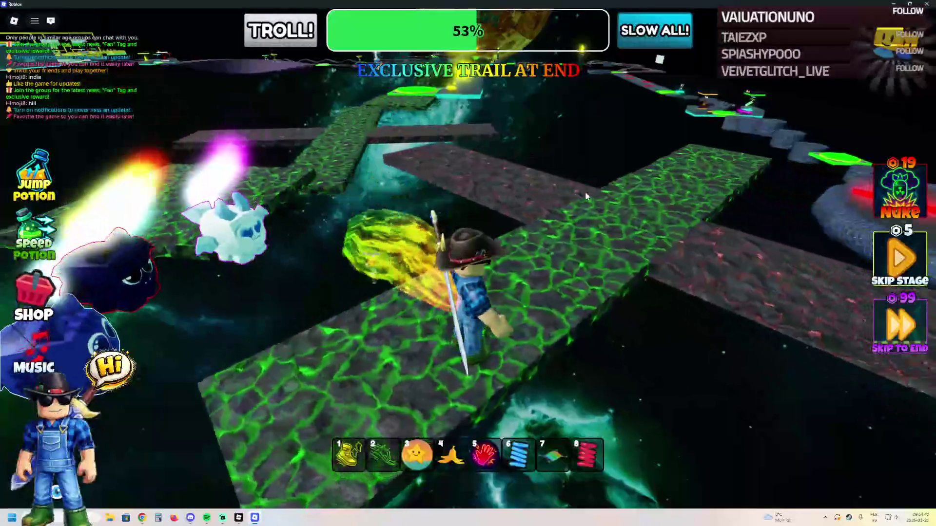
key(w)
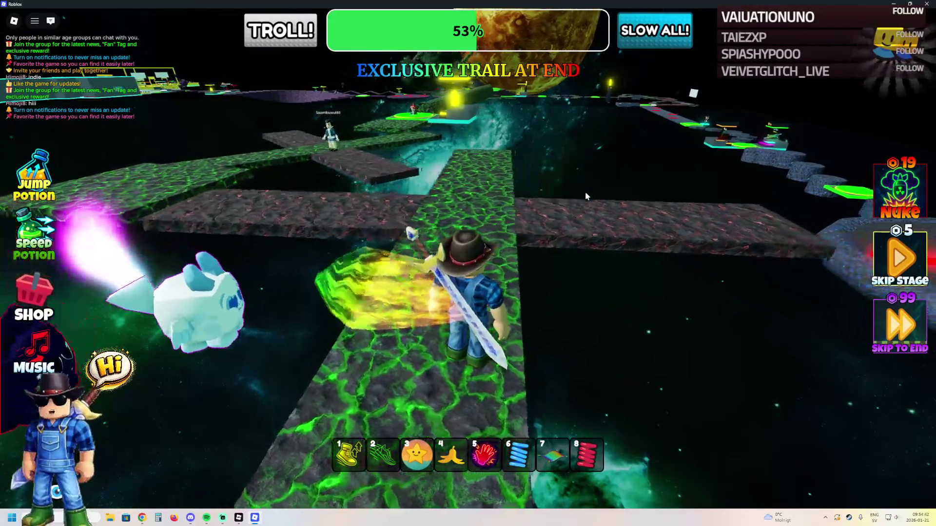
key(w)
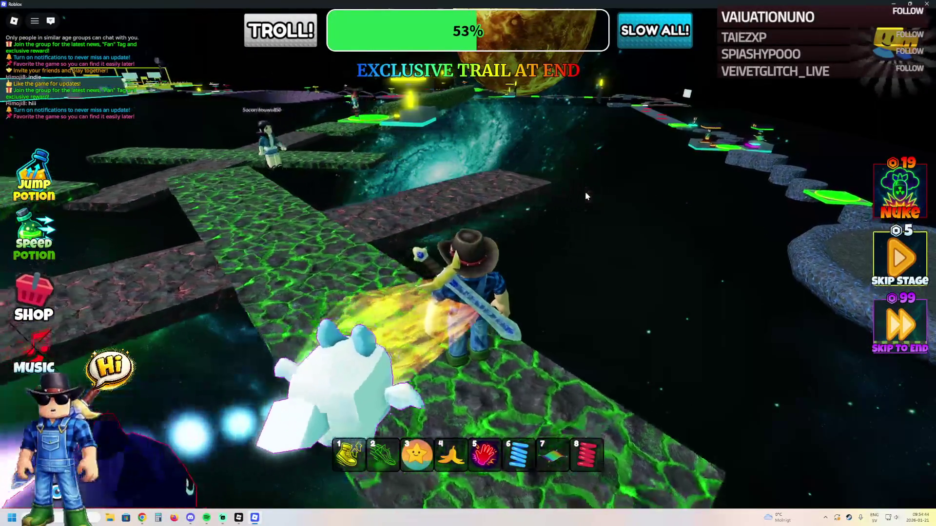
key(a)
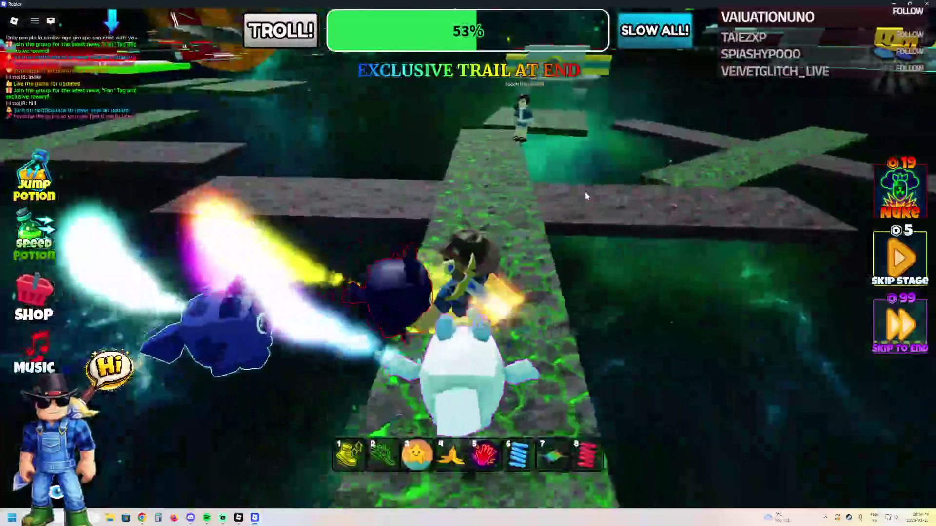
key(w)
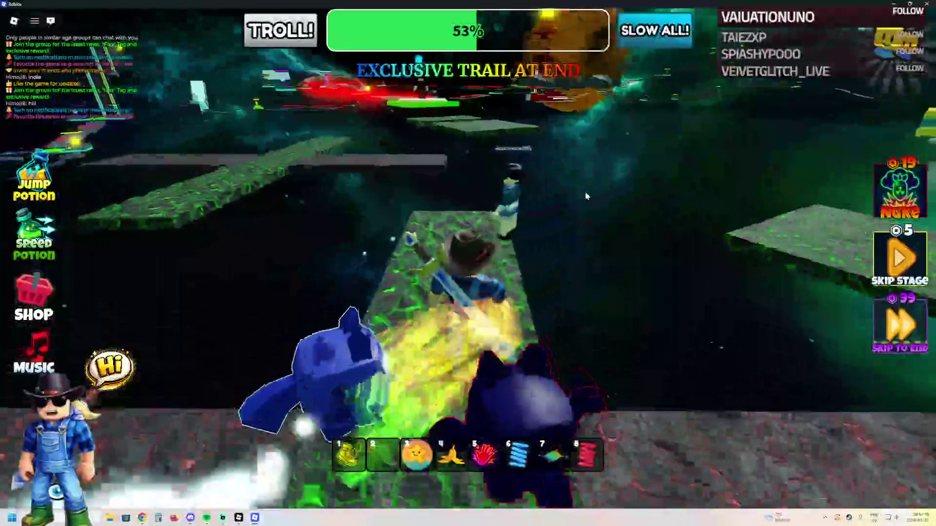
key(w)
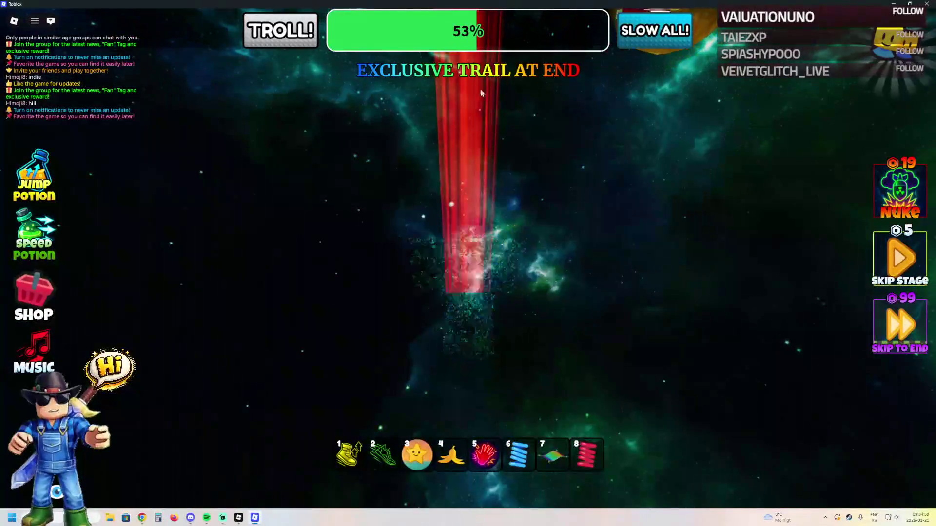
key(alt+Tab)
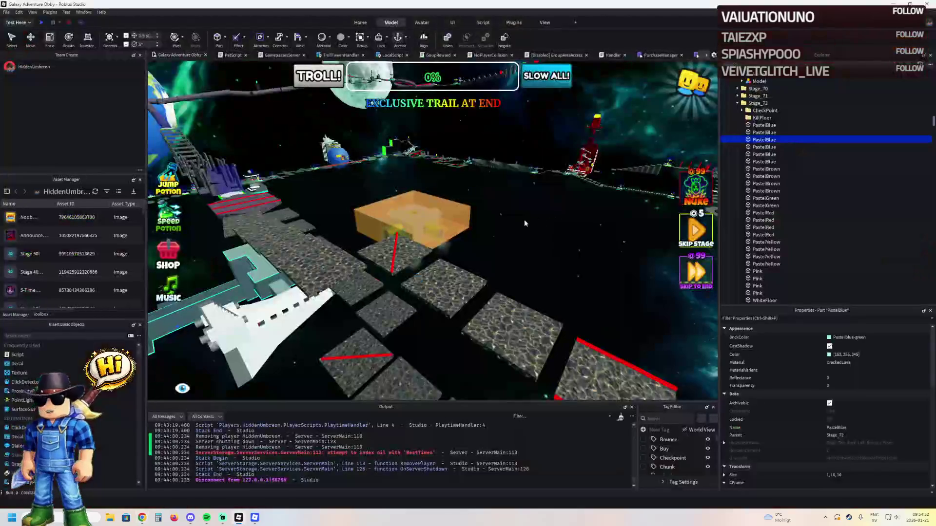
Step: Fly the Studio camera over the obby path to line up with the Stage 43 crosses
key(w)
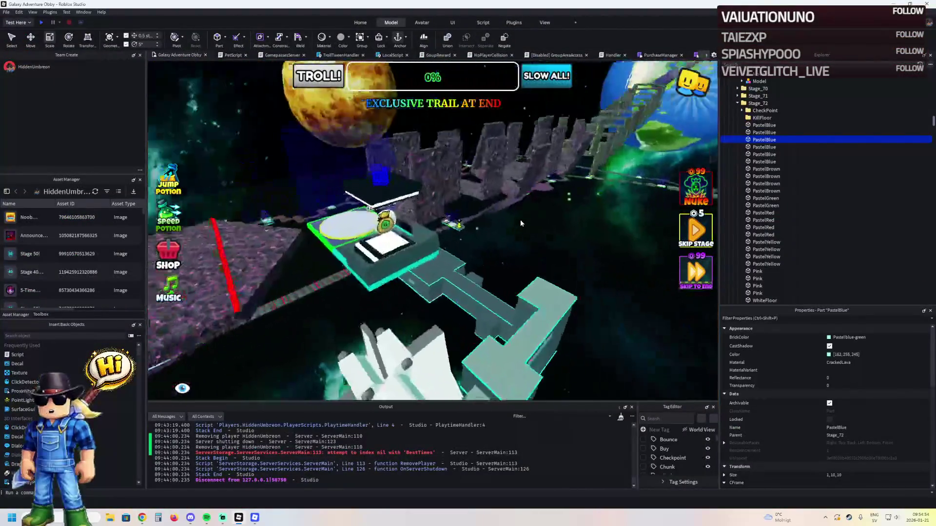
key(d)
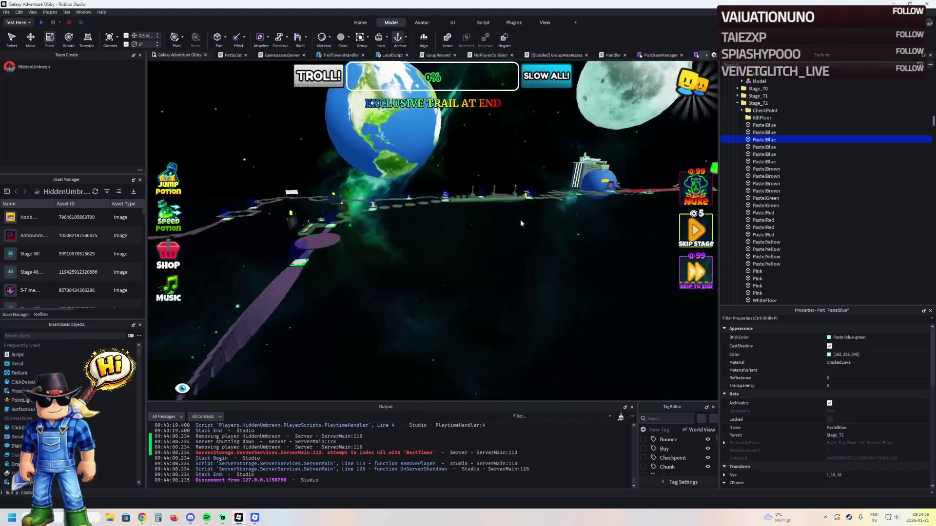
key(d)
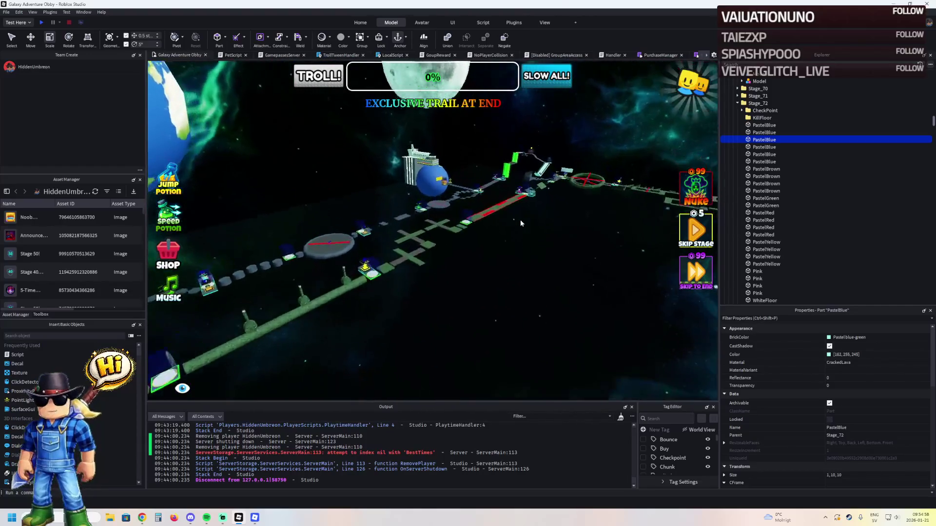
key(w)
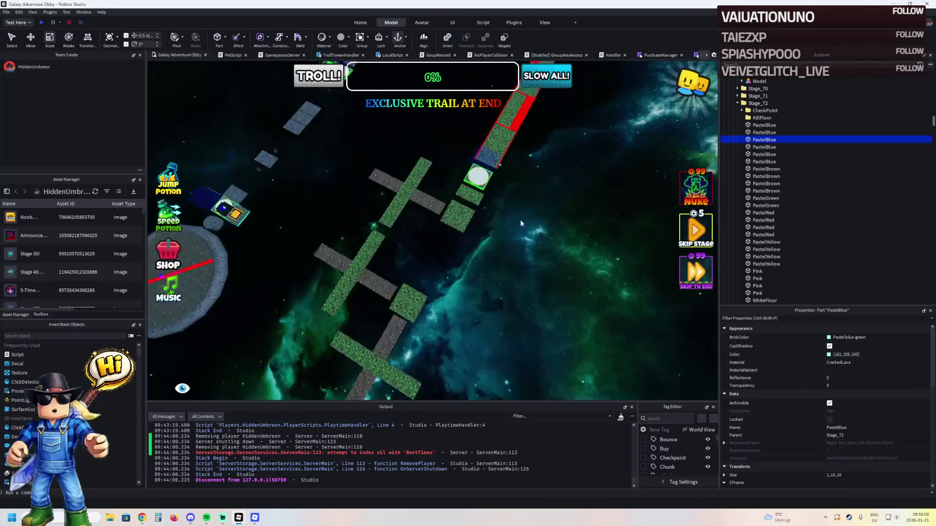
key(d)
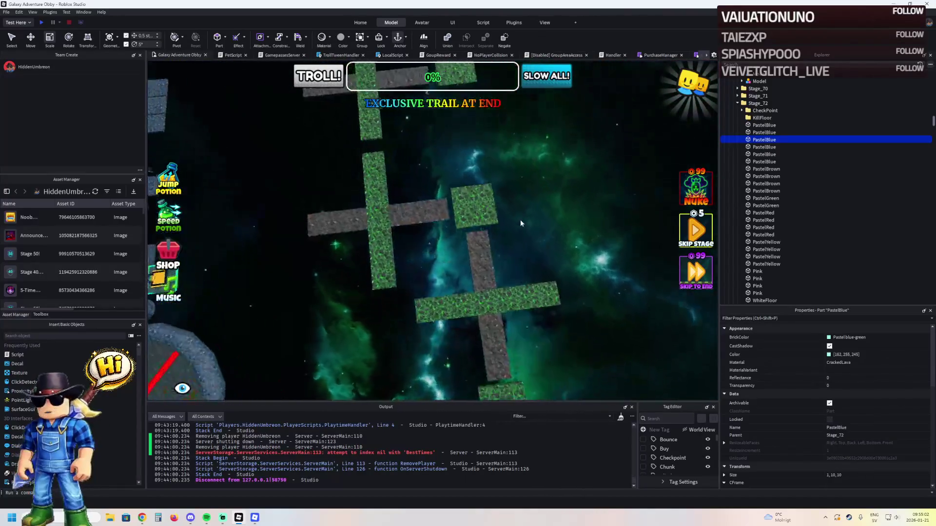
key(a)
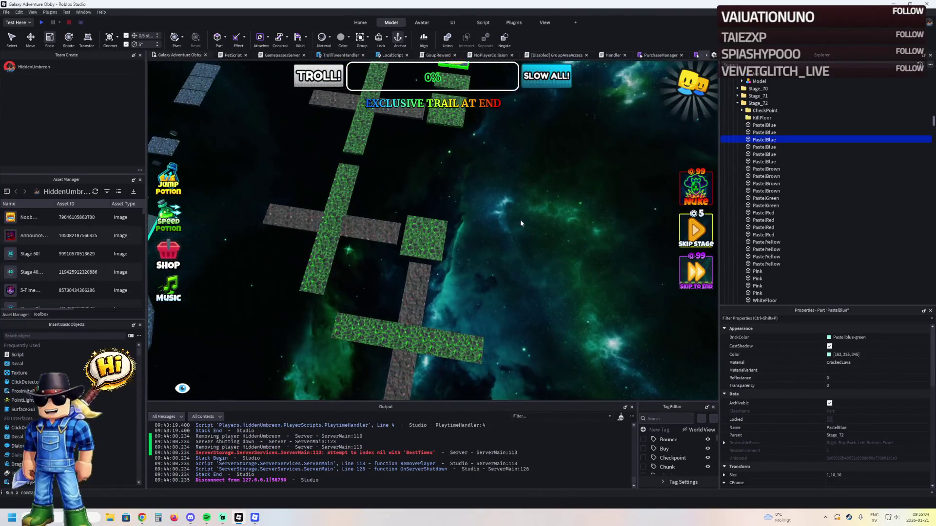
scroll(520, 223, up, 5)
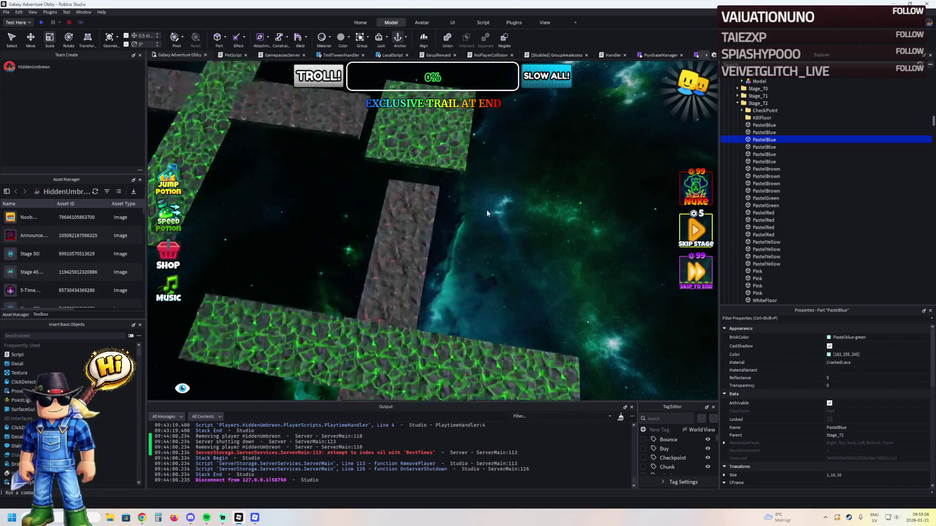
scroll(462, 224, down, 5)
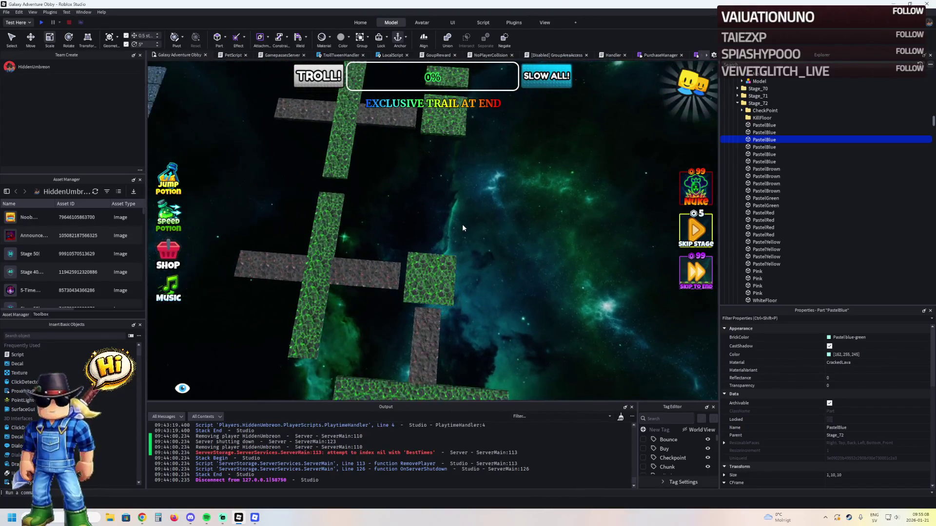
key(a)
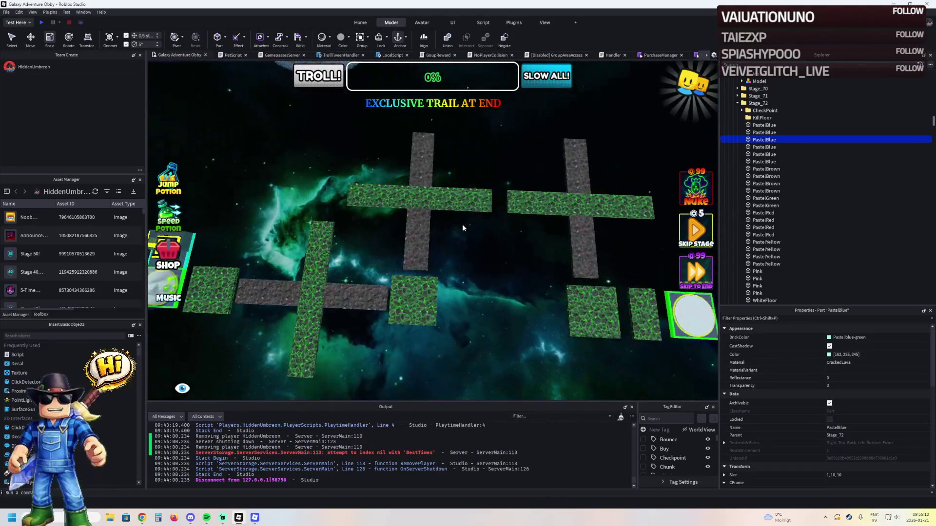
Step: Select the Spin2 moving platform and inspect the surrounding crosses and platforms
click(455, 201)
key(a)
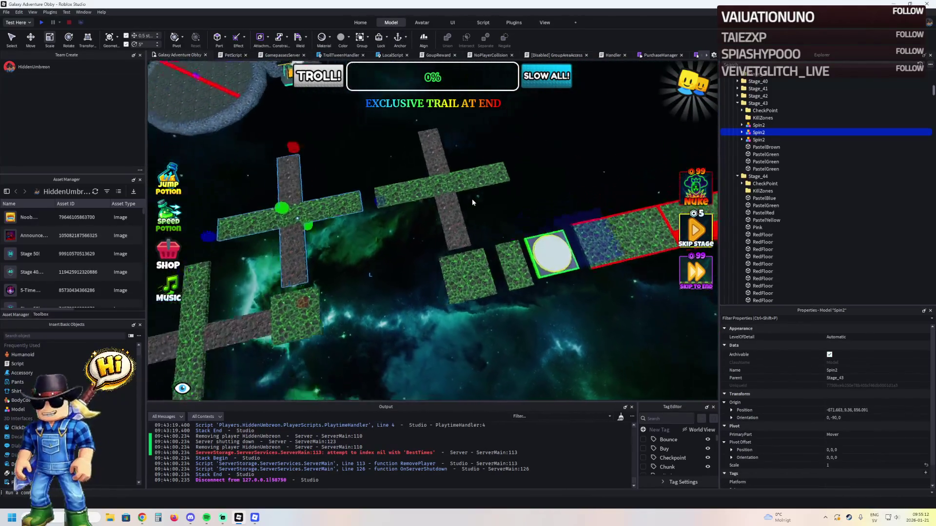
key(a)
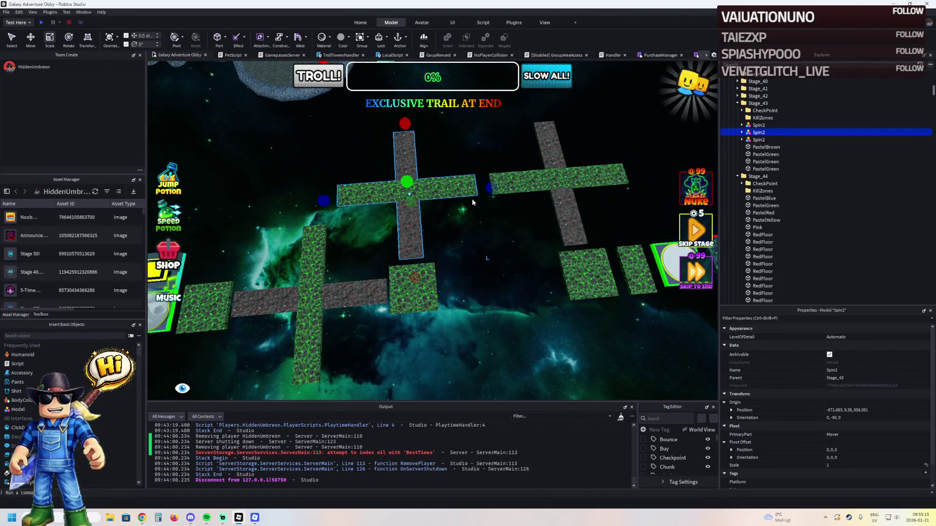
key(w)
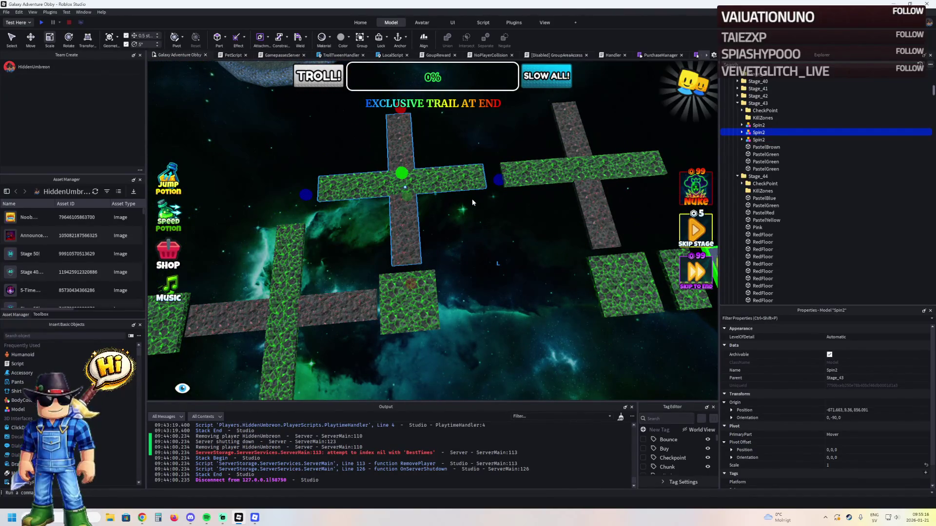
key(a)
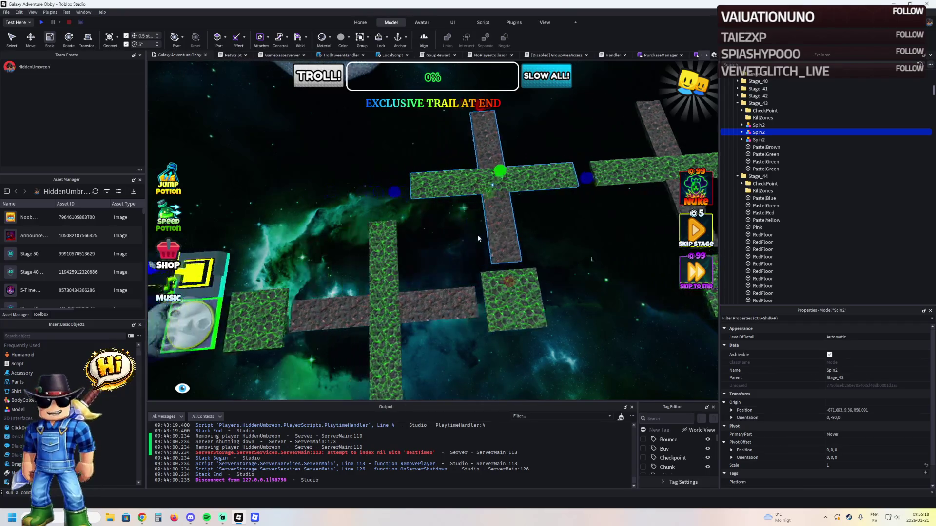
key(d)
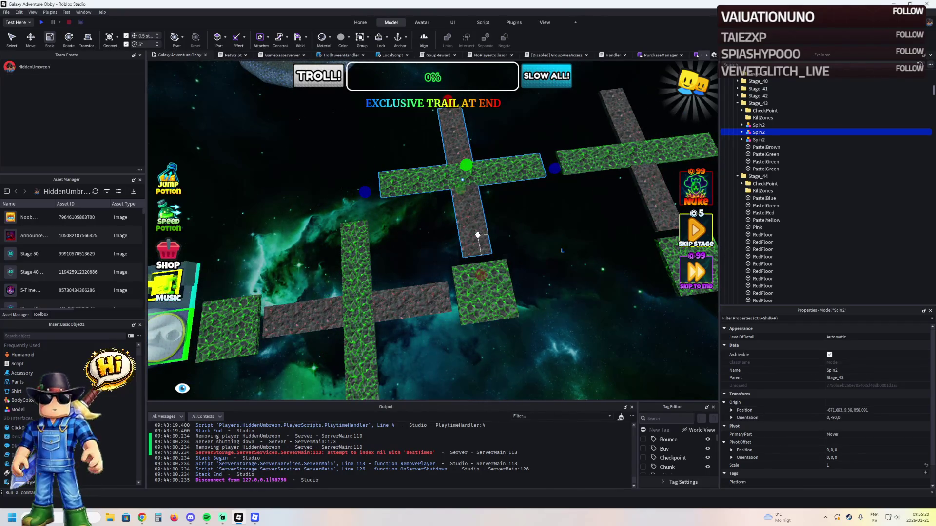
key(e)
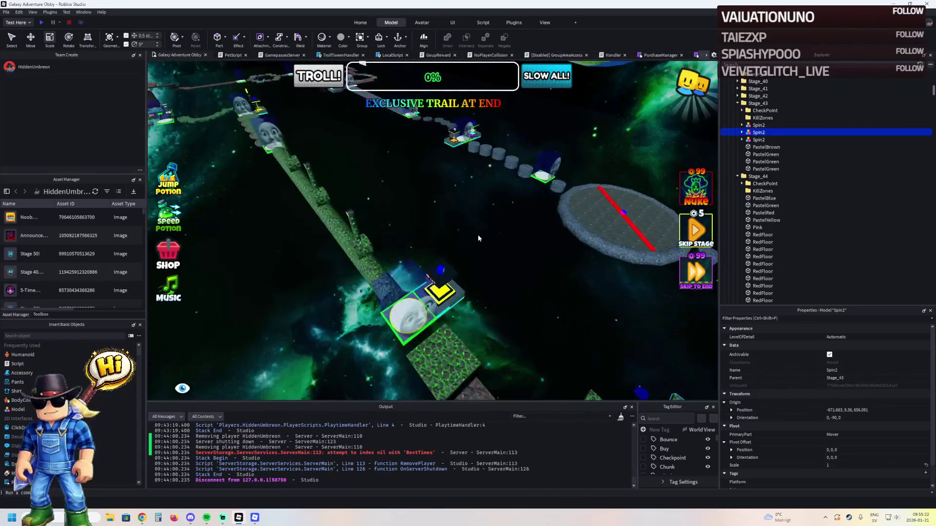
key(w)
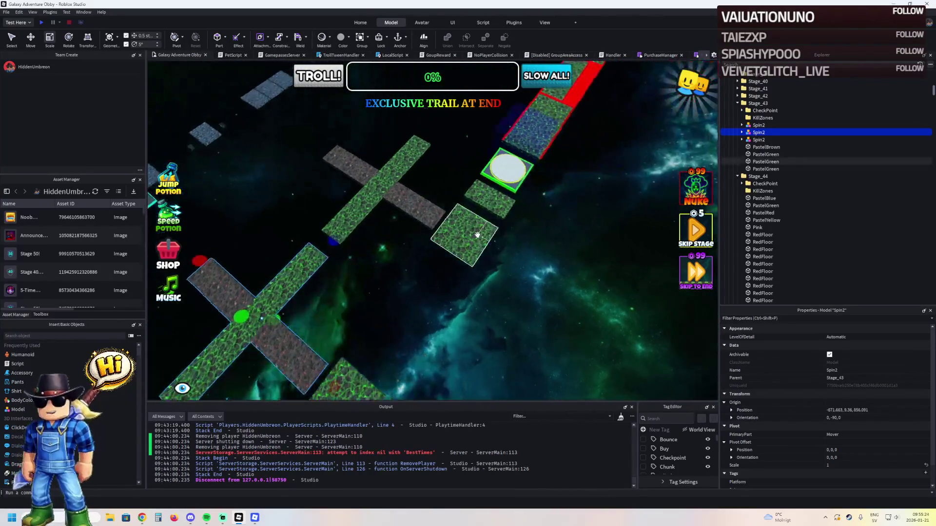
key(w)
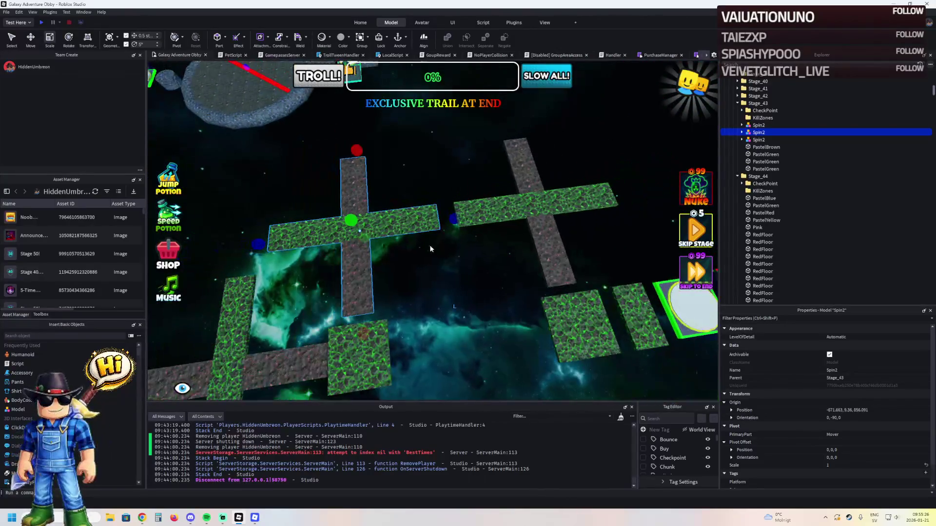
key(d)
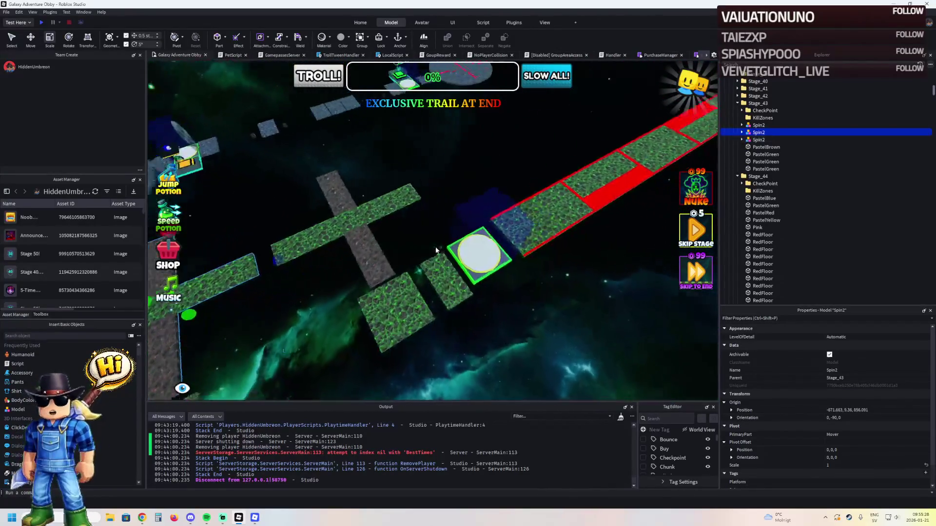
Step: Deselect Spin2 and switch to the running Roblox game
click(496, 238)
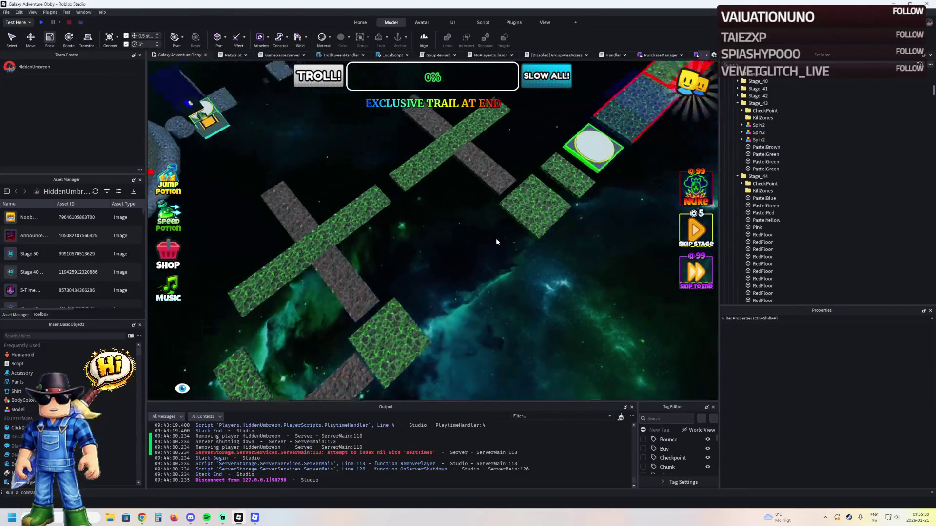
key(s)
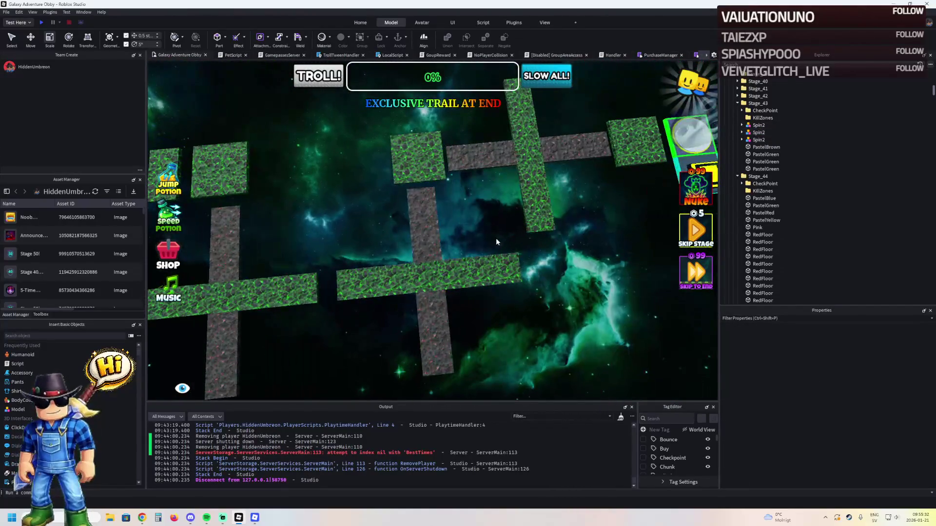
key(alt+Tab)
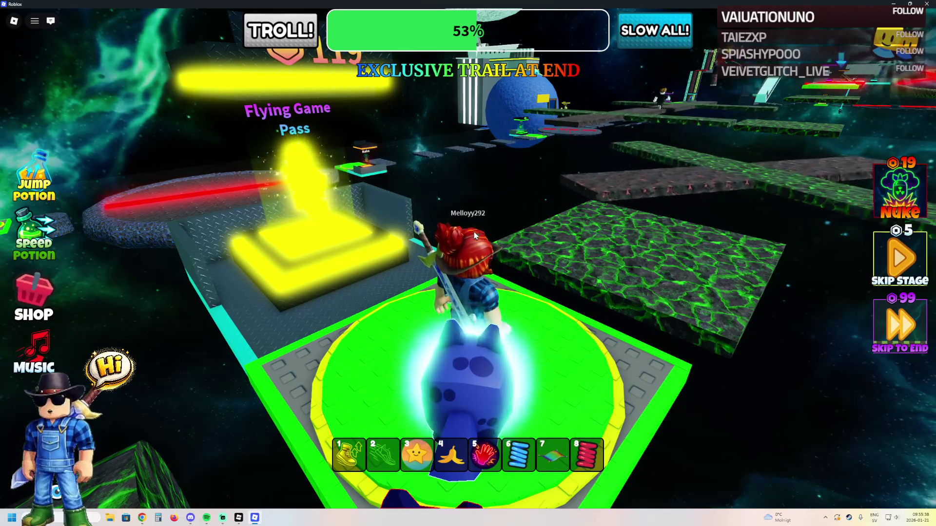
Step: Cross the green lava platforms to the white checkpoint at 55%, then return to Studio
key(Right)
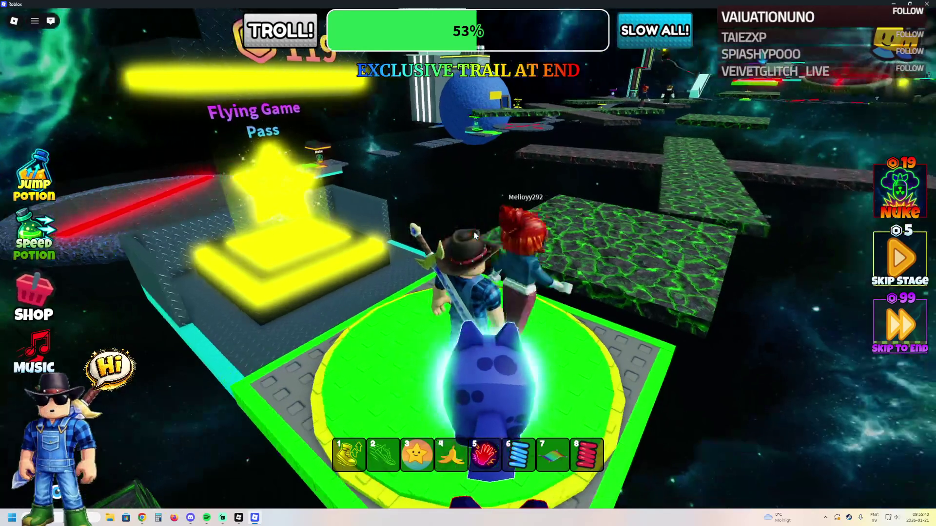
key(Right)
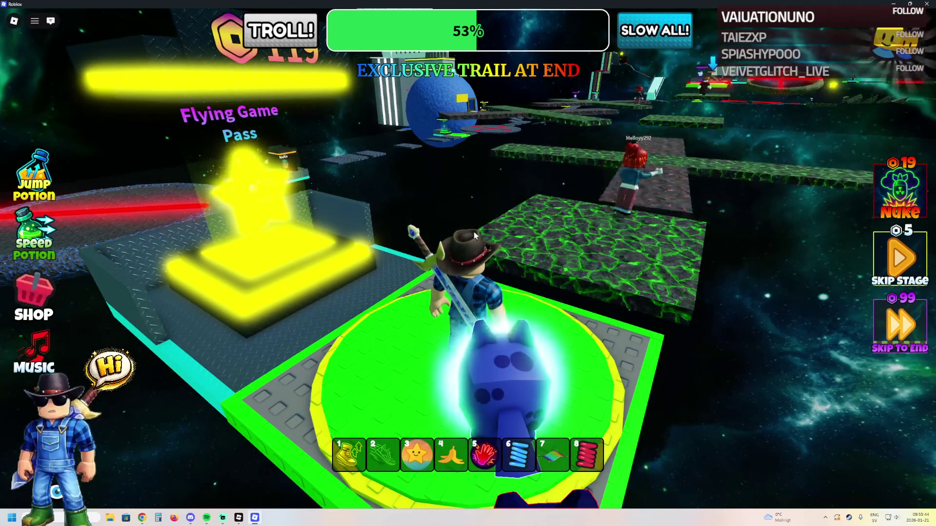
key(w)
key(w)
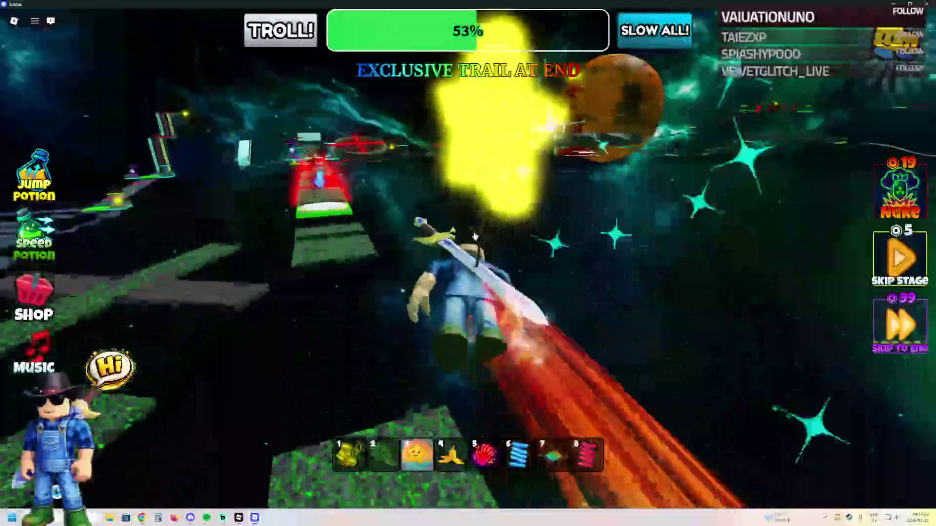
key(w)
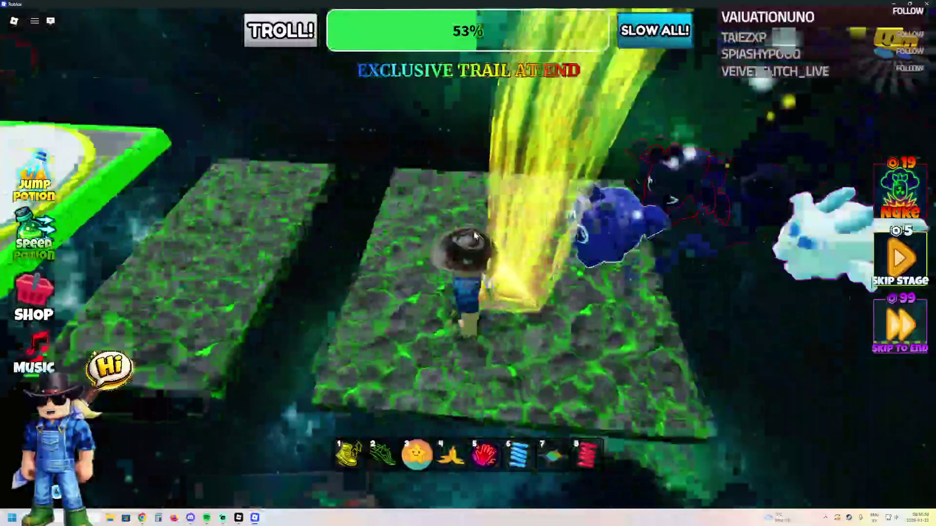
key(s)
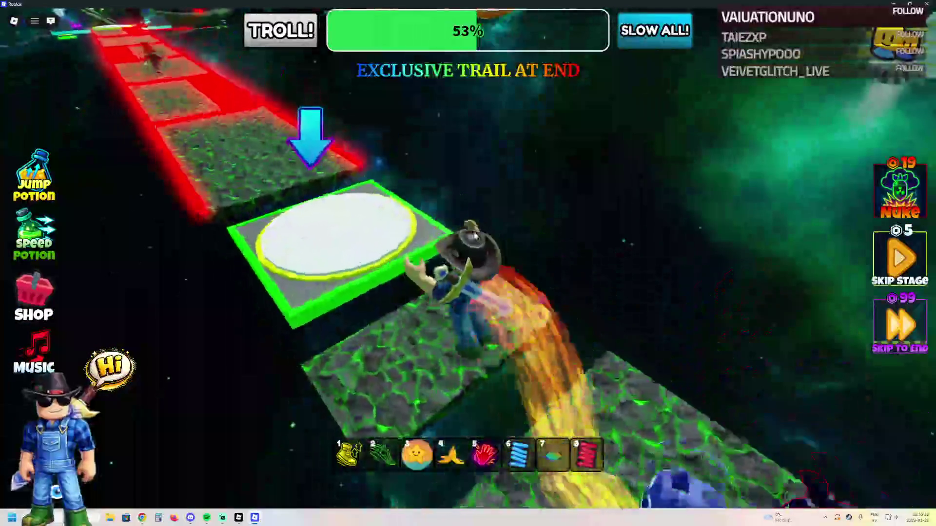
key(alt+Tab)
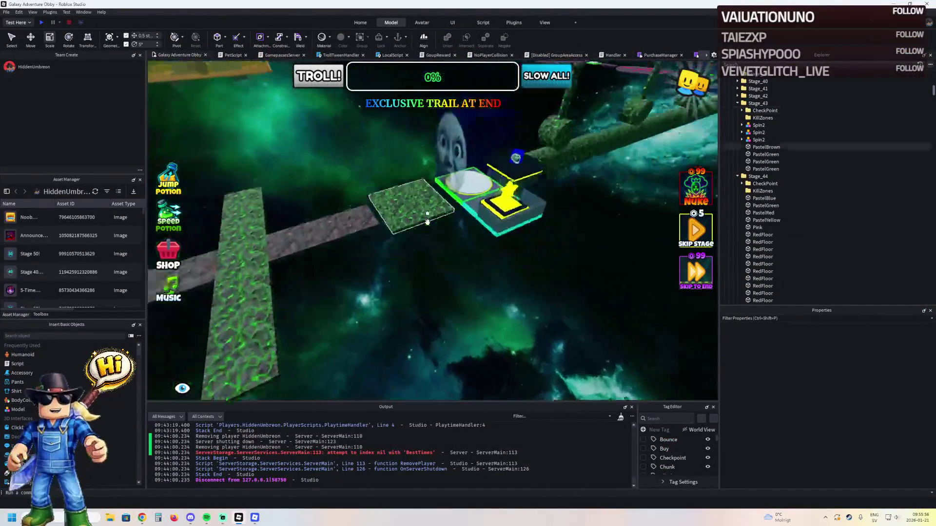
Step: Navigate the viewport to the Stage 43 checkpoint pad and its PastelGreen lava platform
key(w)
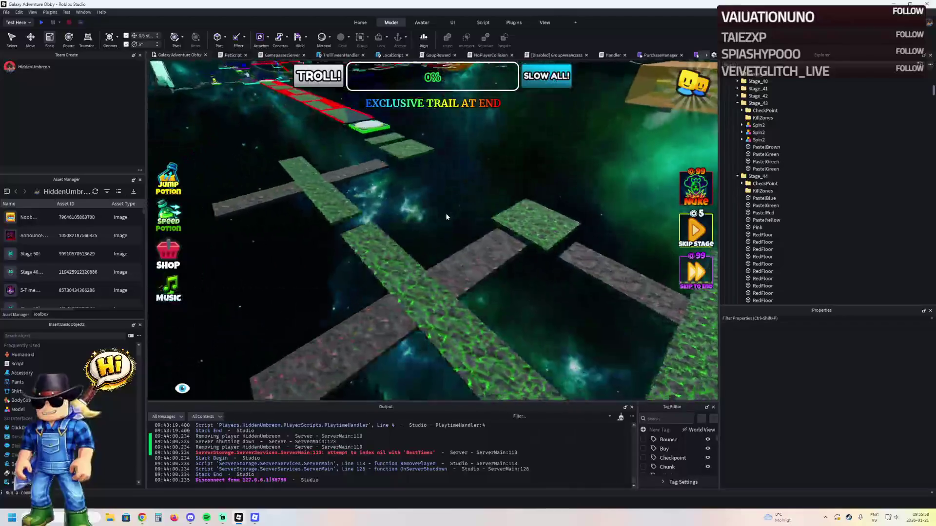
key(w)
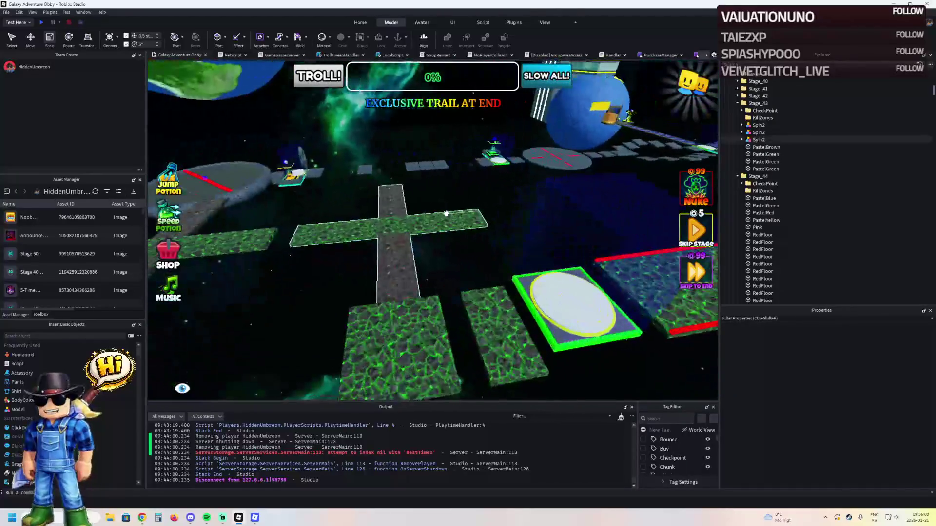
key(s)
key(ctrl+2)
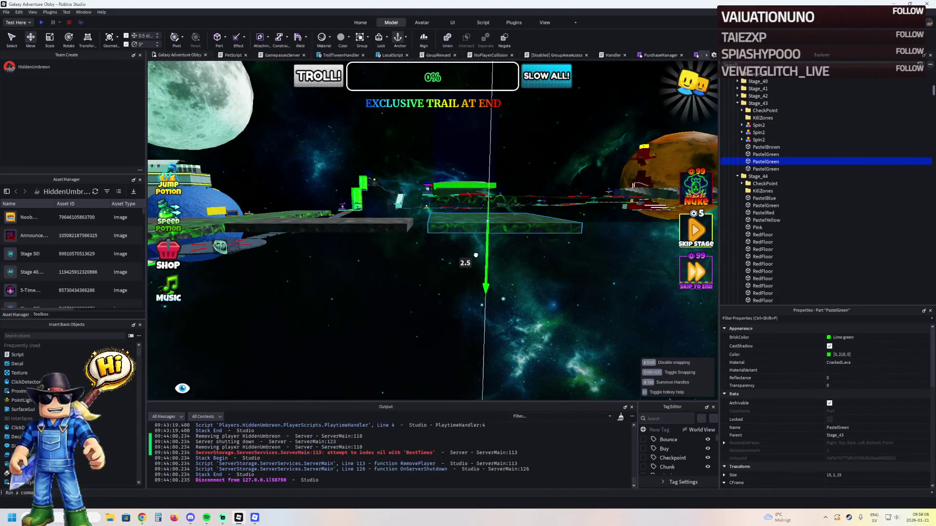
key(w)
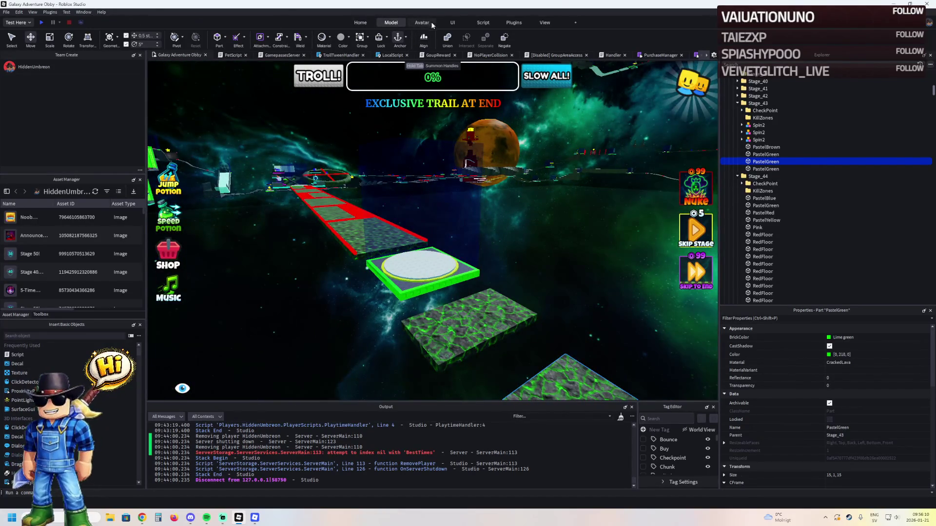
key(d)
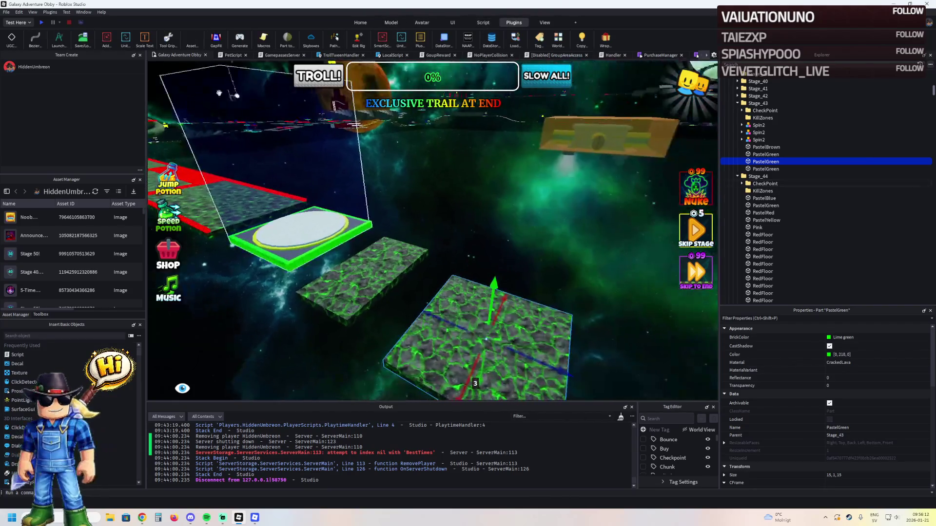
click(57, 35)
key(q)
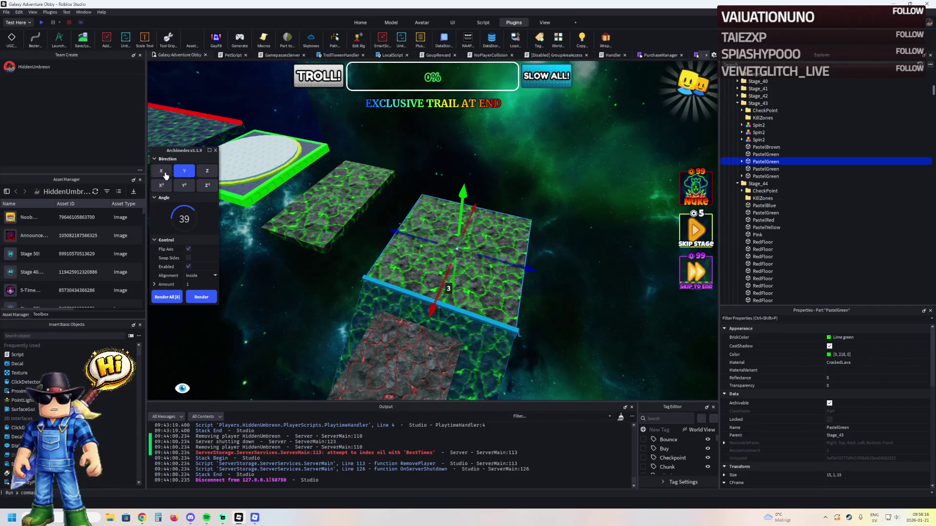
right_click(391, 235)
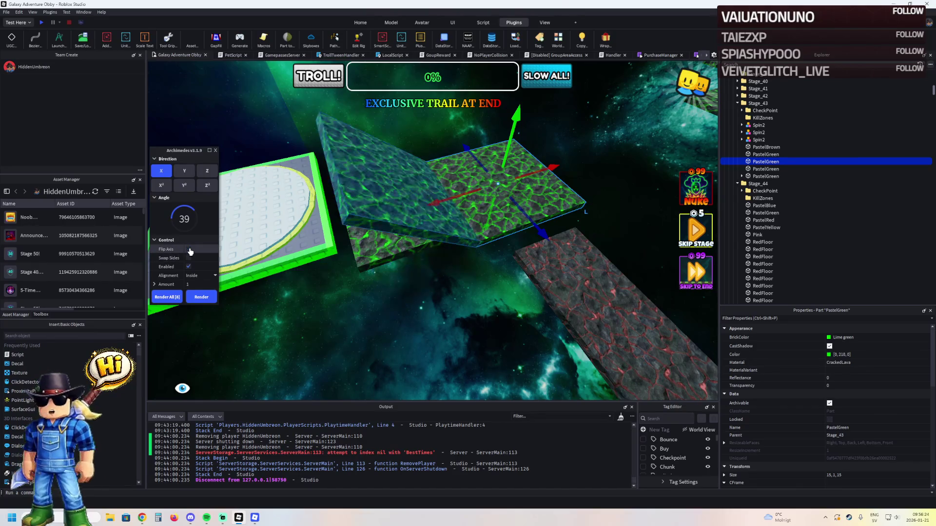
right_click(271, 241)
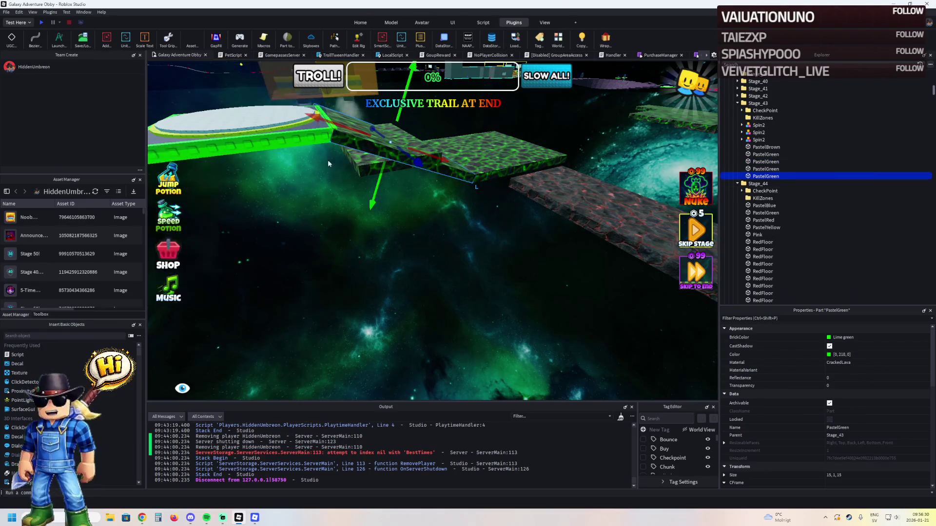
scroll(420, 153, up, 10)
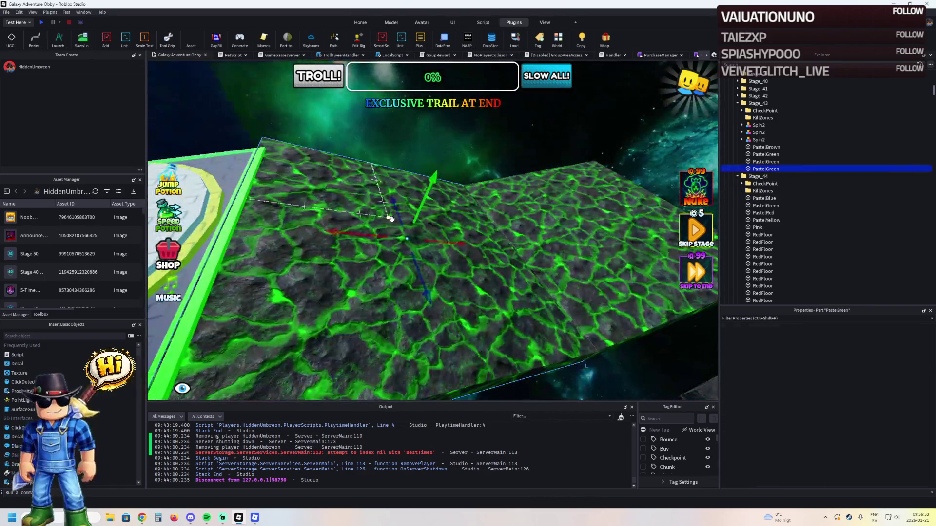
scroll(390, 218, down, 5)
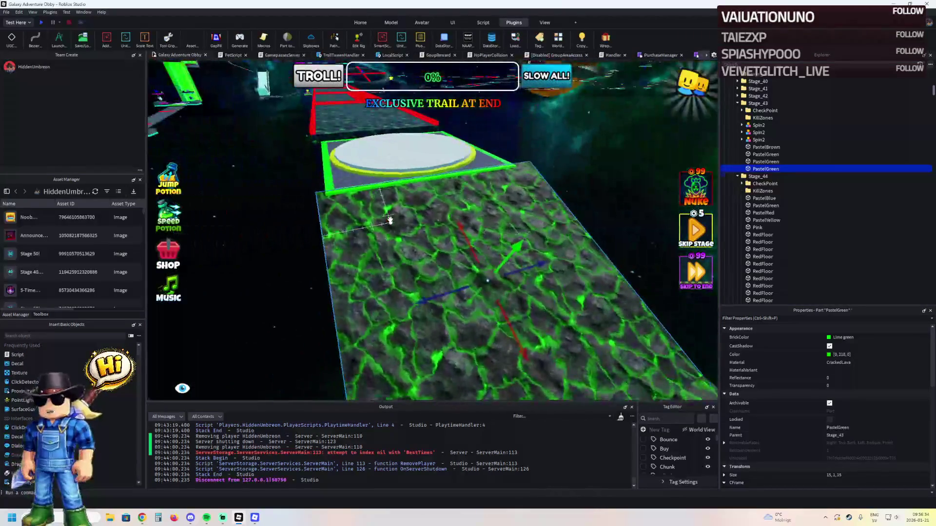
drag(390, 219, 389, 219)
drag(448, 207, 443, 210)
scroll(443, 210, up, 3)
key(alt+Tab)
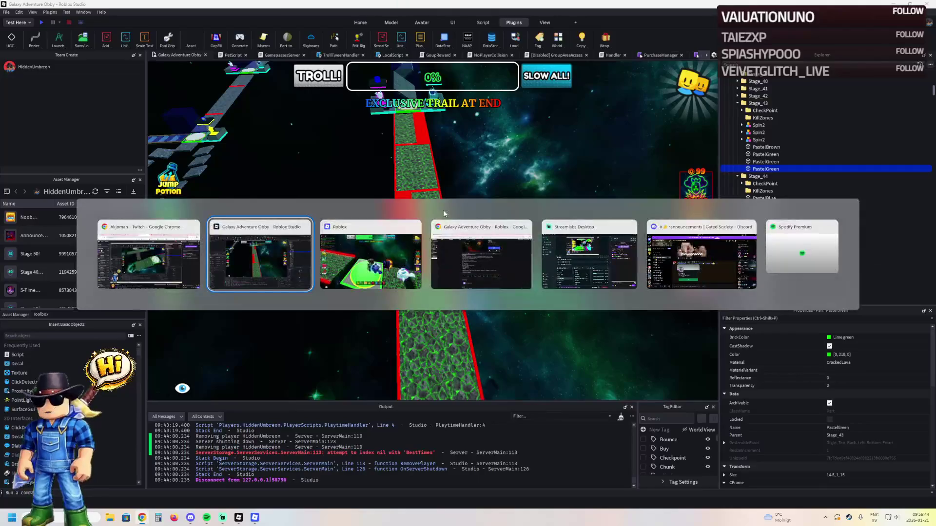
Step: Fly the free camera along the red path to the cross-shaped walkway
key(alt+Tab)
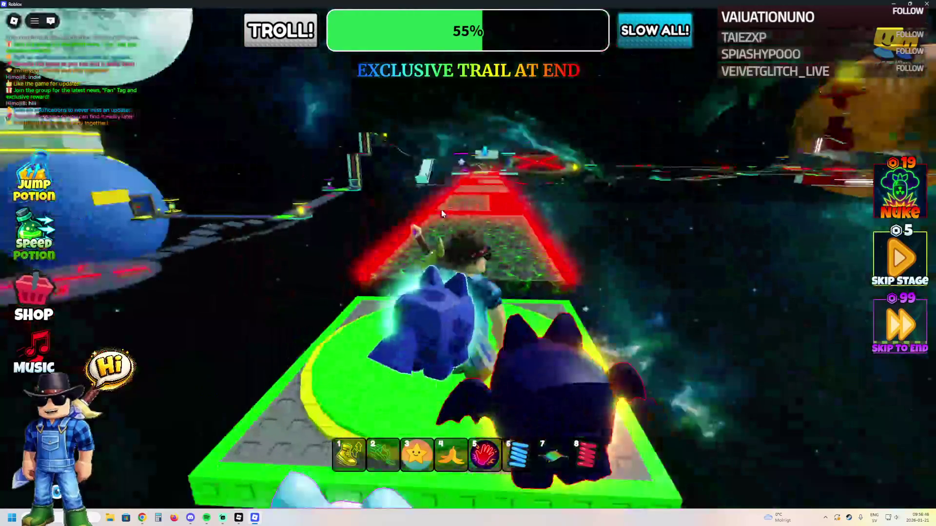
drag(441, 209, 444, 209)
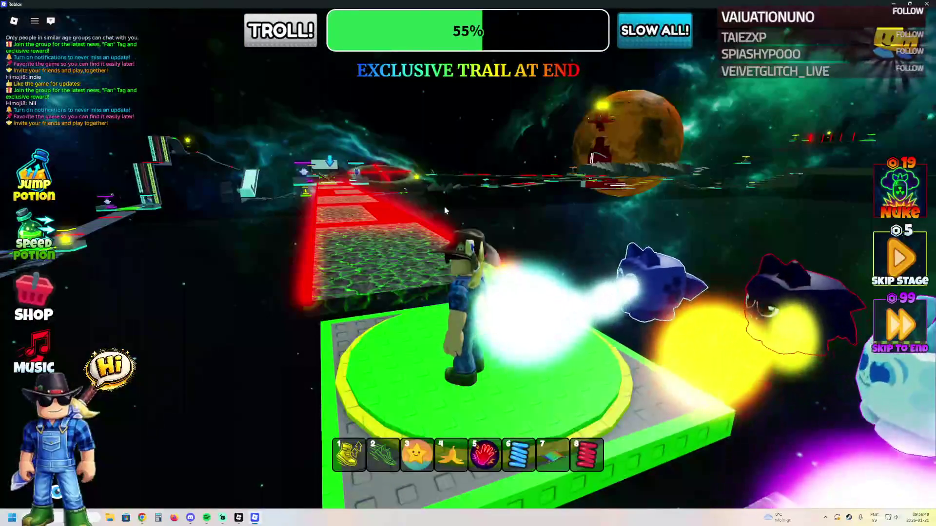
key(w)
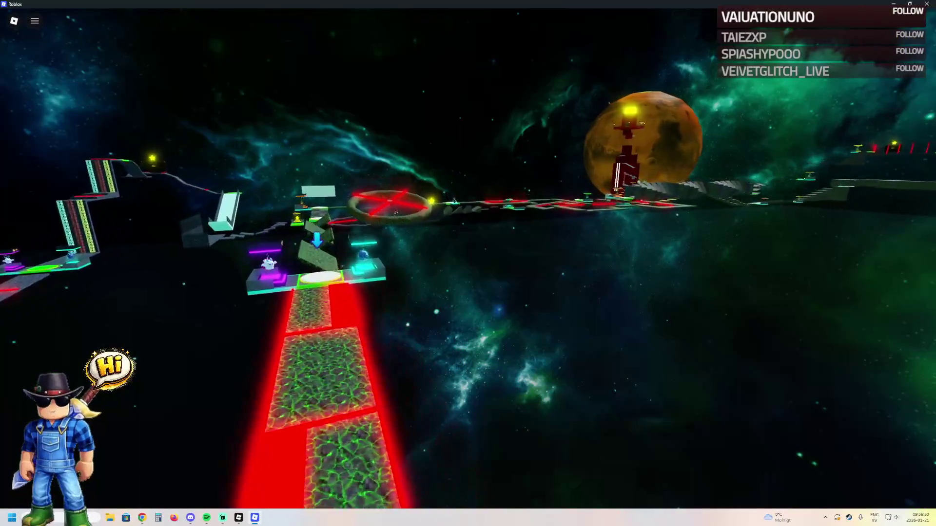
key(w)
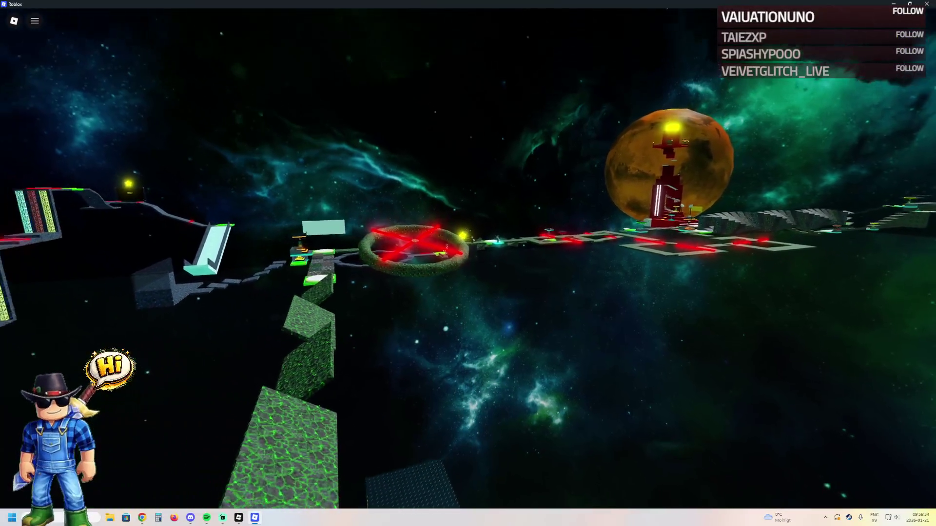
mouse_move(468, 263)
mouse_down()
mouse_move(585, 341)
mouse_move(468, 205)
mouse_up()
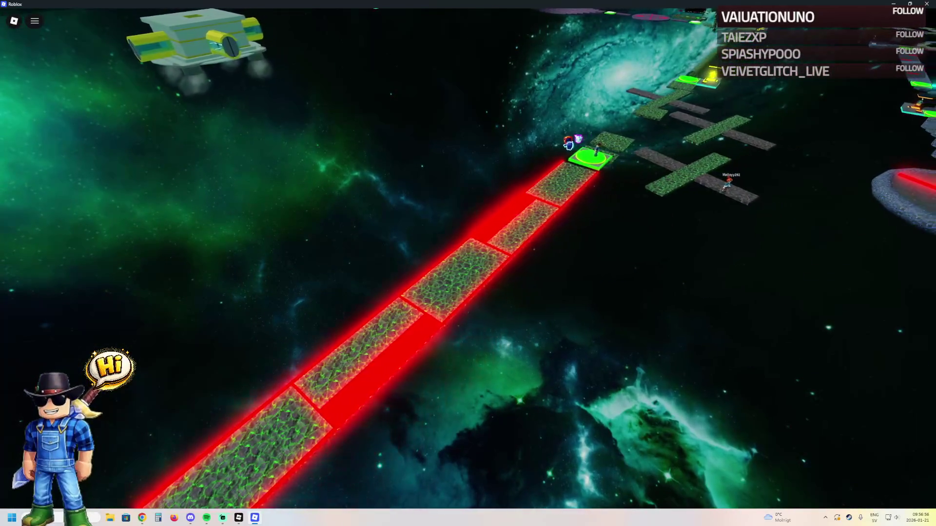
key(w)
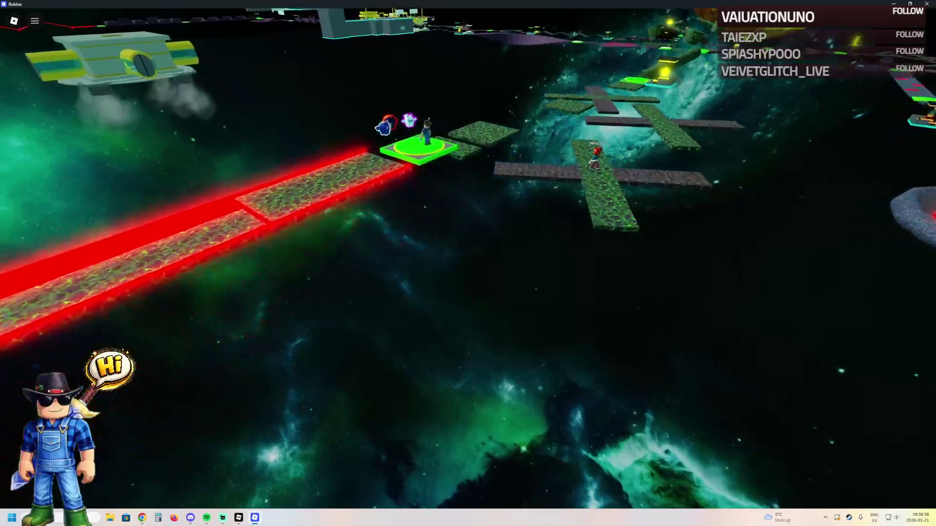
key(w)
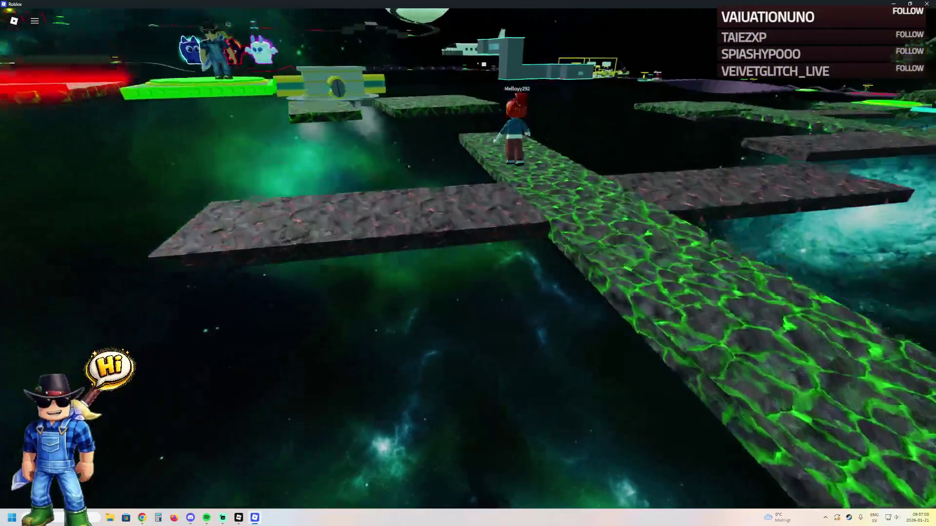
key(w)
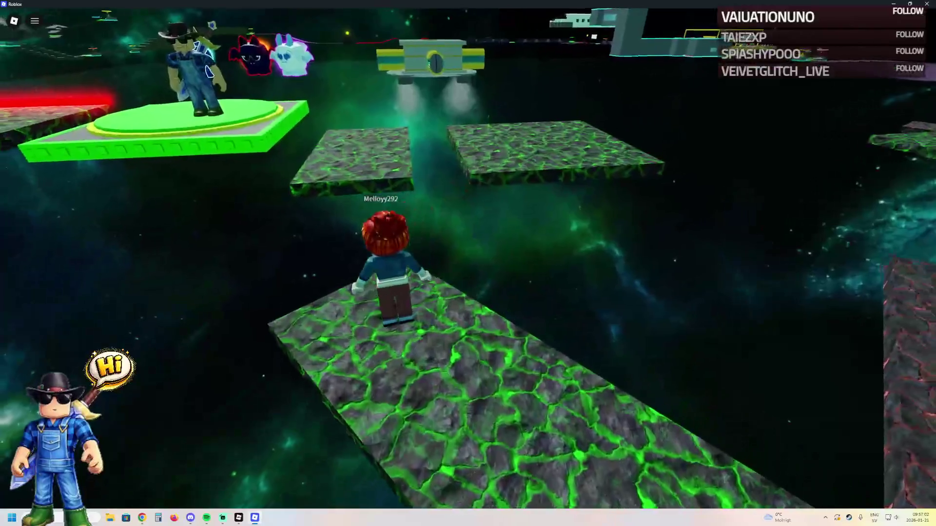
key(w)
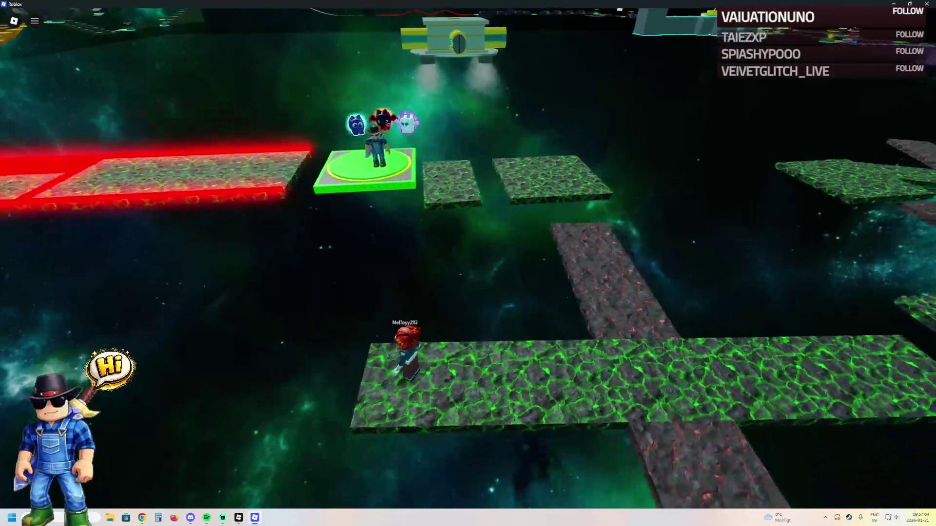
key(w)
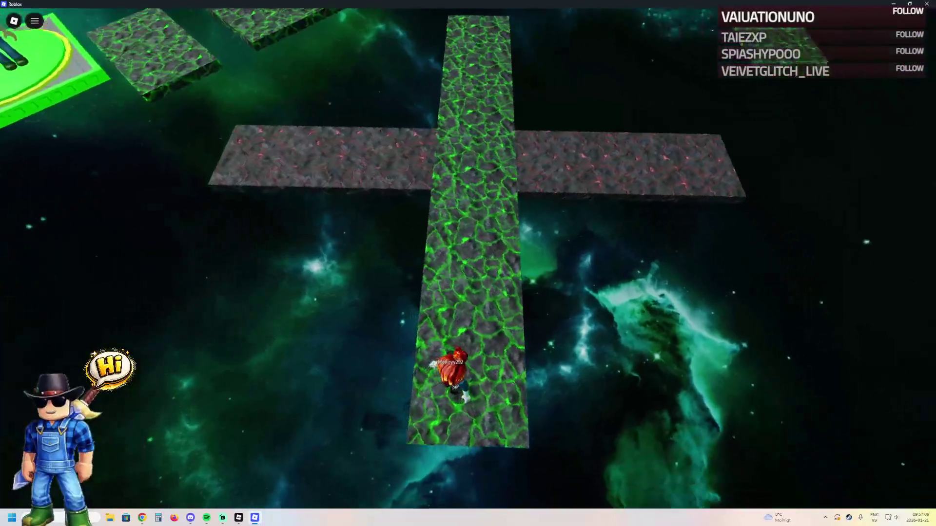
key(w)
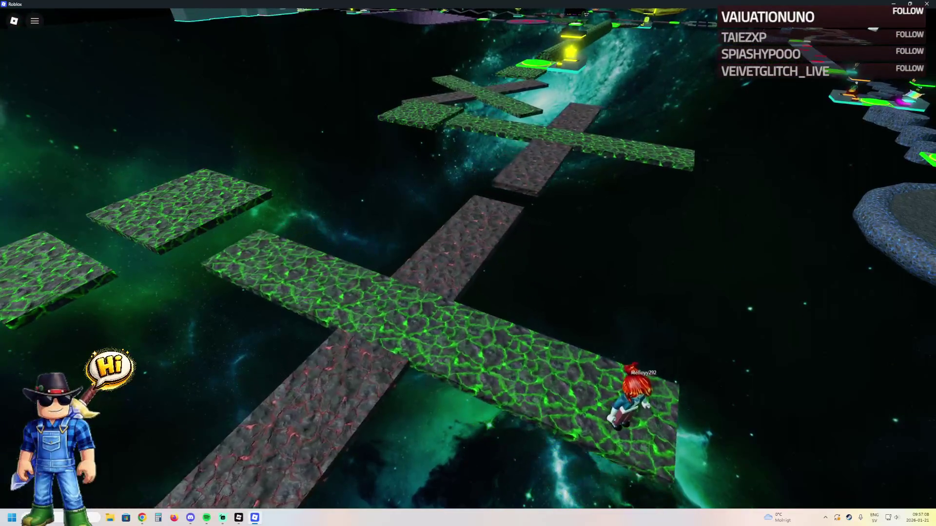
key(w)
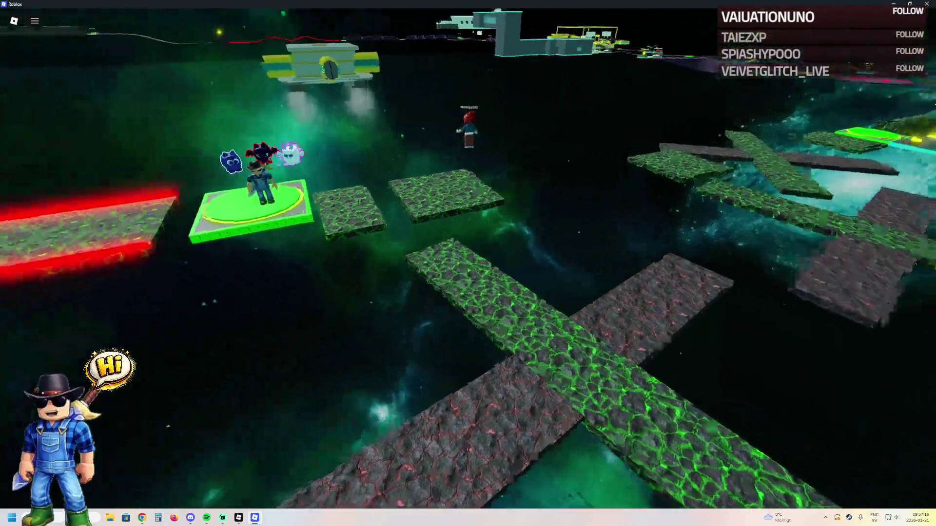
Step: Orbit around the character and run across the stone platforms to the yellow checkpoint
key(Right)
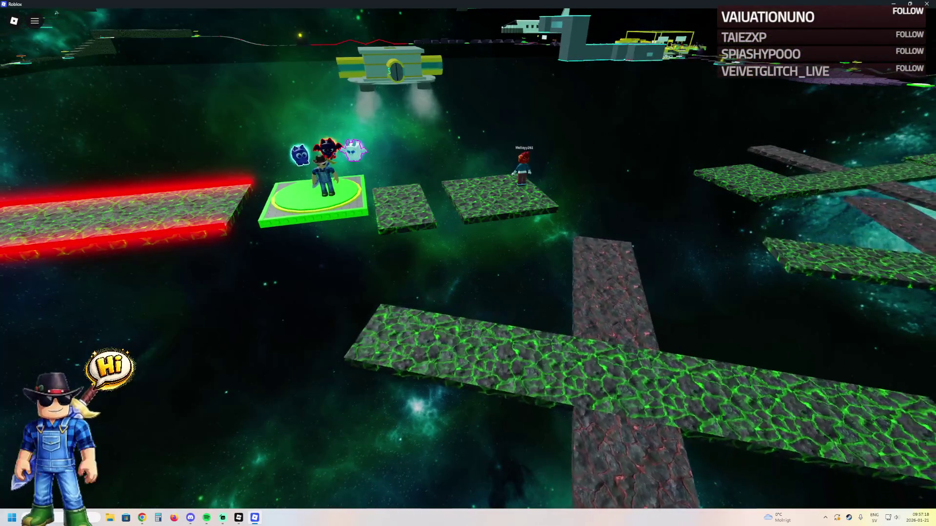
key(Page_Up)
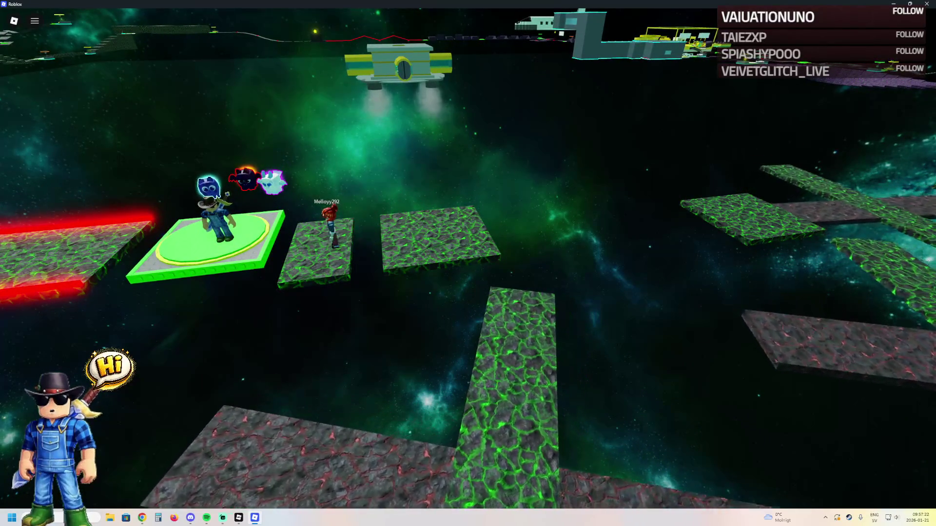
key(Left)
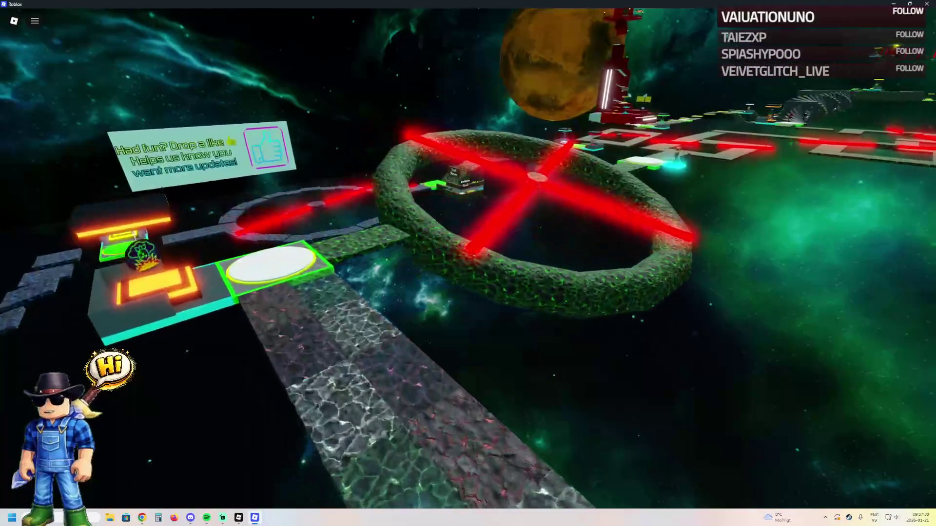
scroll(468, 263, up, 3)
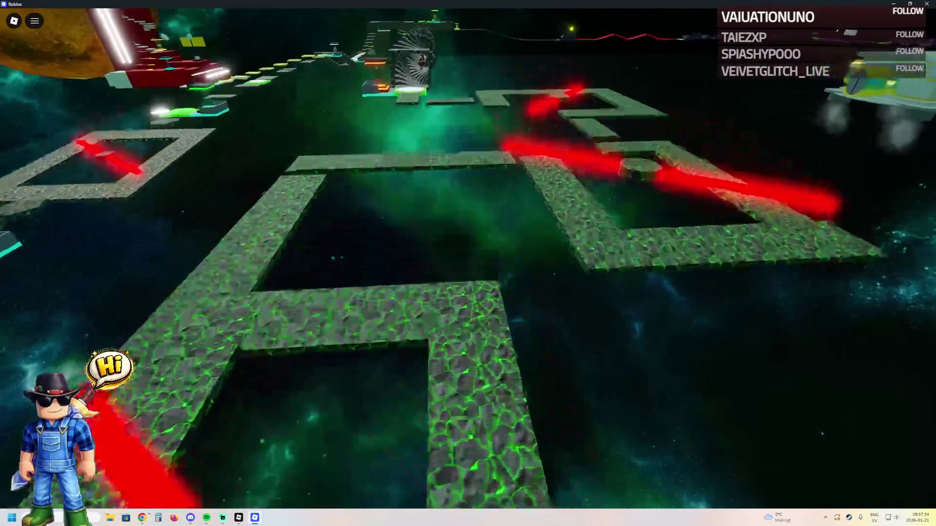
key(w)
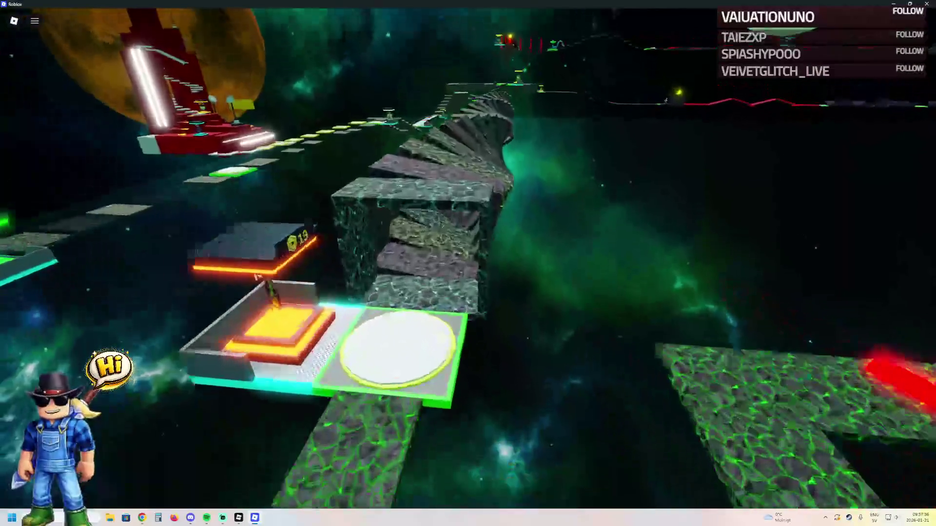
key(w)
key(w)
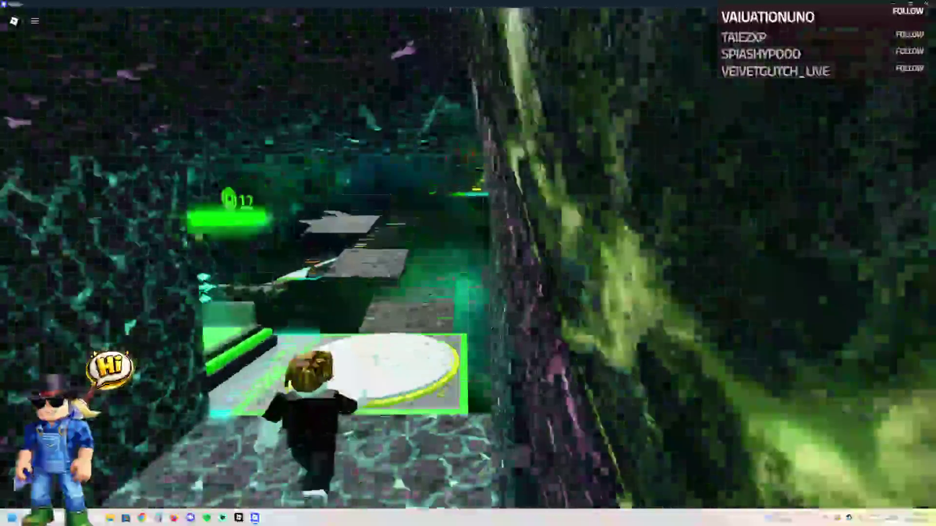
key(w)
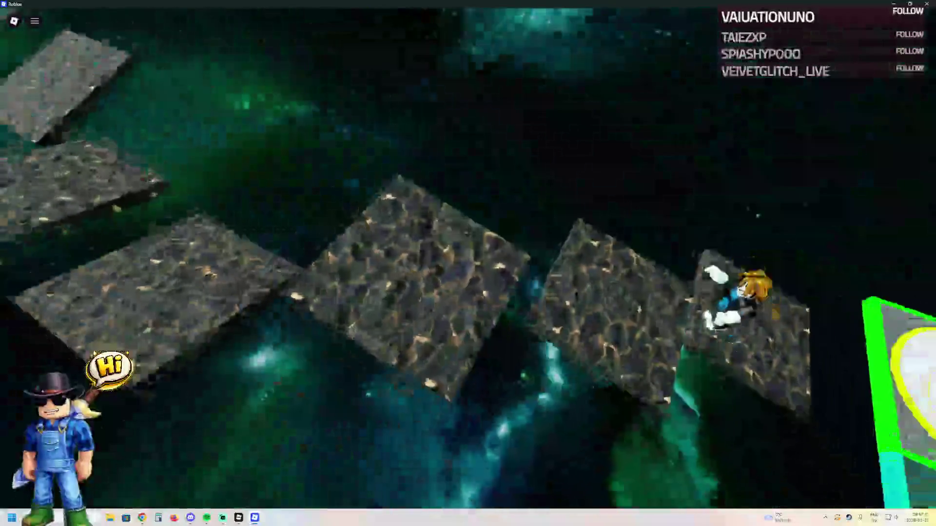
key(w)
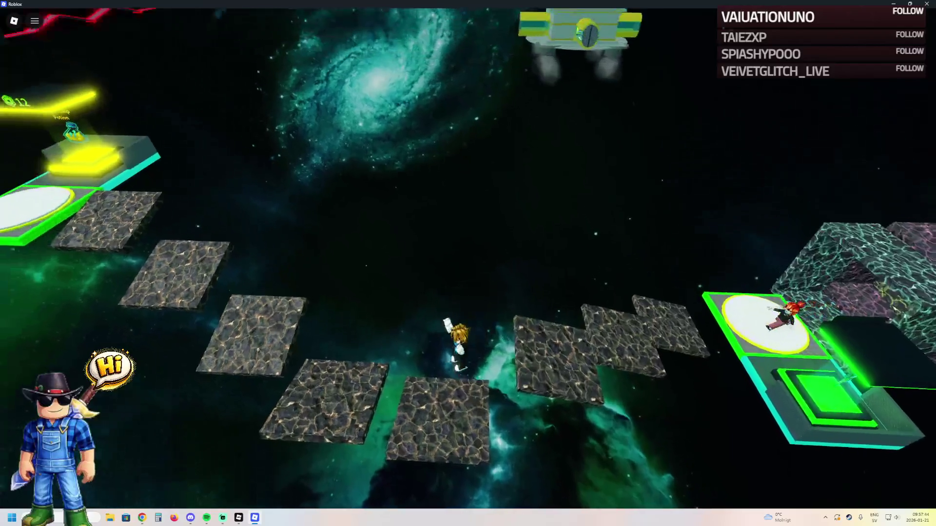
key(w)
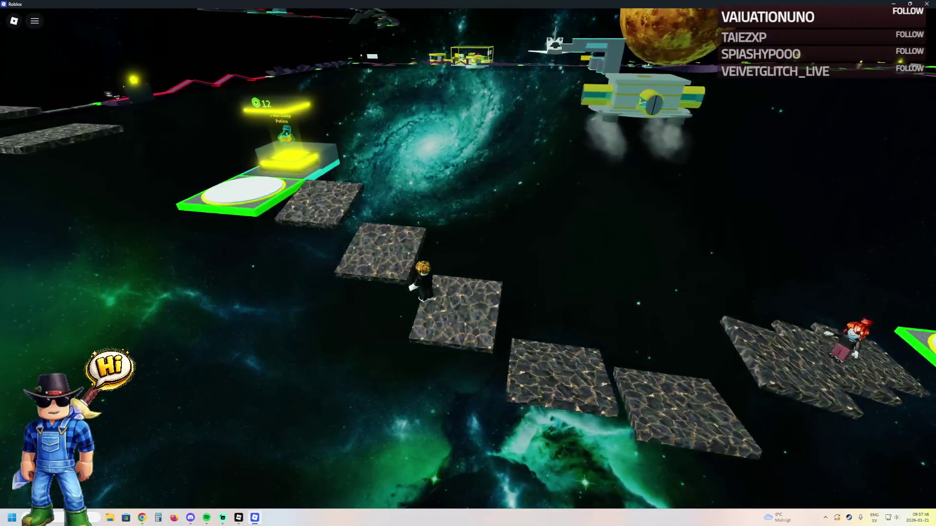
key(w)
key(a)
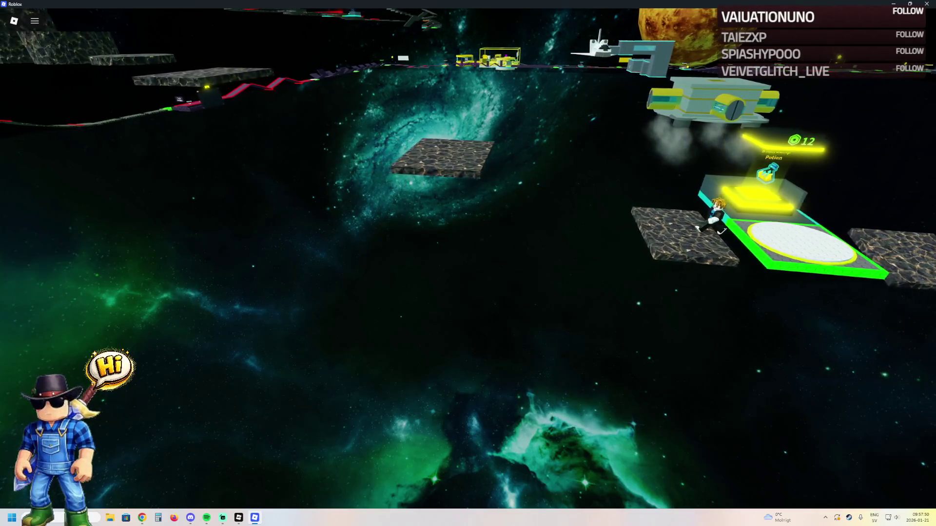
key(a)
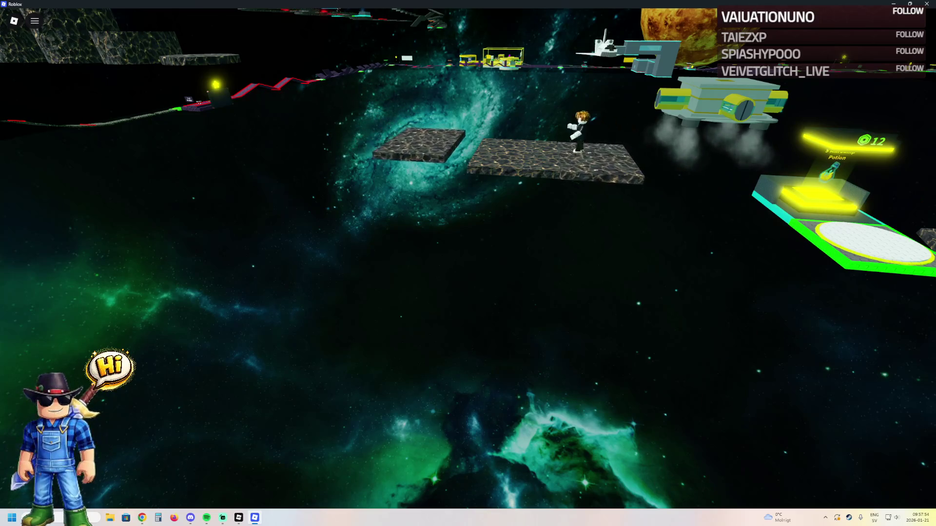
key(w)
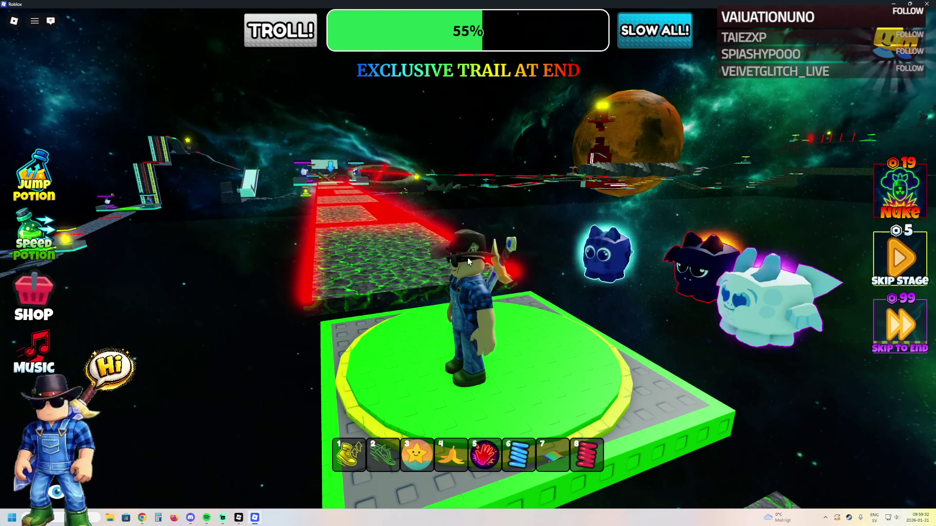
Step: Bring up the leave-game prompt with Alt+F4
key(alt+F4)
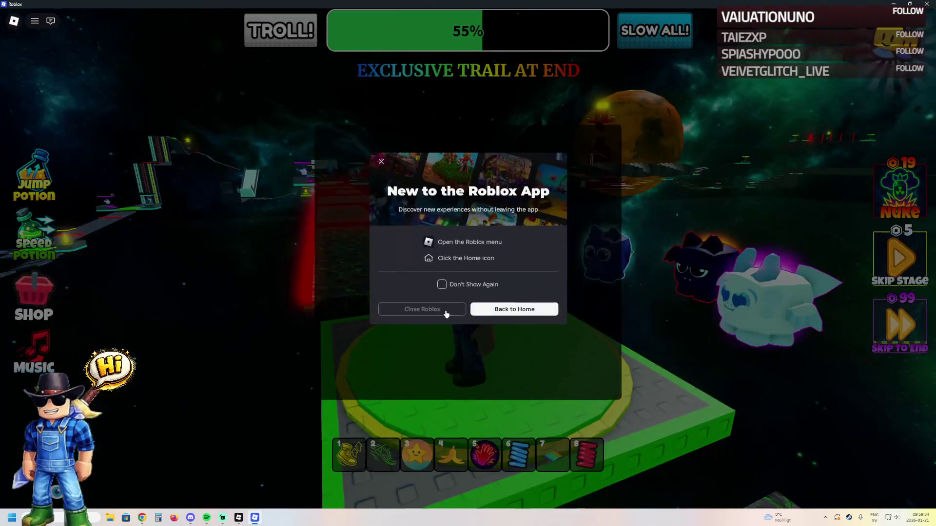
Step: Close the game and fly the Studio viewport toward the red hexagon platforms
click(446, 312)
key(s)
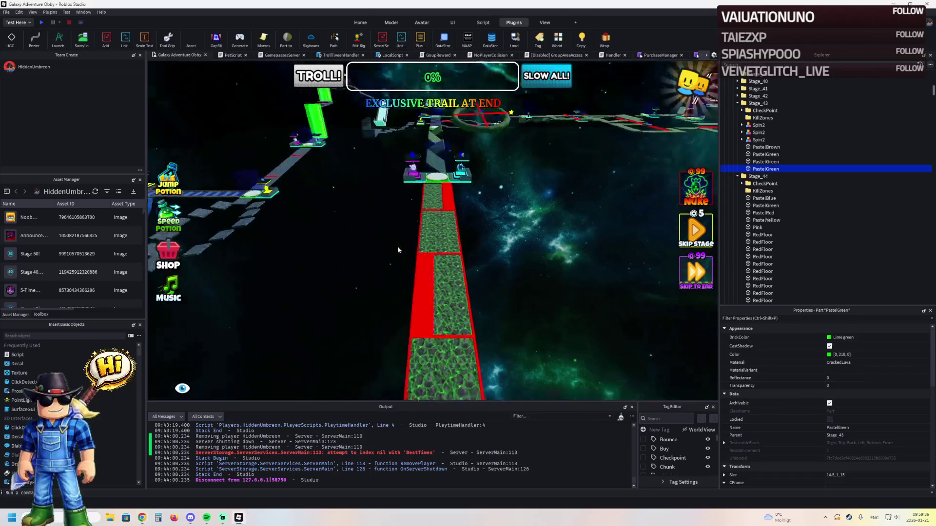
key(a)
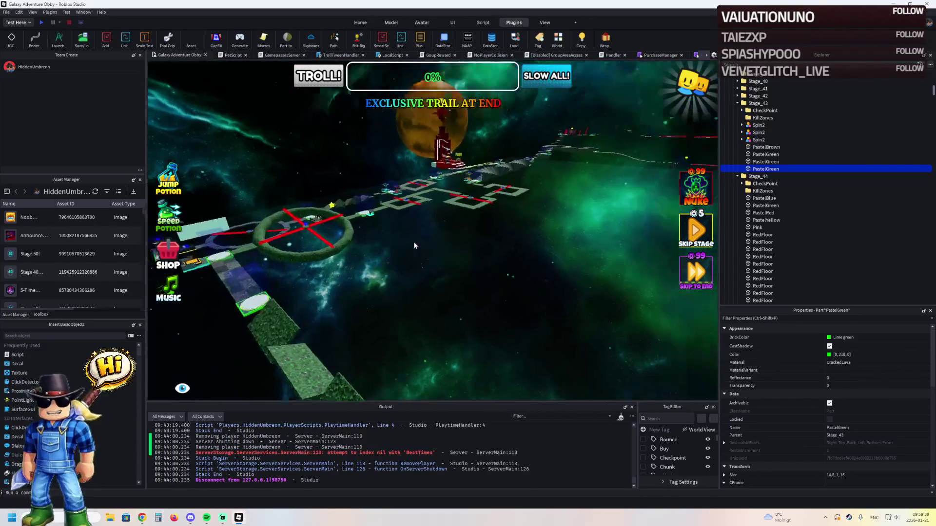
key(w)
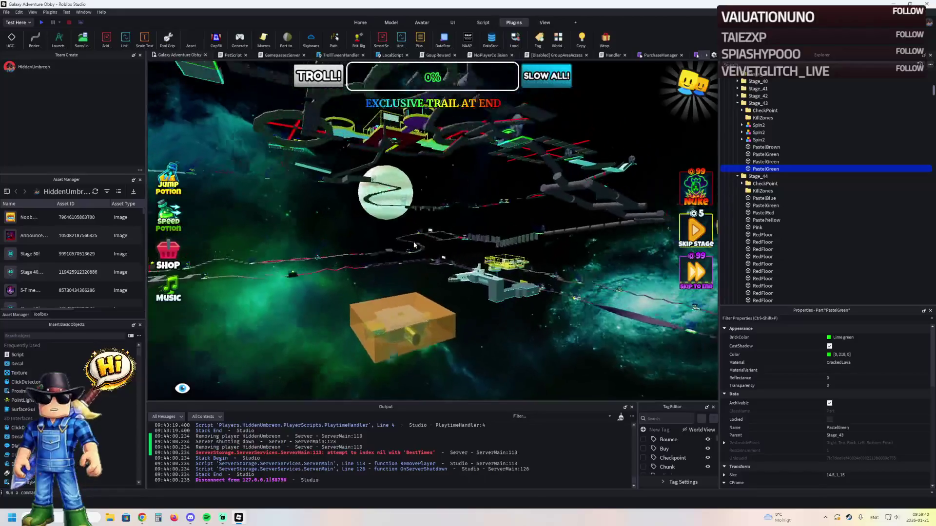
key(s)
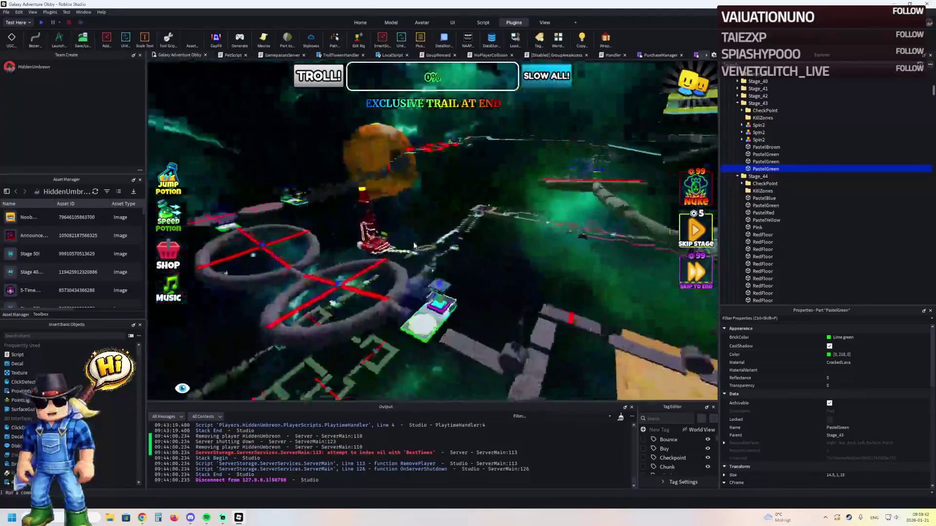
key(w)
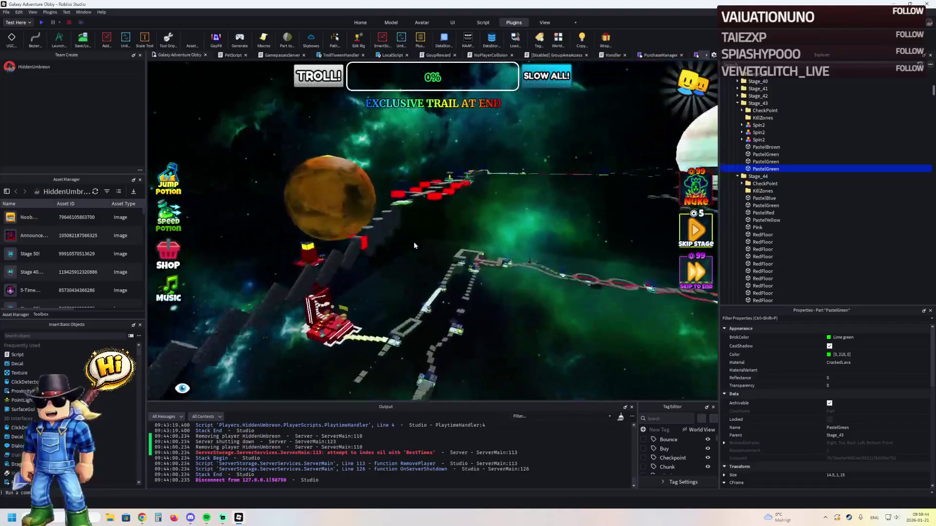
key(w)
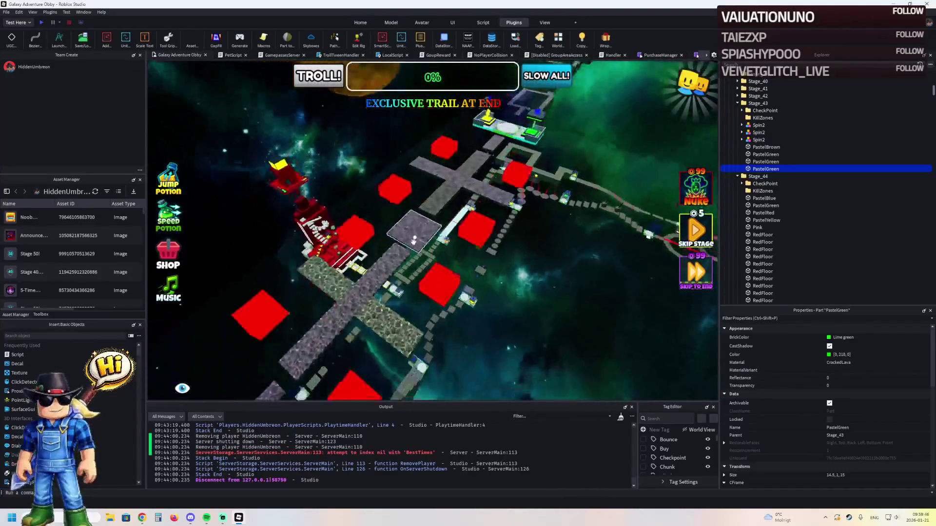
Step: Fly to Stage_69's red-edged corridor and select a RedFloor part of its KillFloor
key(s)
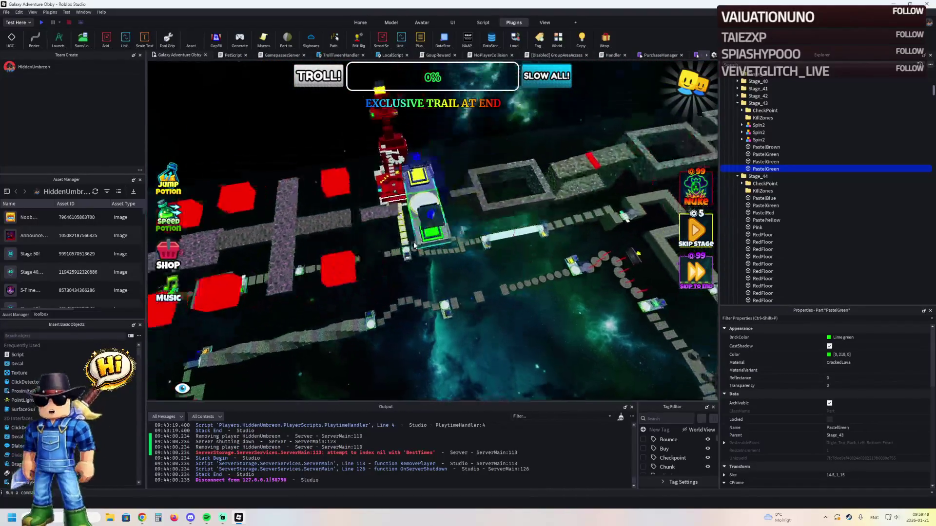
key(Left)
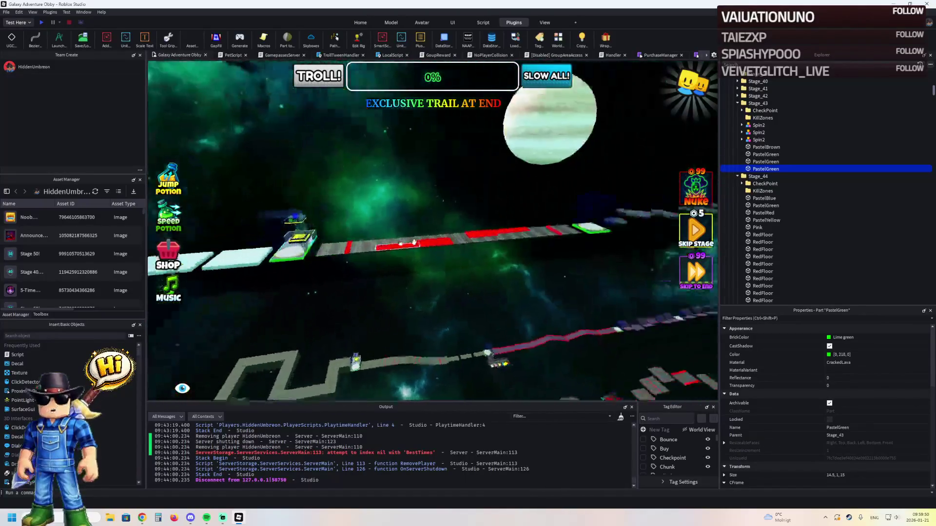
key(w)
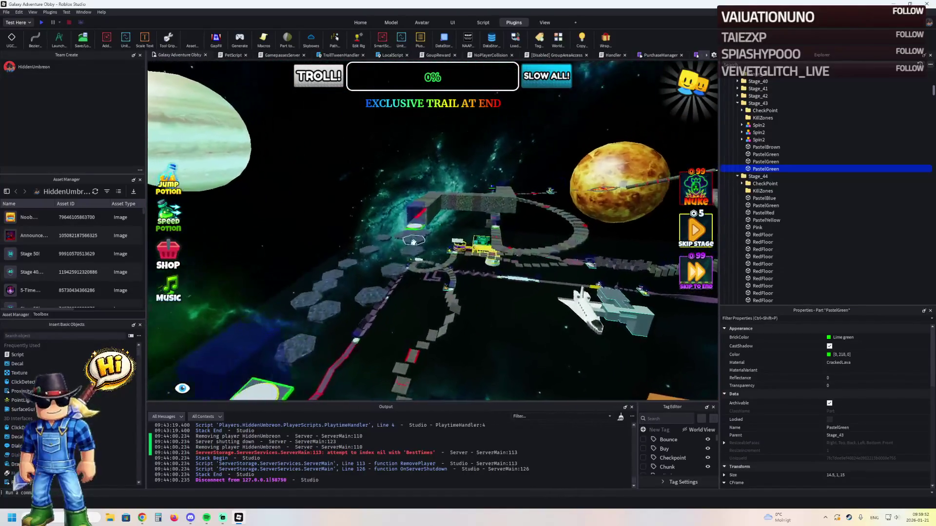
key(s)
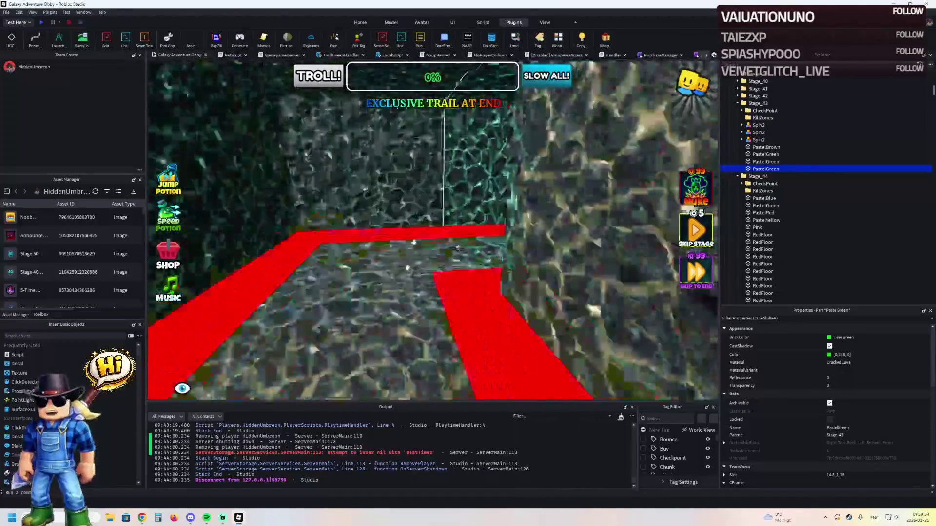
key(s)
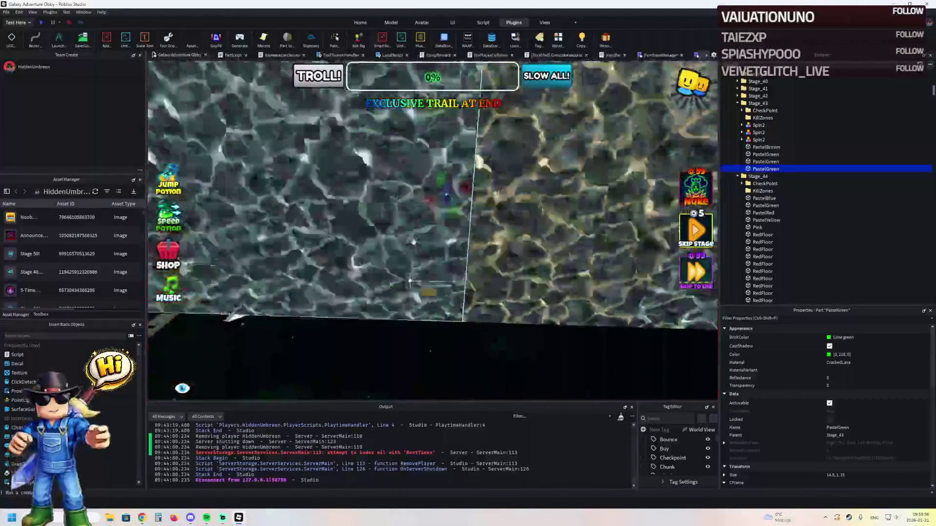
key(w)
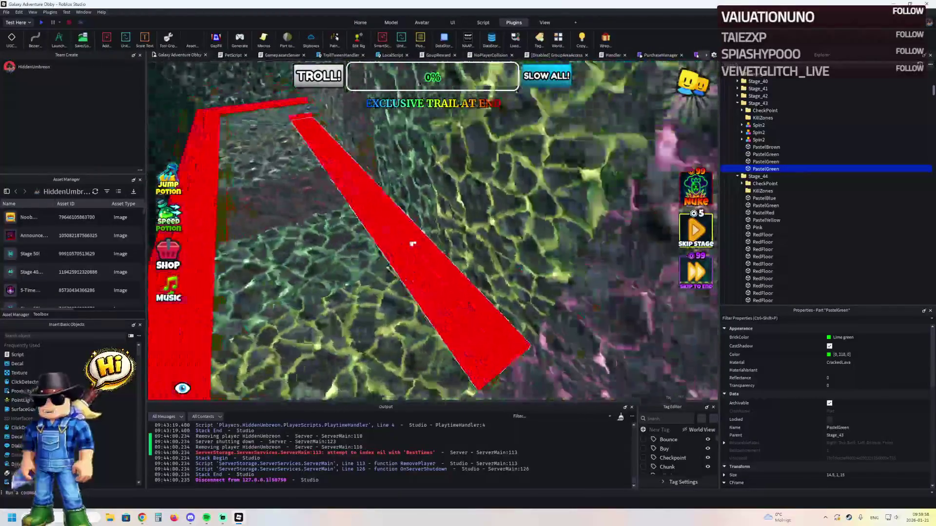
click(351, 239)
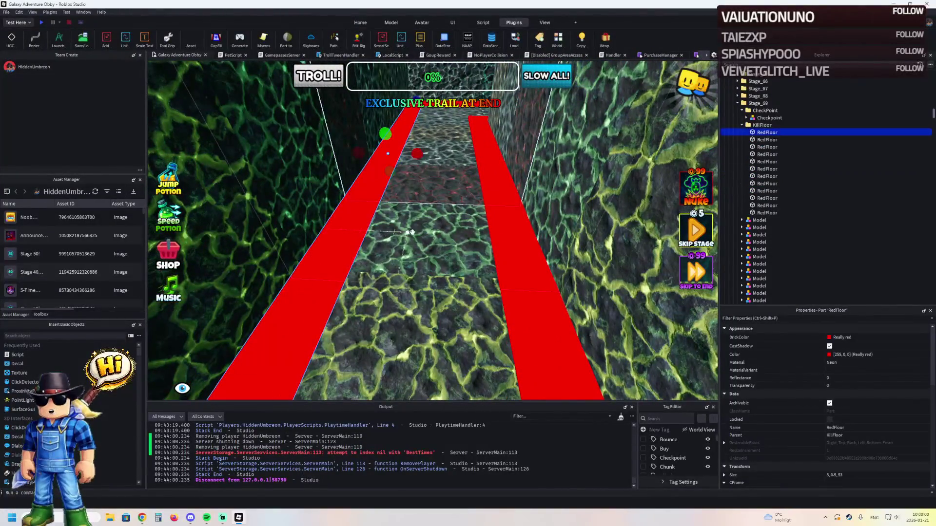
Step: Fly down the red corridor and select another Stage 69 RedFloor strip
key(w)
key(w)
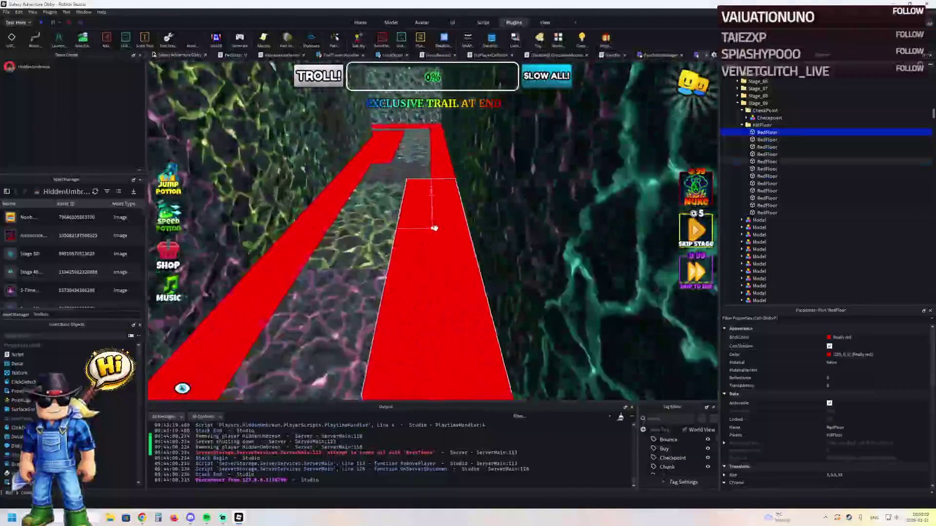
key(w)
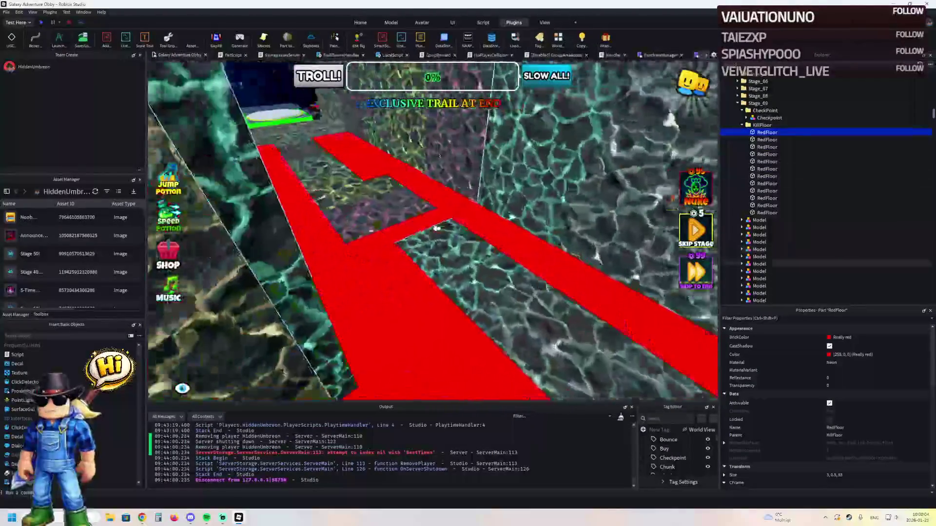
click(436, 230)
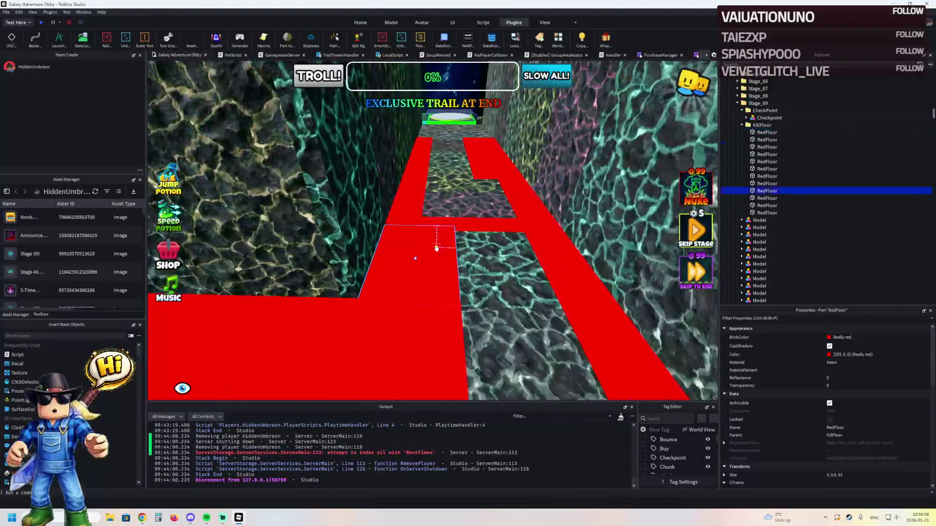
key(f)
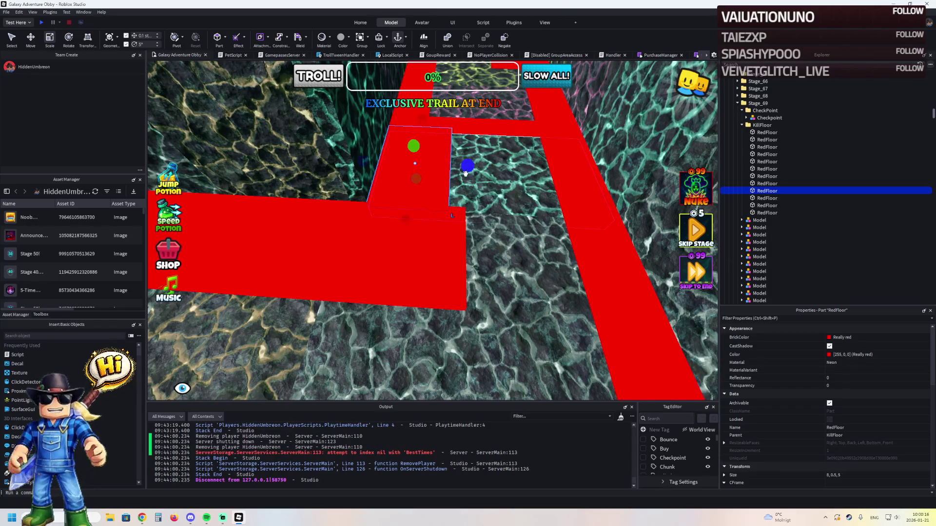
Step: Shorten the RedFloor strip slightly and narrow it to about 5.5 studs wide
drag(482, 254, 477, 254)
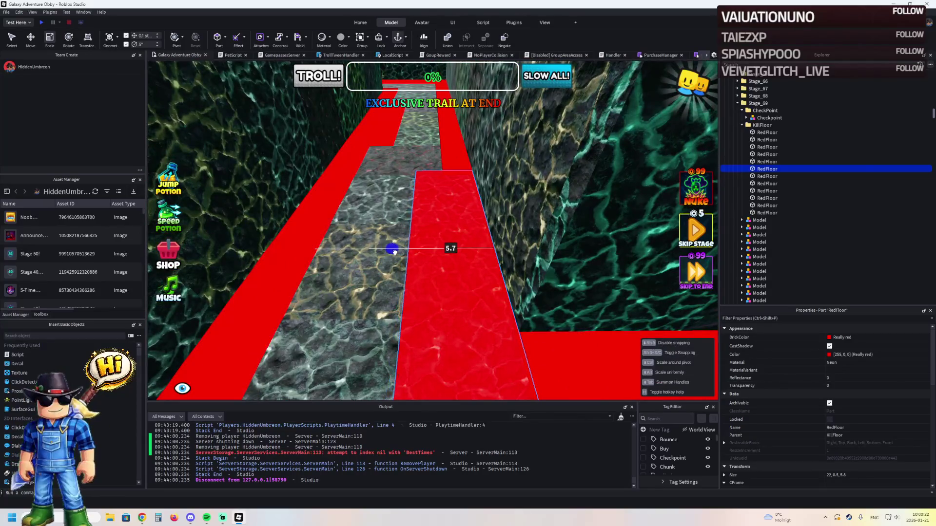
drag(396, 251, 390, 247)
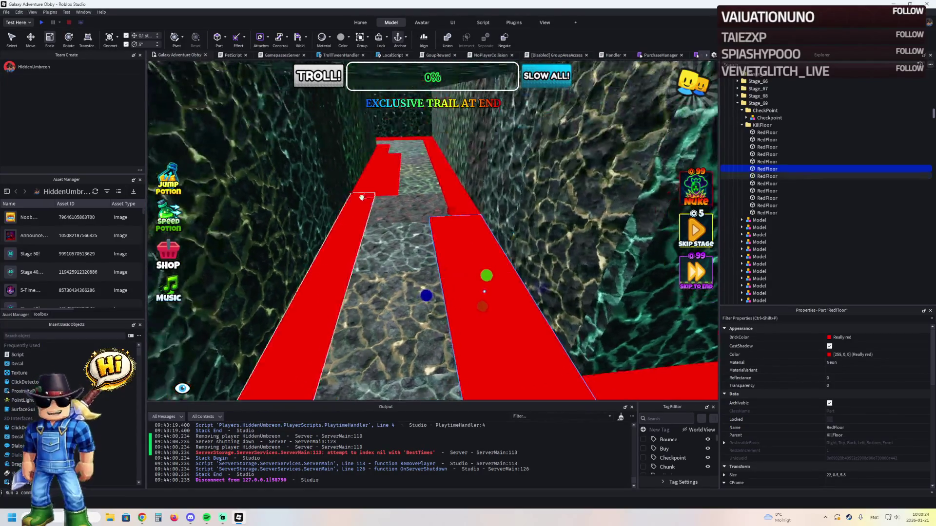
scroll(403, 189, down, 5)
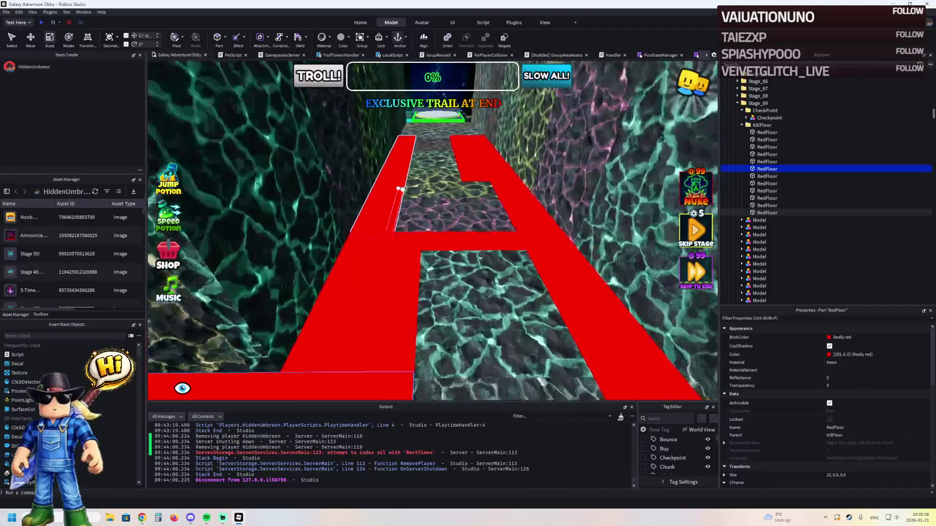
drag(405, 185, 410, 182)
scroll(410, 182, up, 10)
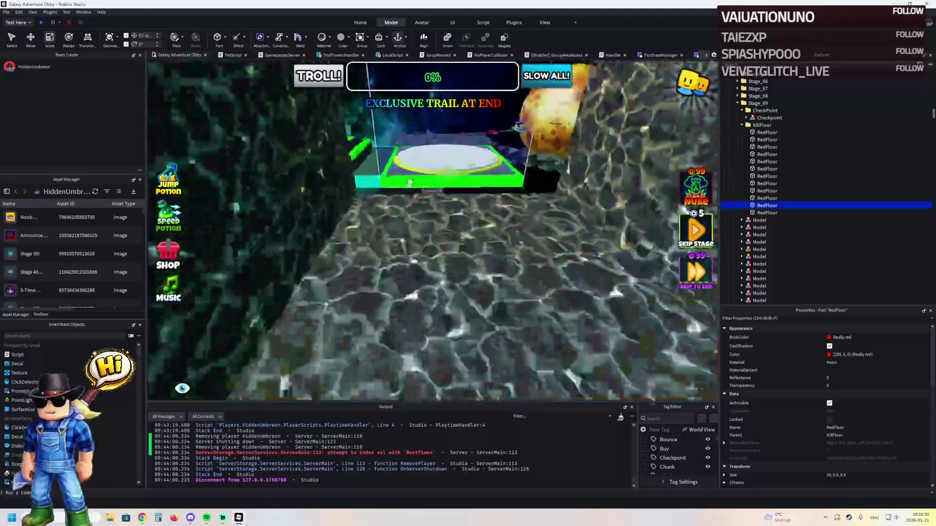
scroll(410, 182, down, 10)
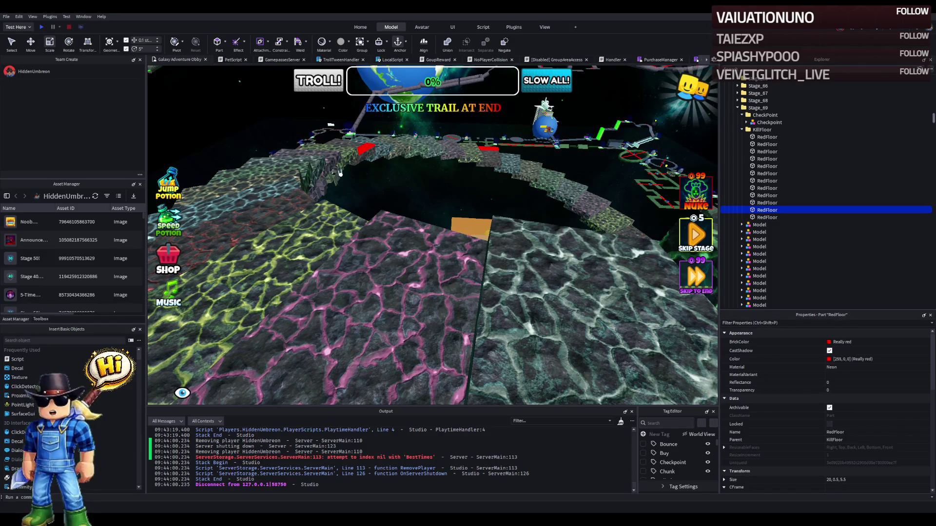
key(w)
key(s)
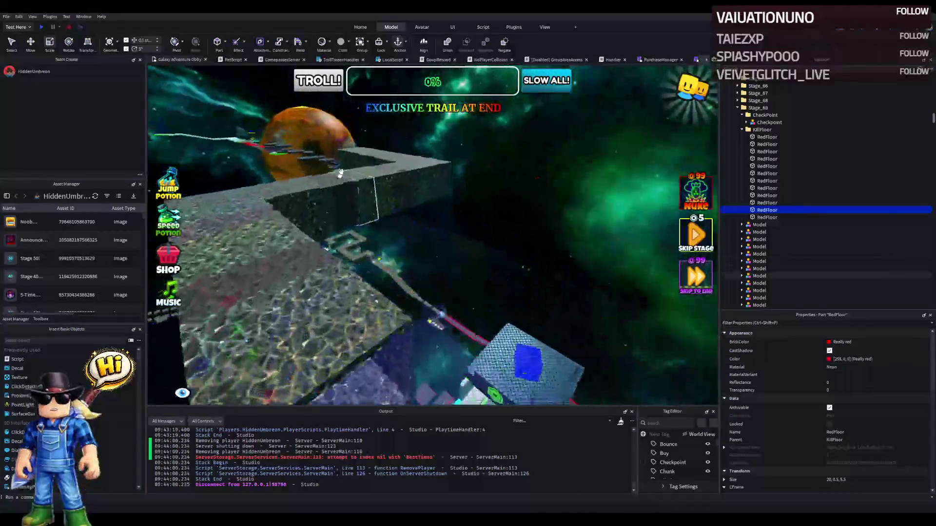
key(w)
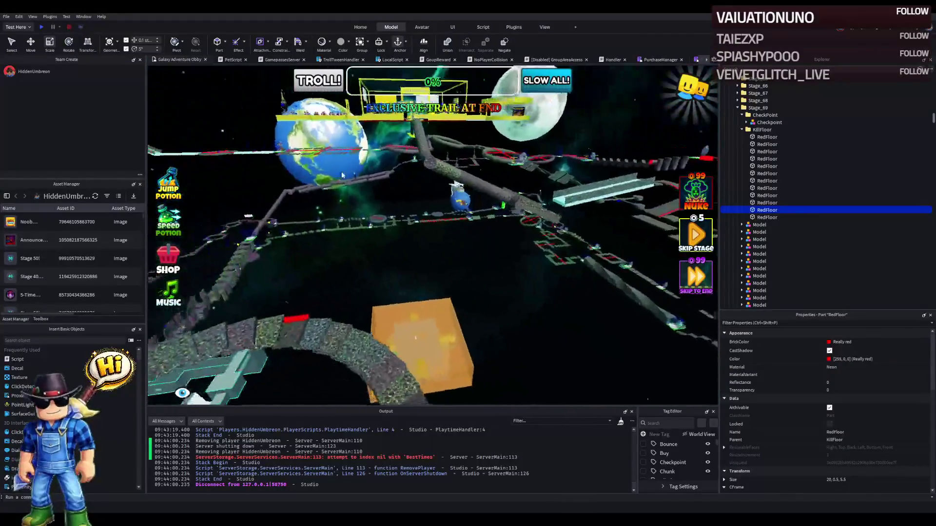
key(w)
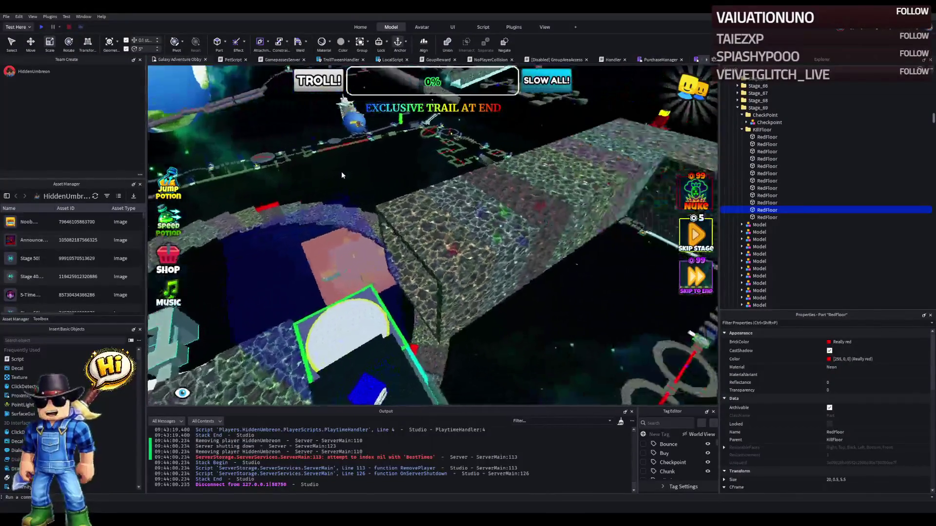
key(s)
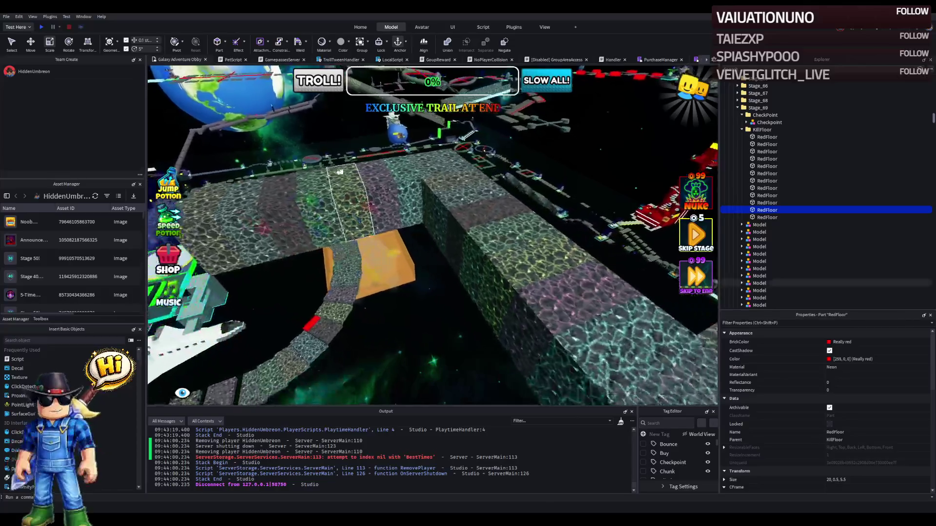
key(a)
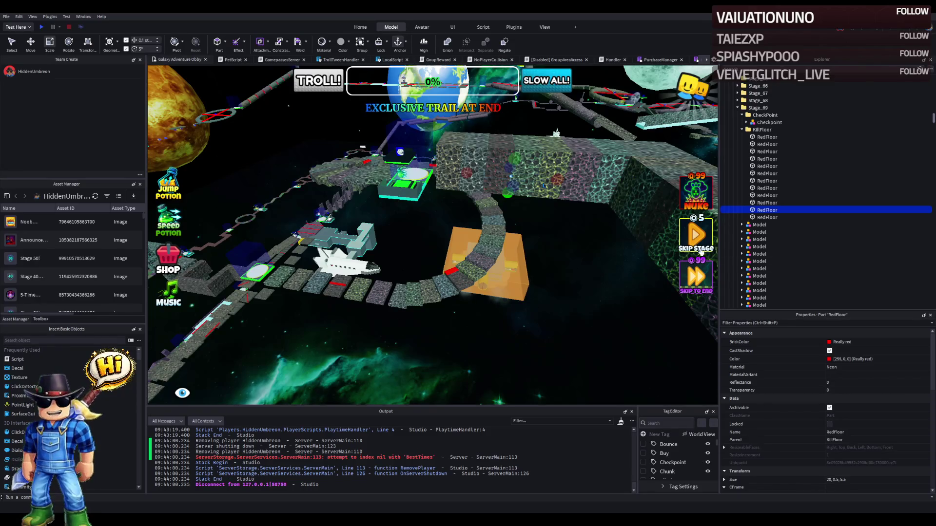
key(w)
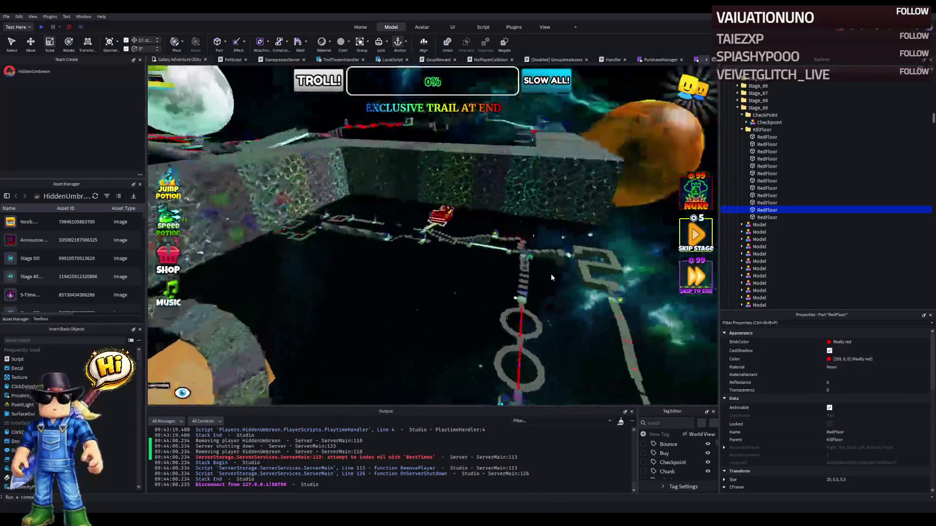
key(s)
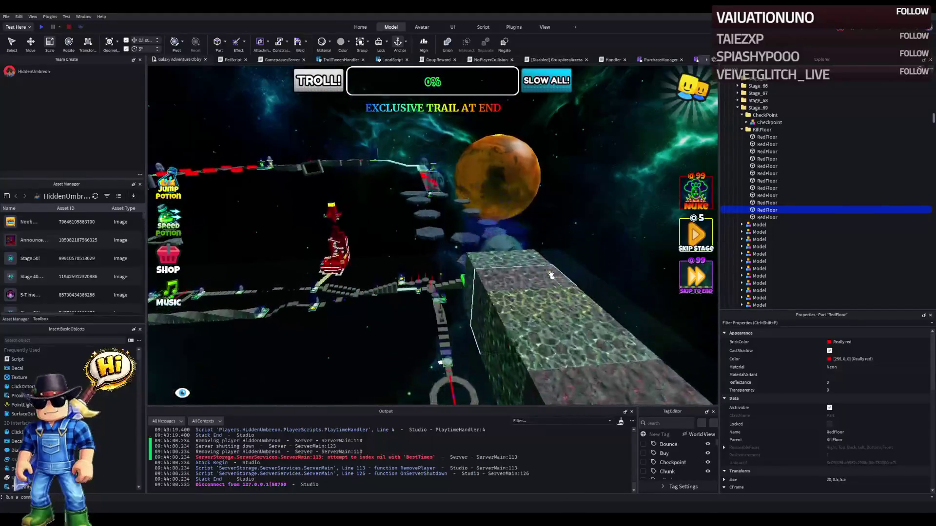
key(w)
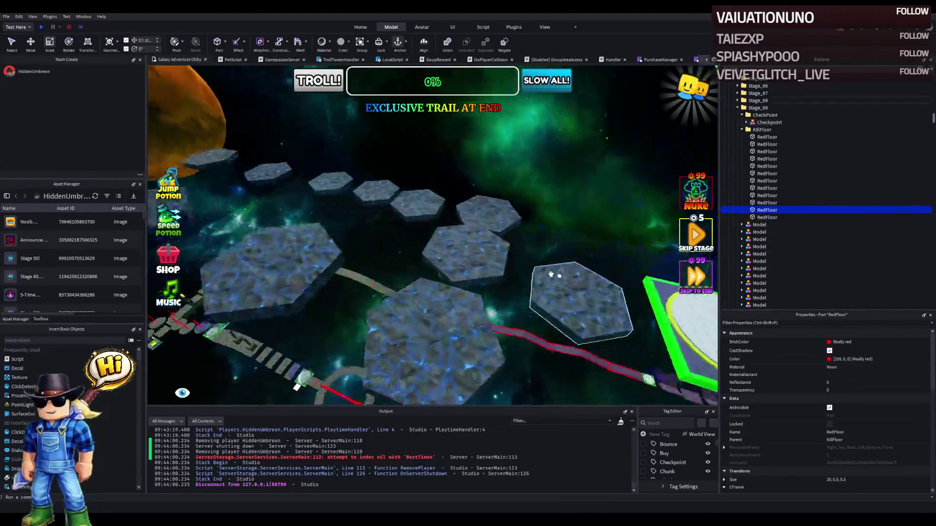
key(s)
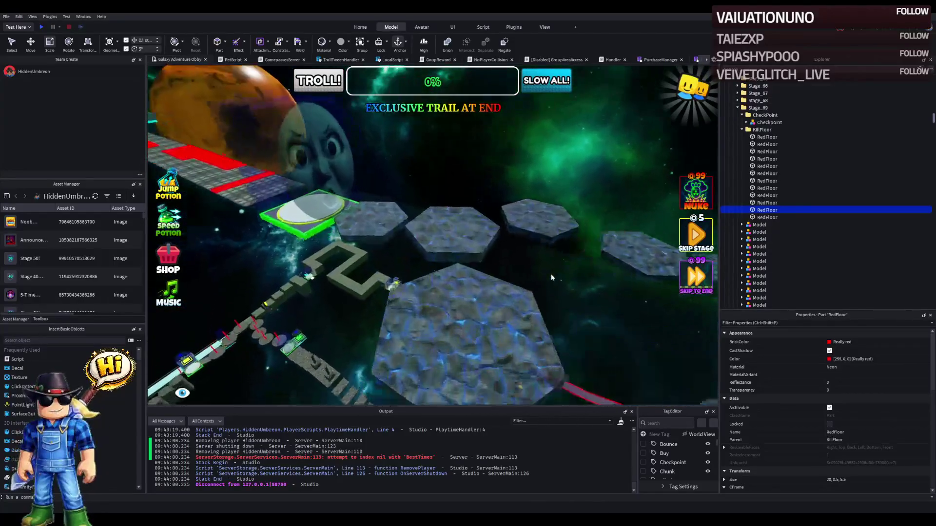
Step: Select a Stage_67 RedFloor strip and scale it to 7 studs across (7, 0.5, 16)
key(w)
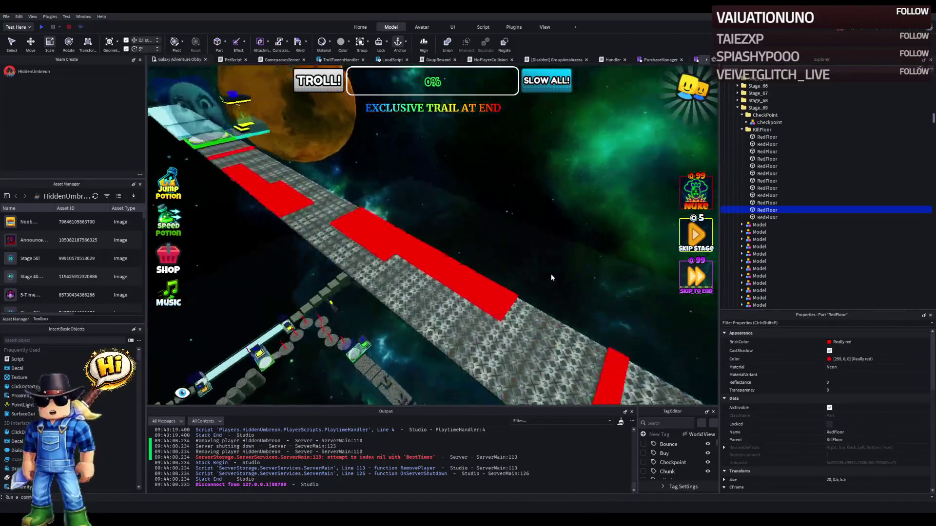
key(f)
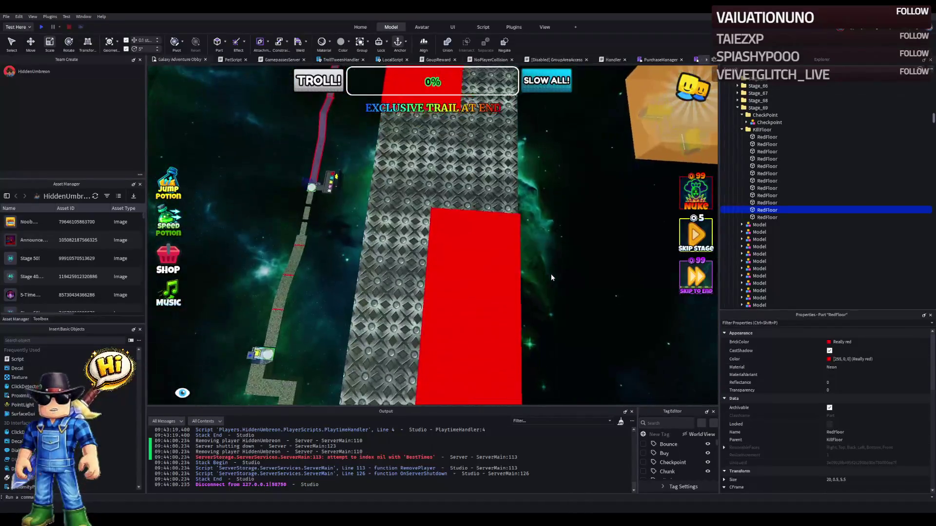
click(439, 307)
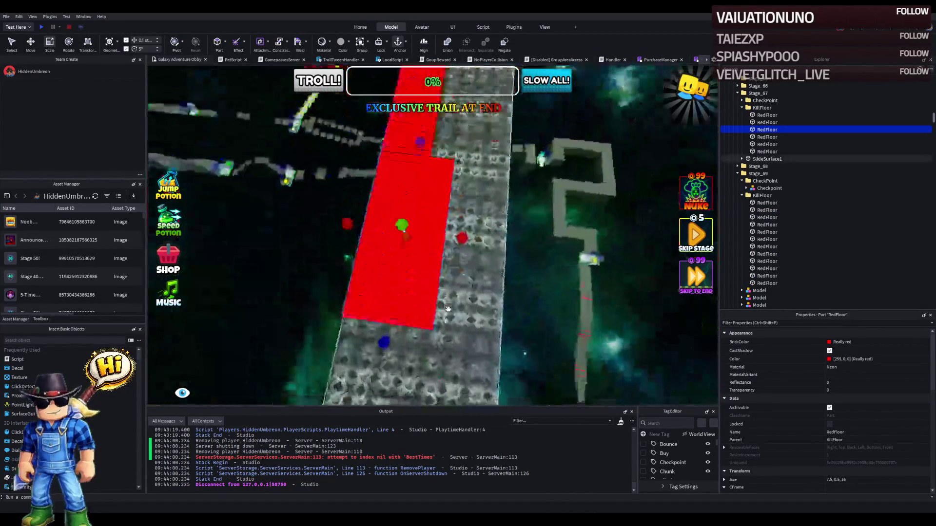
drag(455, 290, 450, 292)
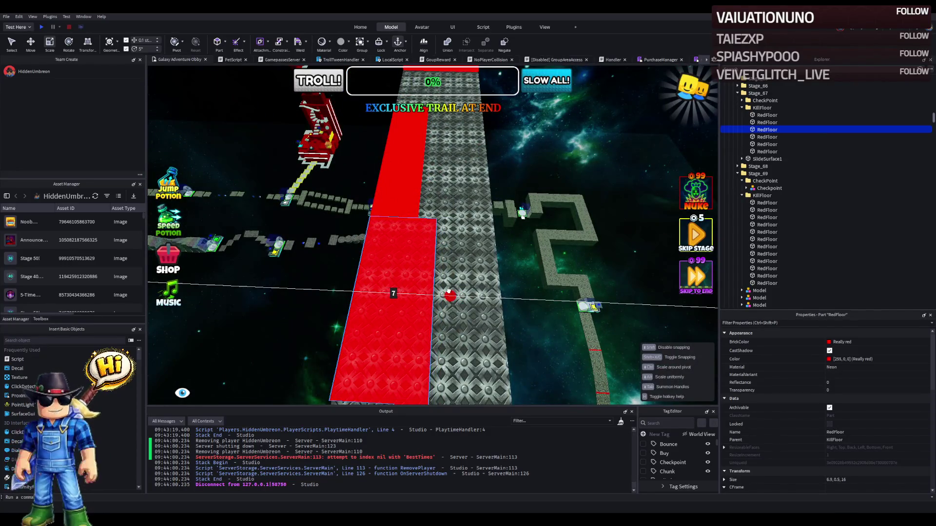
click(469, 246)
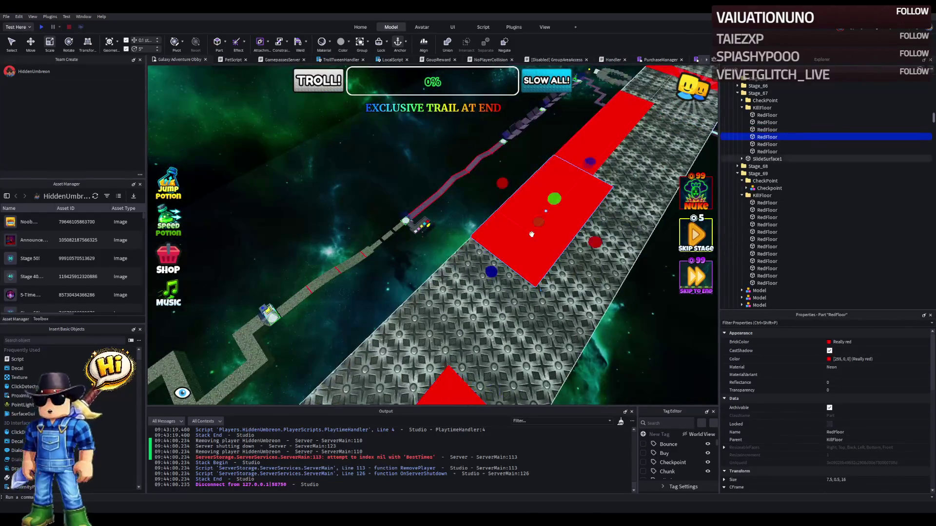
drag(529, 229, 529, 230)
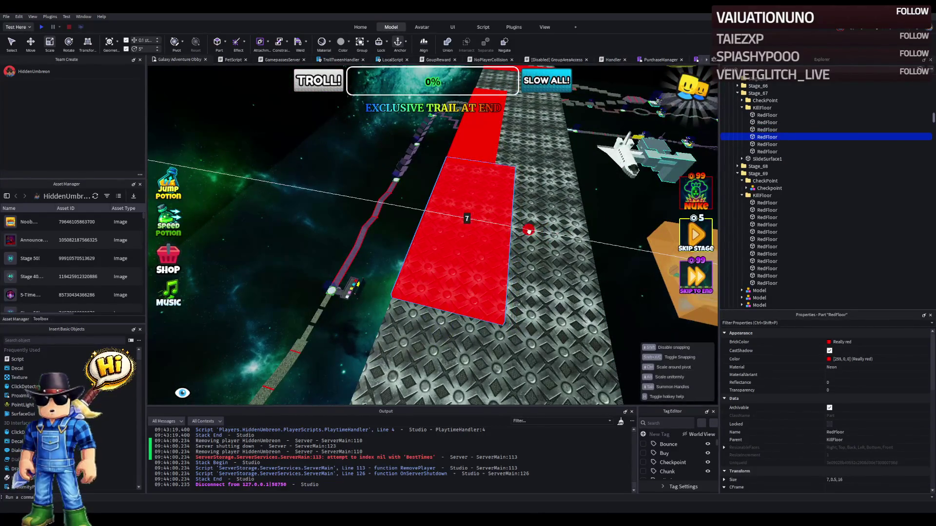
scroll(531, 229, down, 5)
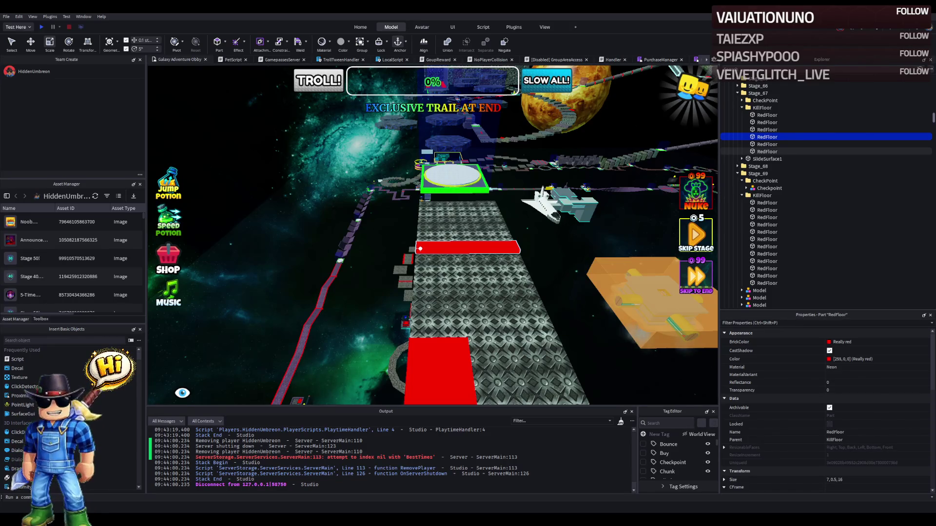
drag(438, 238, 437, 236)
key(w)
key(w)
key(w)
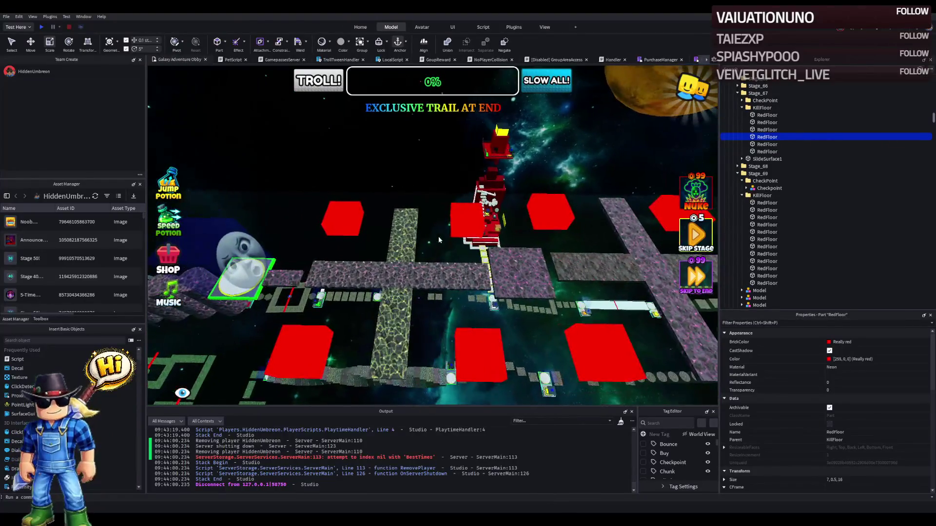
click(381, 229)
drag(382, 230, 382, 225)
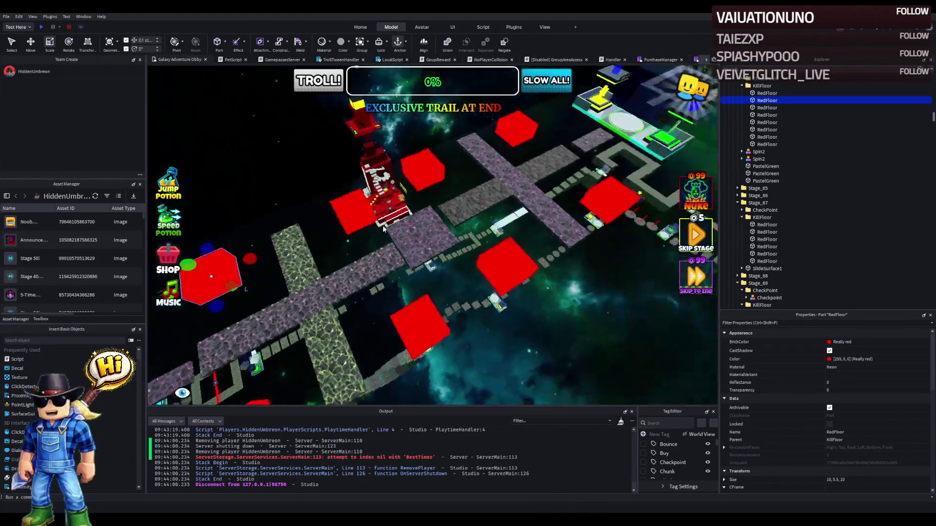
ctrl+click(496, 216)
drag(497, 216, 463, 172)
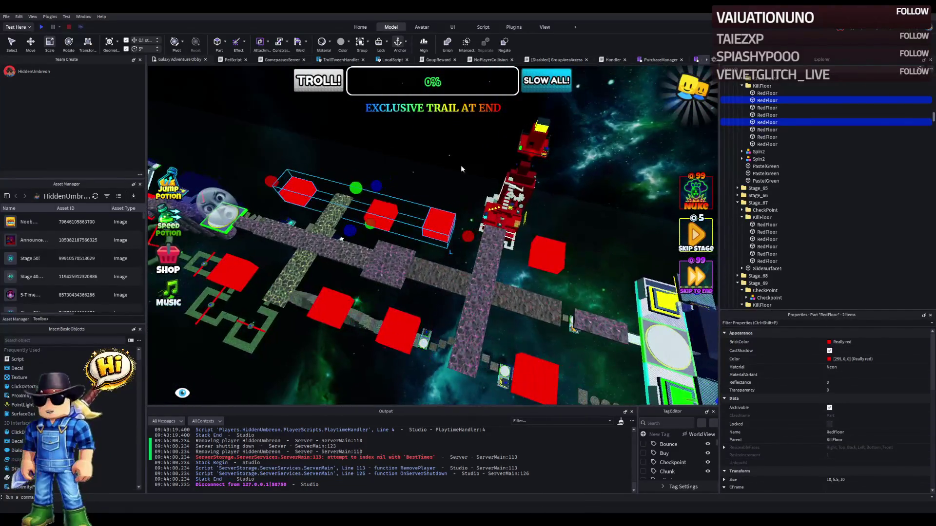
click(458, 164)
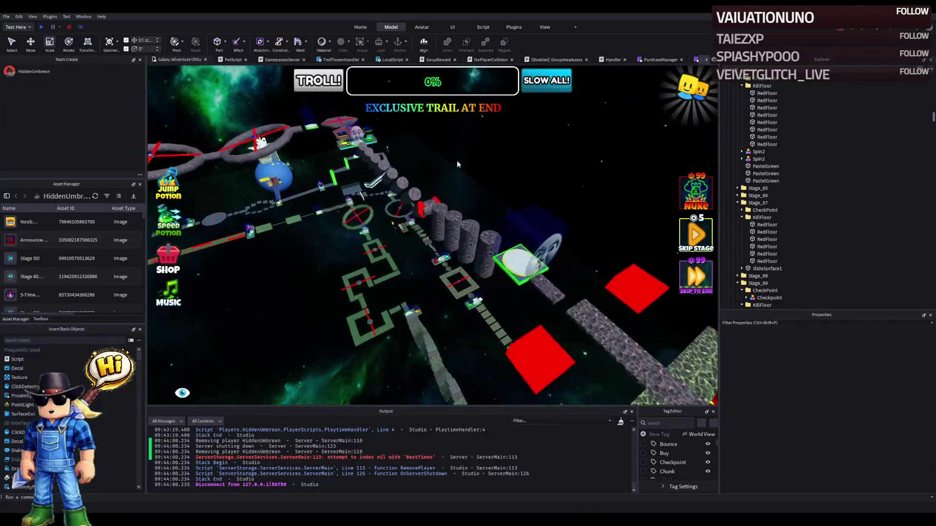
Step: Fly to the purple log on the pillars, duplicating then deleting a stray PastelYellow block copy
key(w)
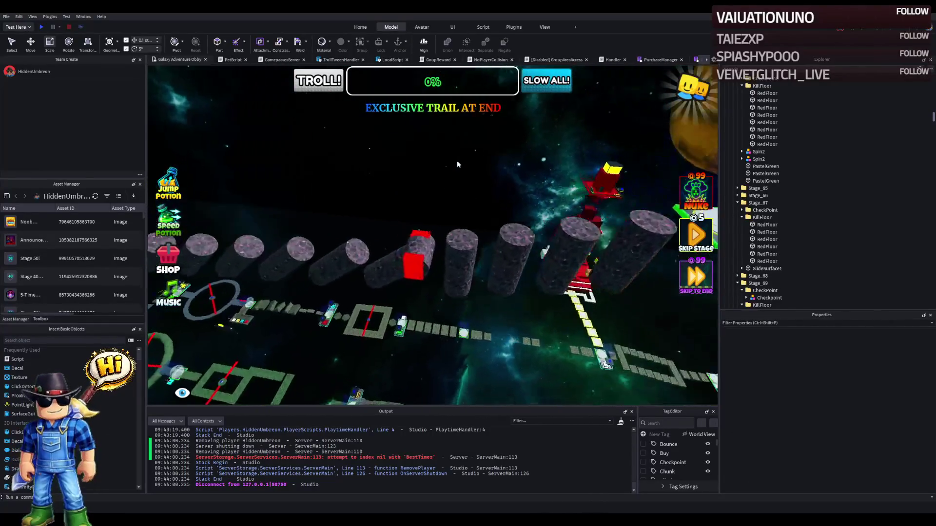
key(w)
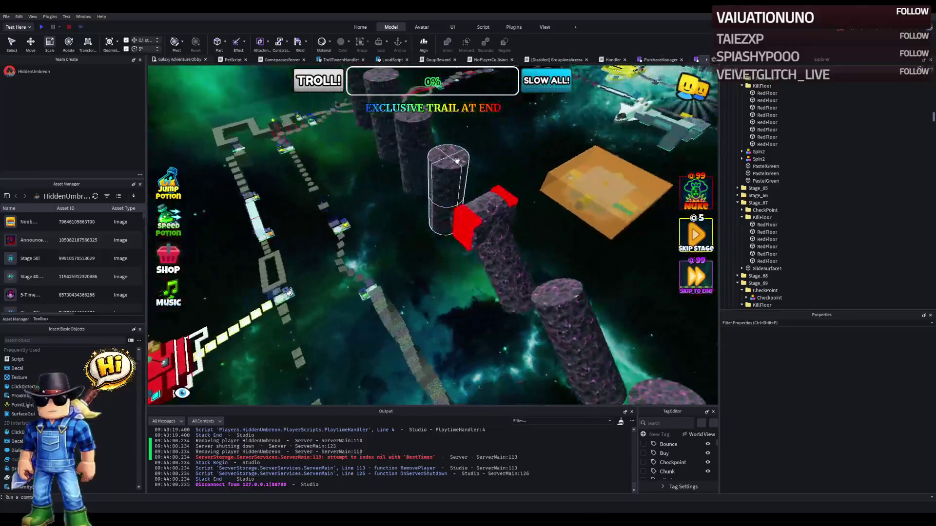
key(w)
click(432, 235)
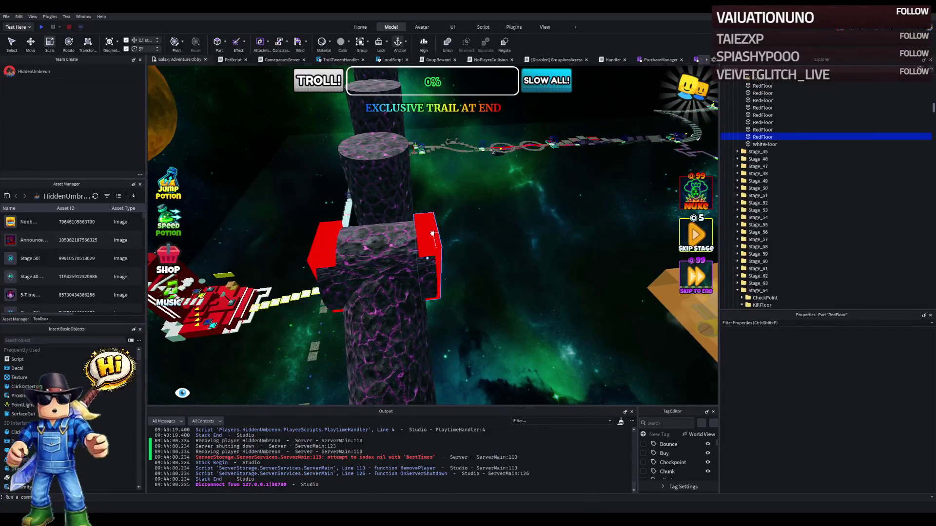
key(w)
click(311, 291)
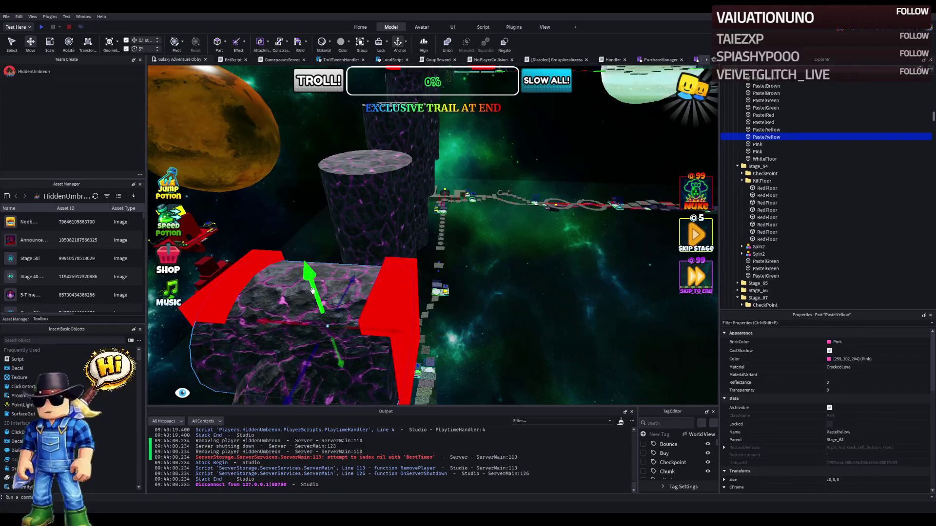
key(ctrl+d)
key(w)
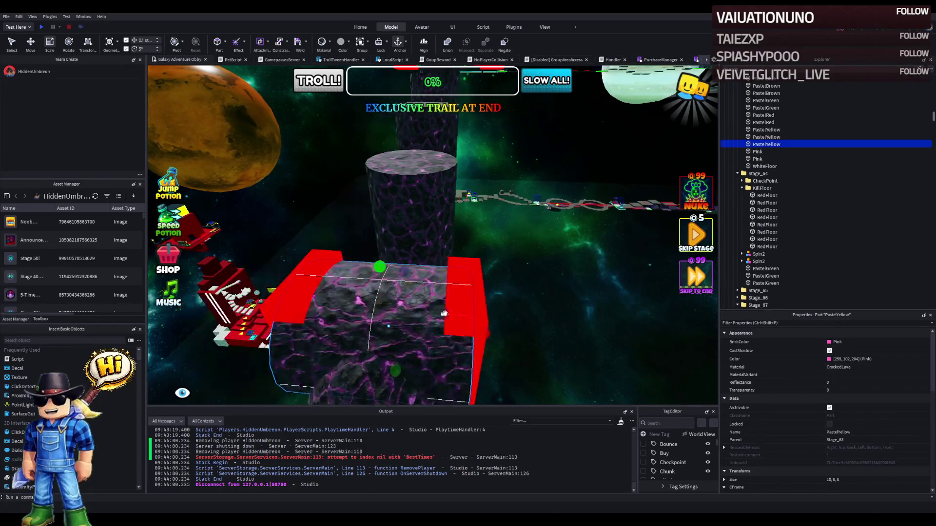
key(ctrl+3)
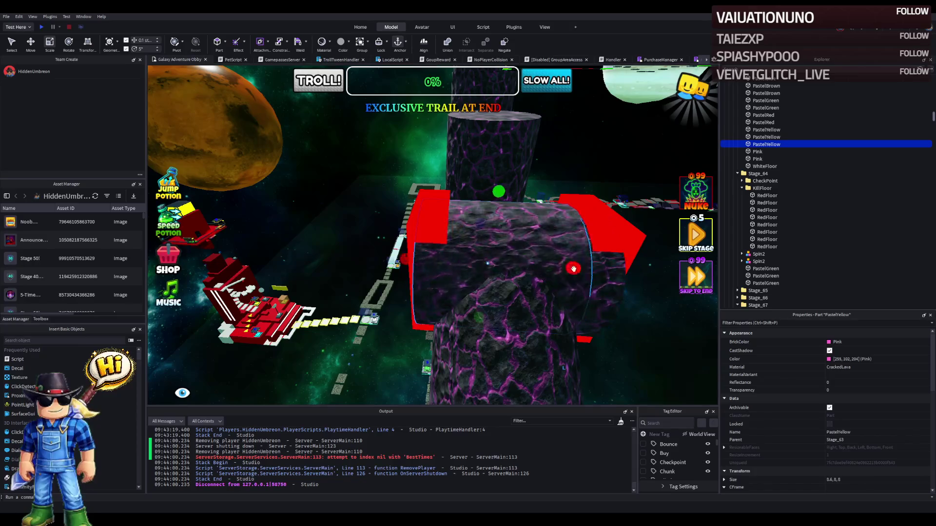
key(Delete)
Step: Change the red wall's Shape to Cylinder and scale it into a round red cap
click(423, 214)
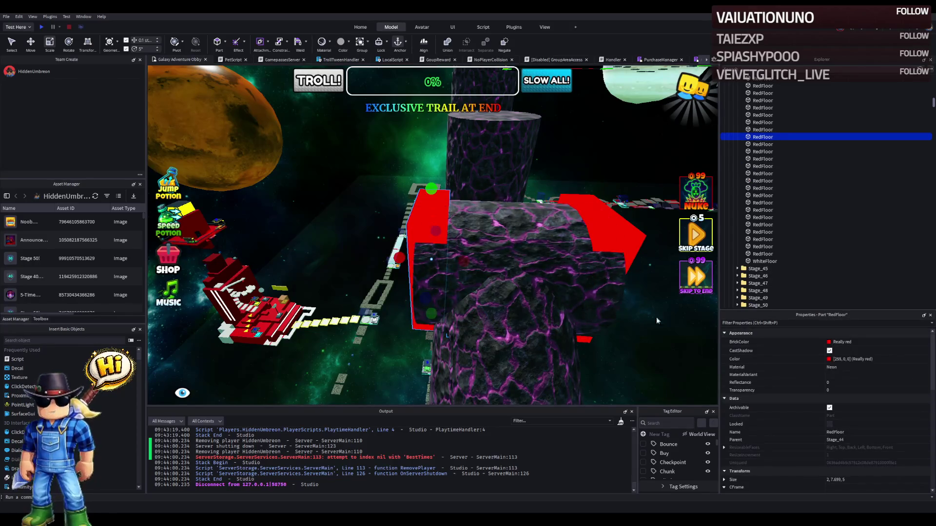
scroll(829, 438, down, 5)
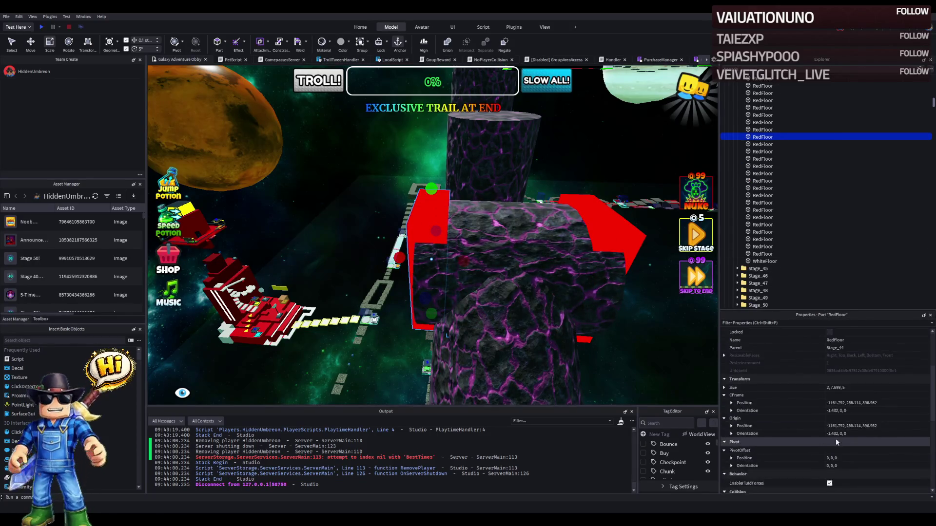
scroll(849, 437, down, 3)
click(853, 426)
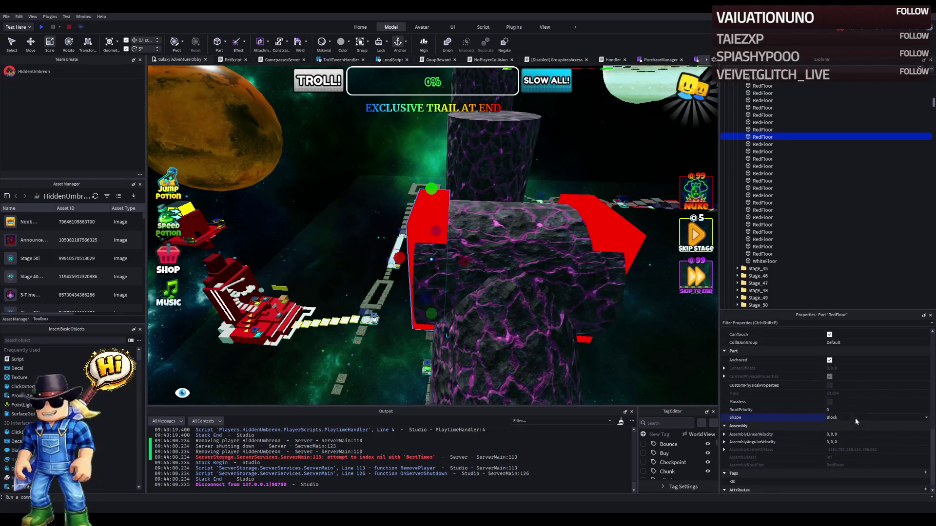
click(856, 417)
key(w)
key(w)
key(w)
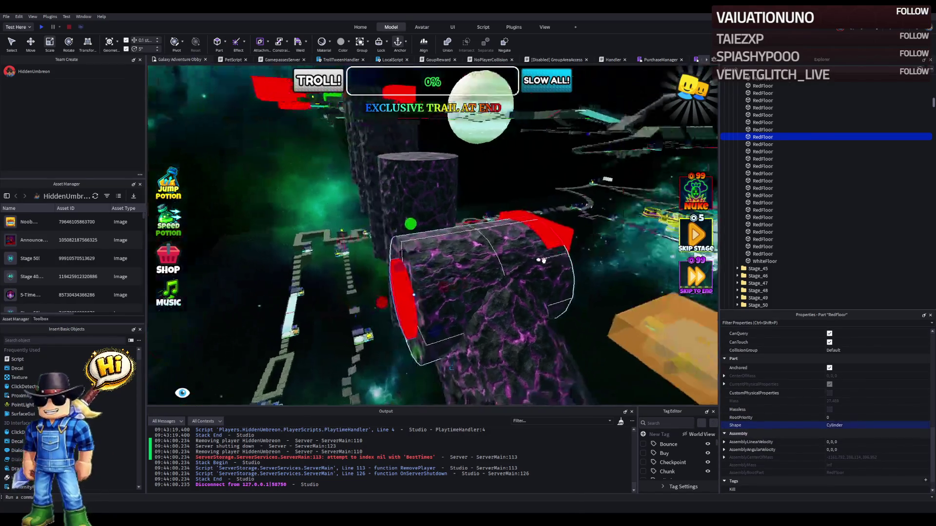
mouse_move(467, 292)
mouse_down()
mouse_move(483, 291)
mouse_move(410, 294)
mouse_up()
key(d)
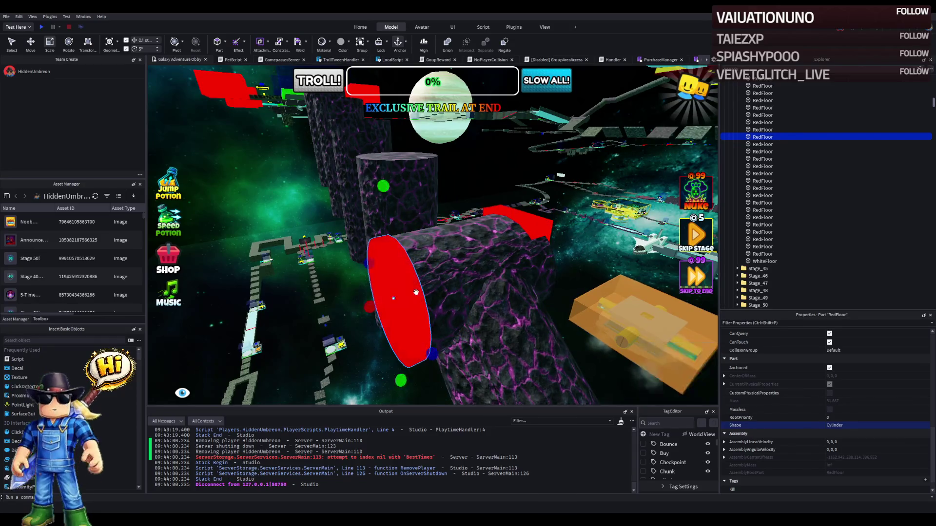
Step: Duplicate the red cylinder cap and move the copy 9.6 studs to the log's far end
key(f)
click(535, 231)
click(365, 273)
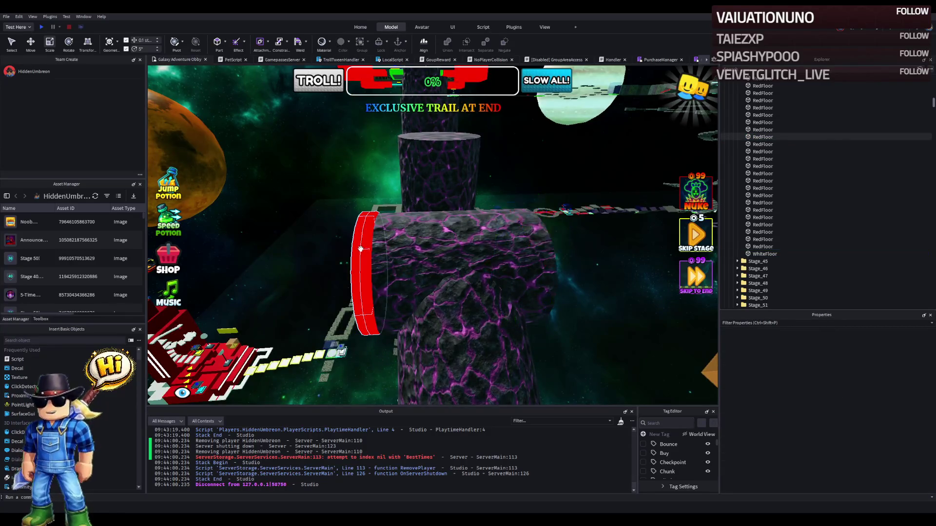
key(f)
key(ctrl+2)
key(ctrl+d)
mouse_move(444, 276)
mouse_down()
mouse_move(424, 268)
mouse_move(417, 244)
mouse_up()
click(446, 271)
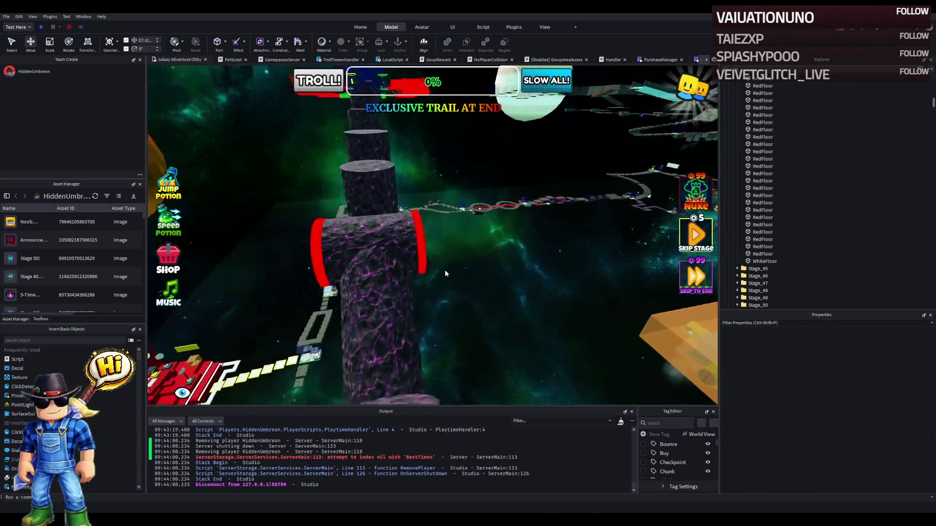
Step: Fly closer and nudge the red cap slightly along the purple log
key(a)
key(w)
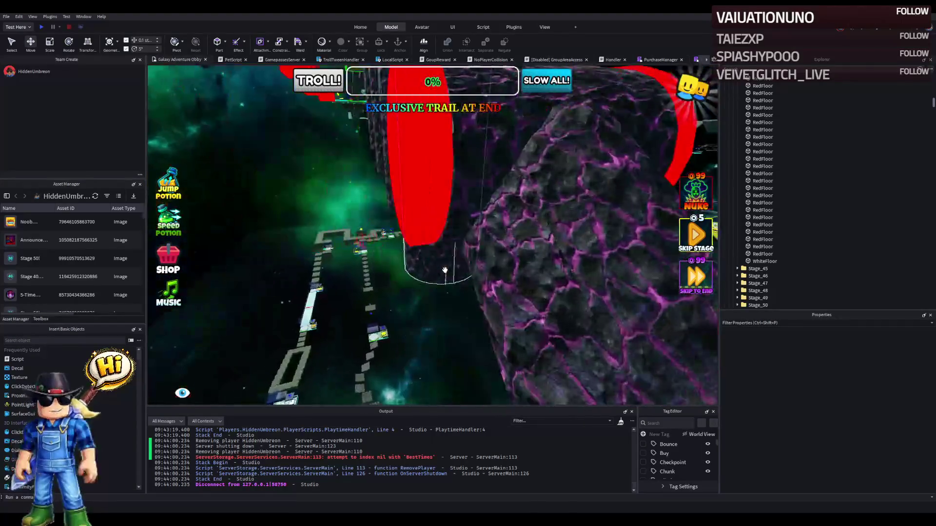
click(380, 204)
drag(389, 238, 389, 215)
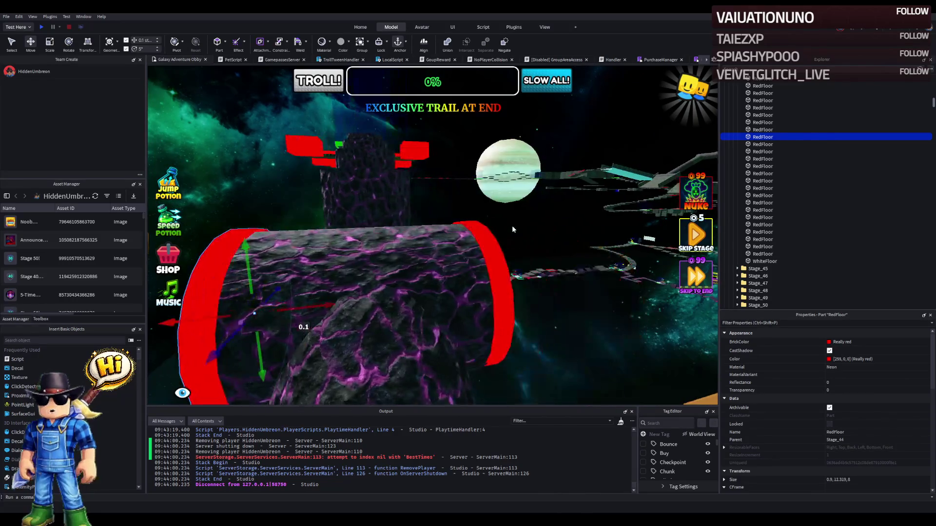
click(539, 256)
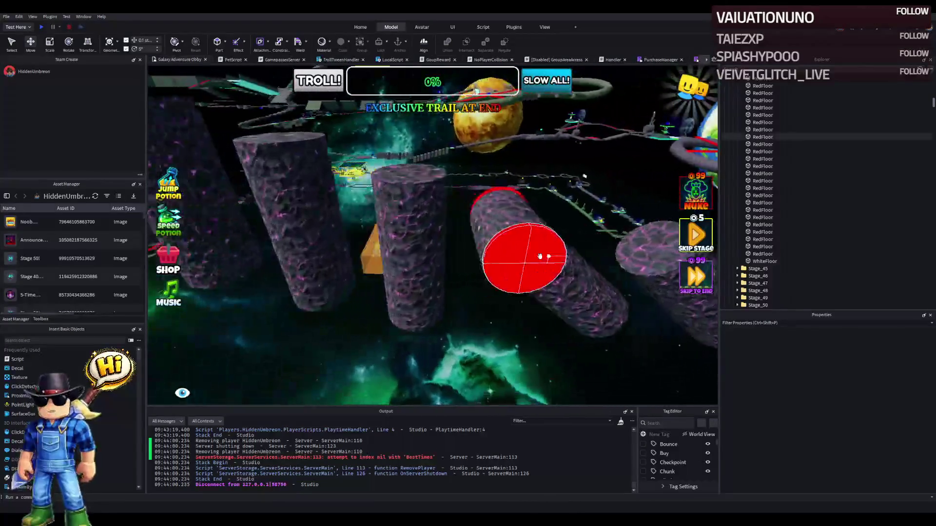
Step: Fly the camera from the pillar course past the ring platforms to the purple tube path
key(s)
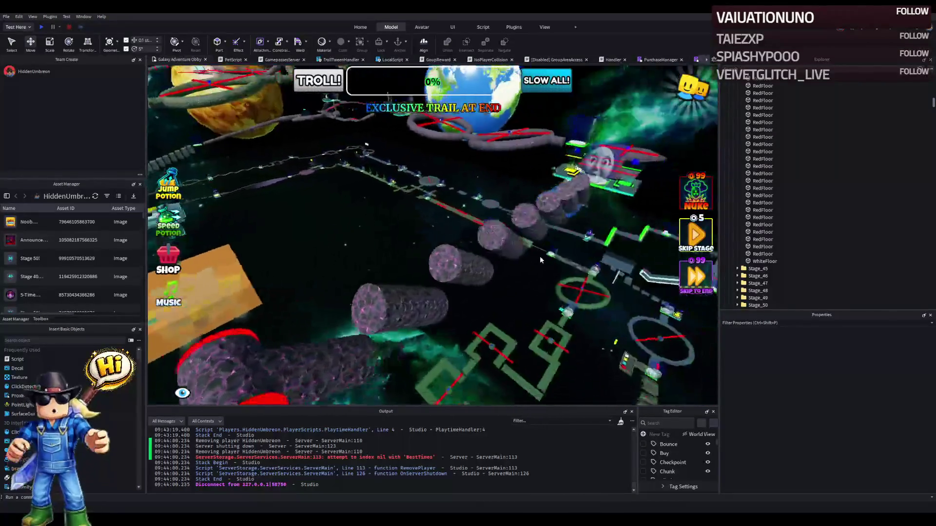
key(s)
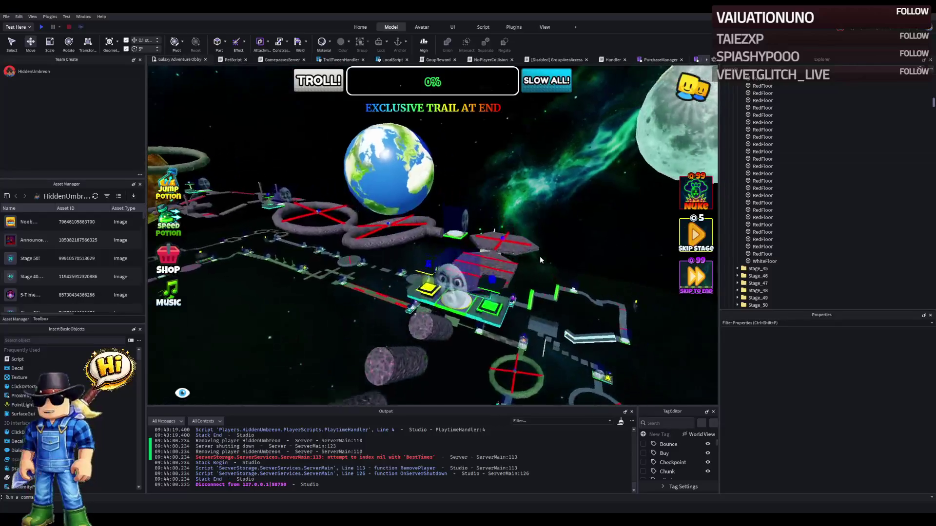
key(w)
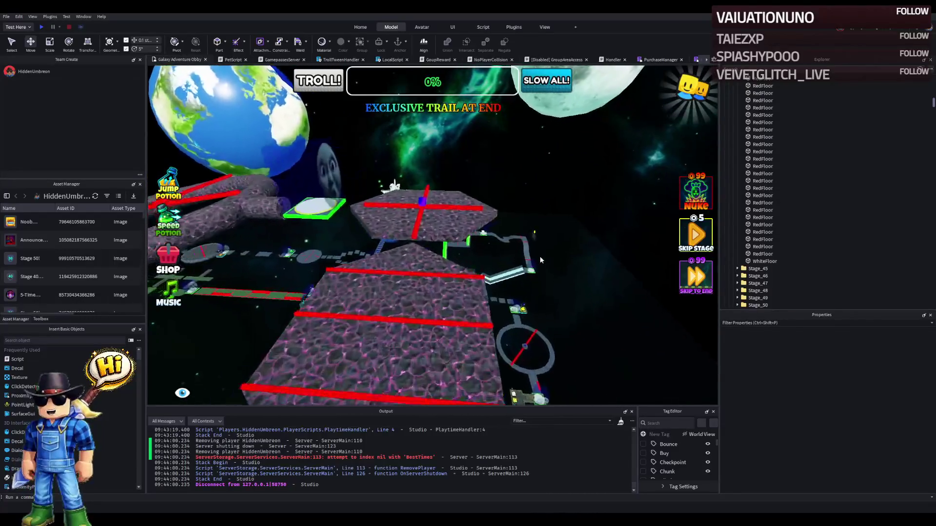
key(Left)
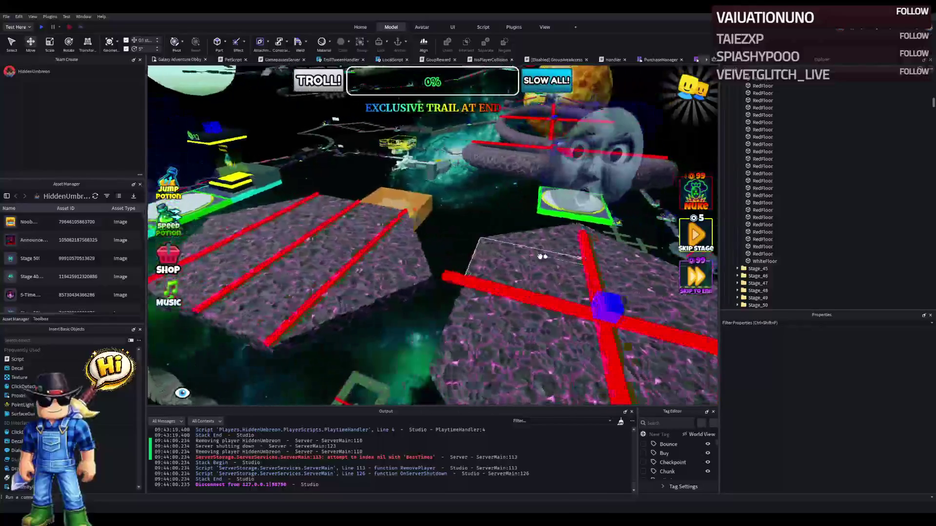
key(a)
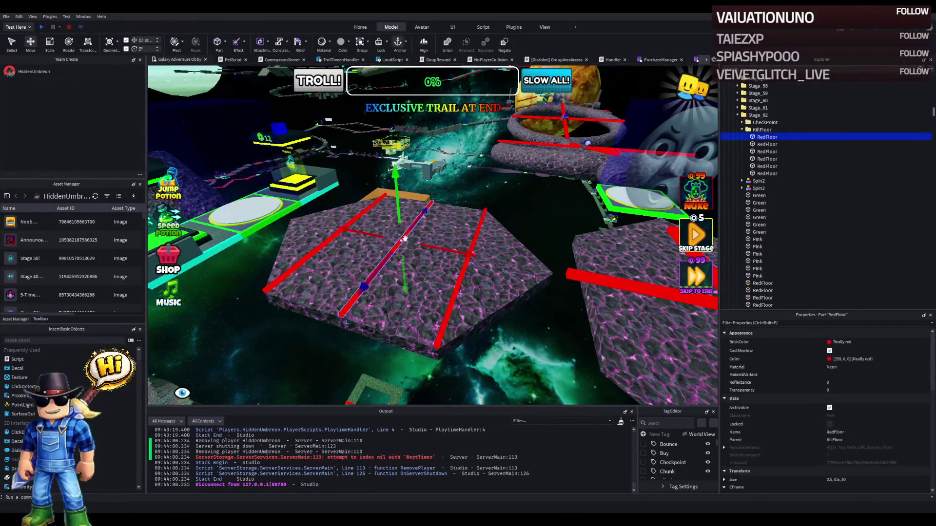
key(Right)
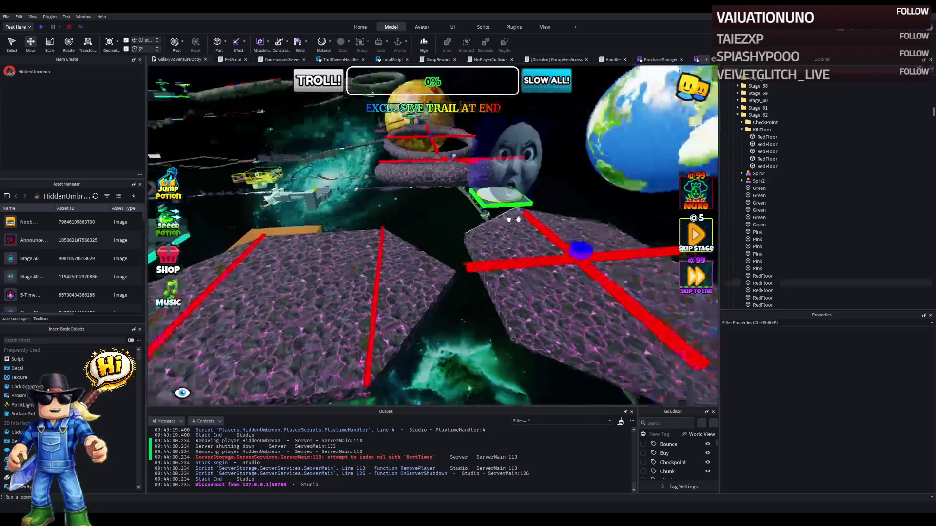
key(s)
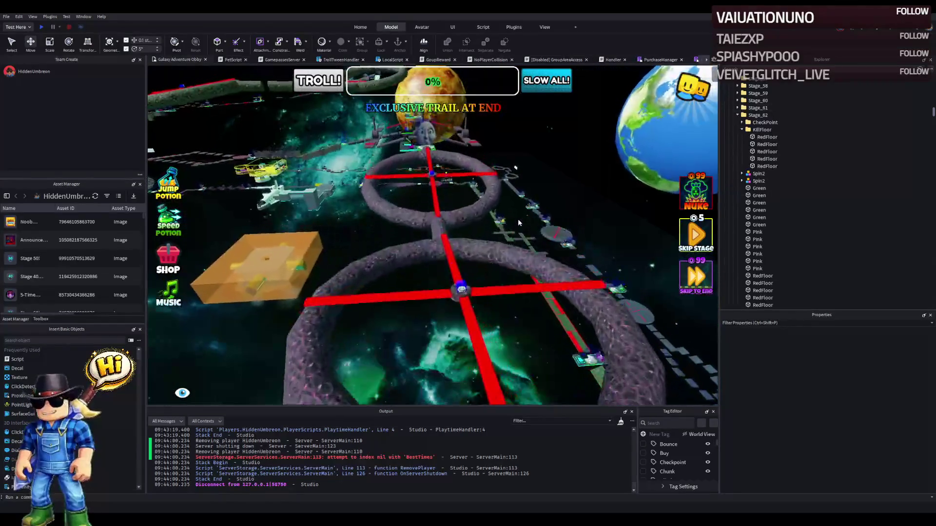
key(w)
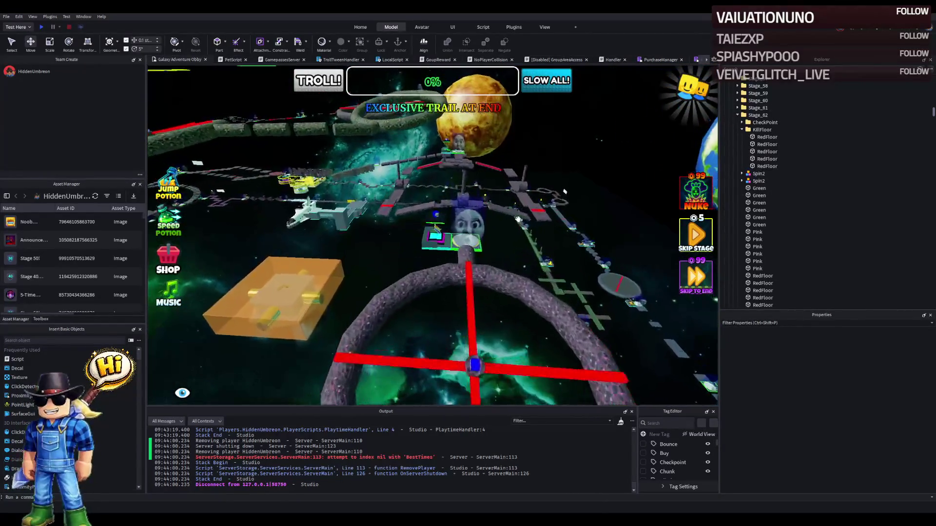
key(w)
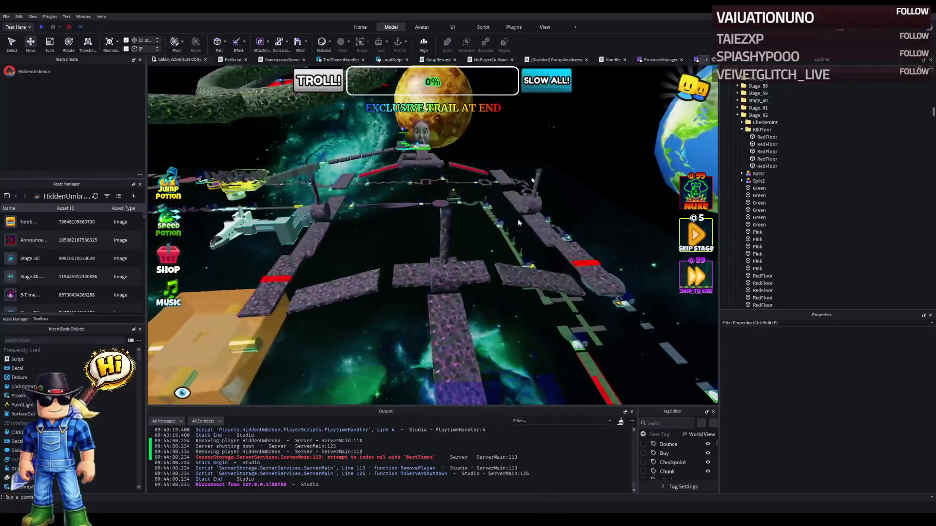
key(w)
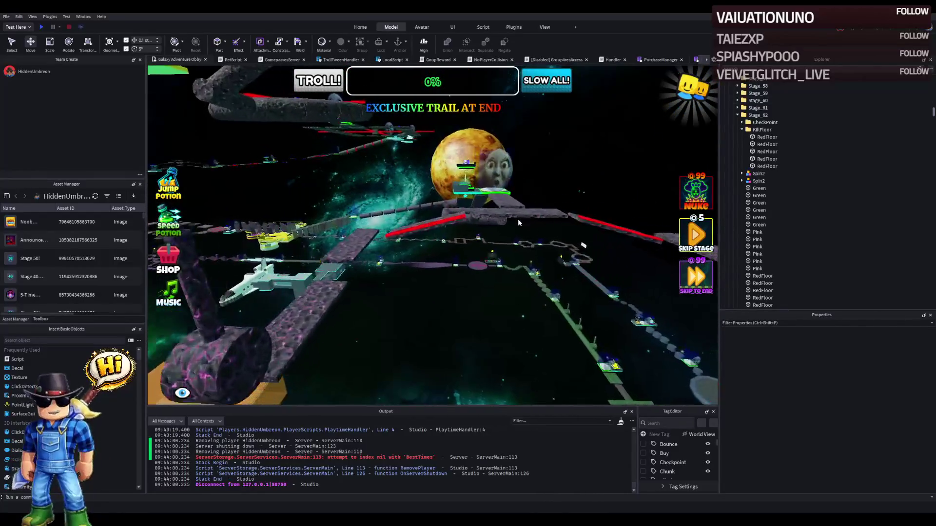
key(w)
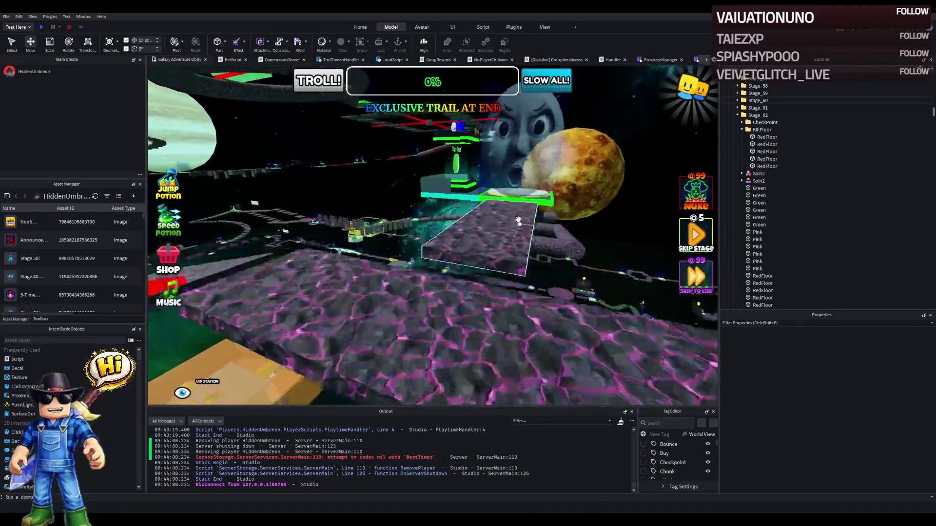
key(w)
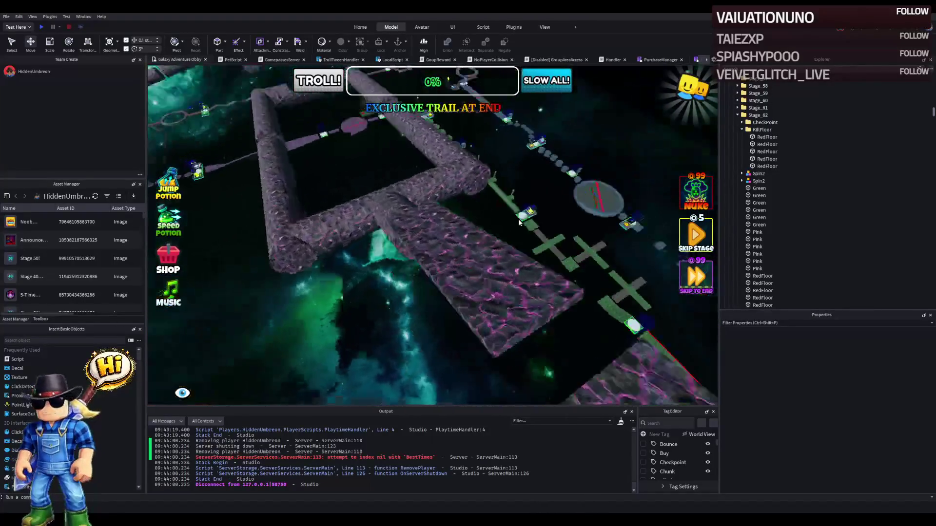
right_click(513, 253)
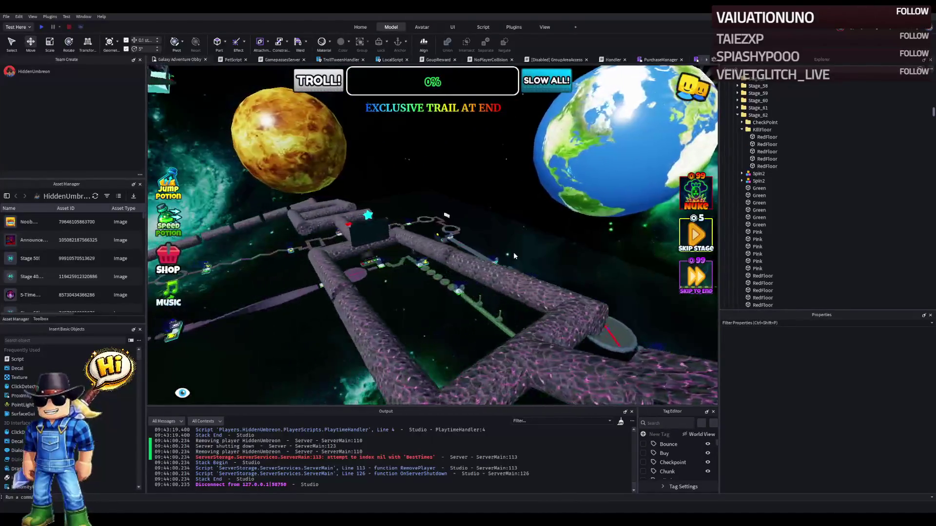
key(w)
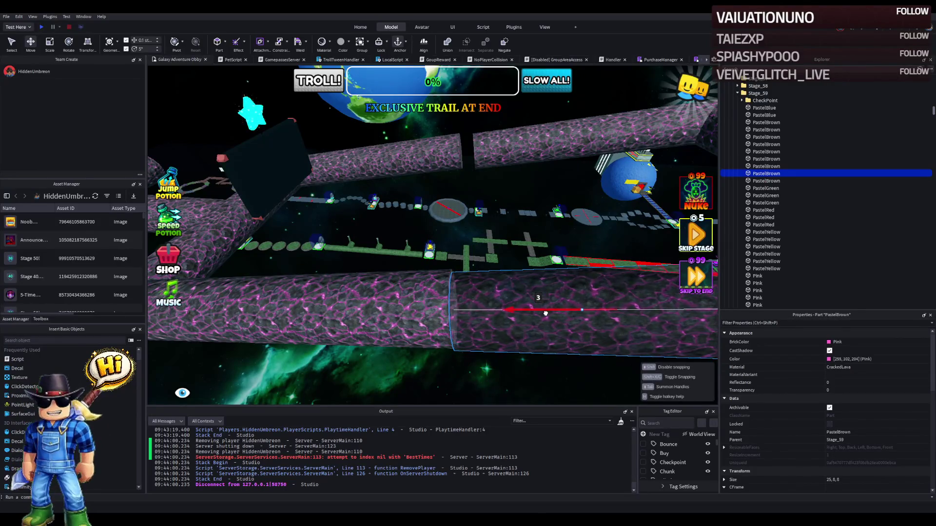
Step: Shorten the Stage_59 PastelBlue tube to 16 studs long with the Scale tool
scroll(542, 310, down, 10)
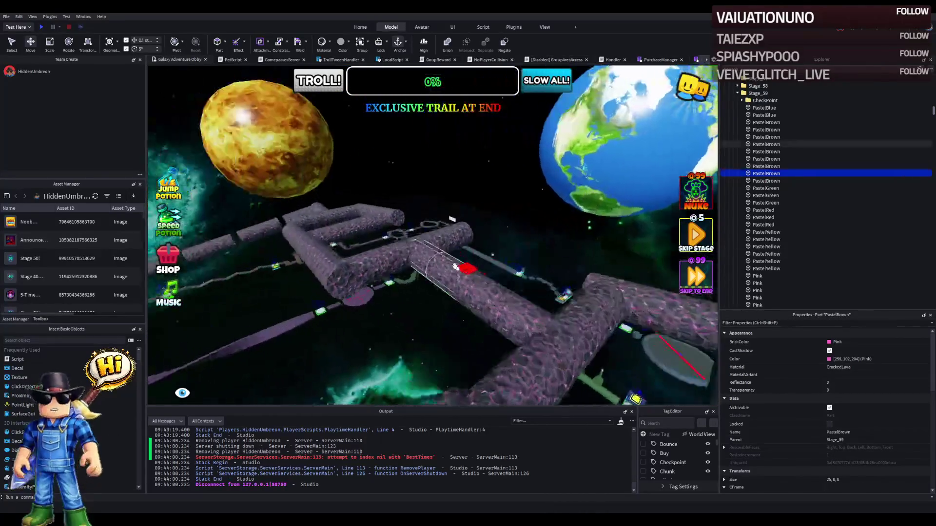
scroll(455, 270, up, 10)
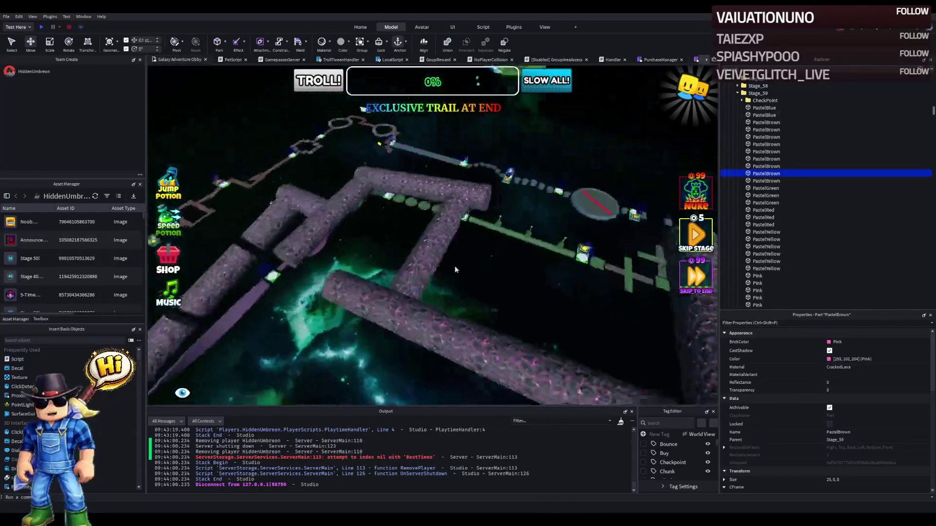
key(Left)
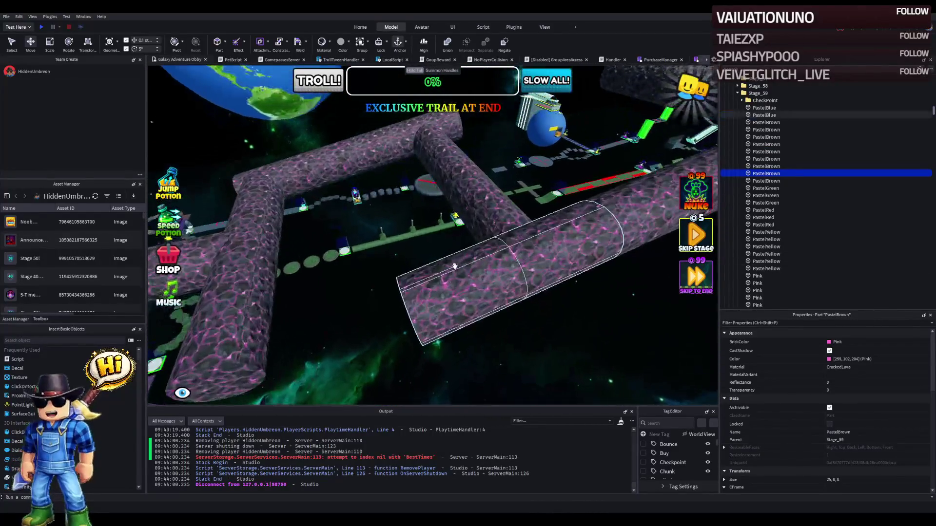
key(ctrl+2)
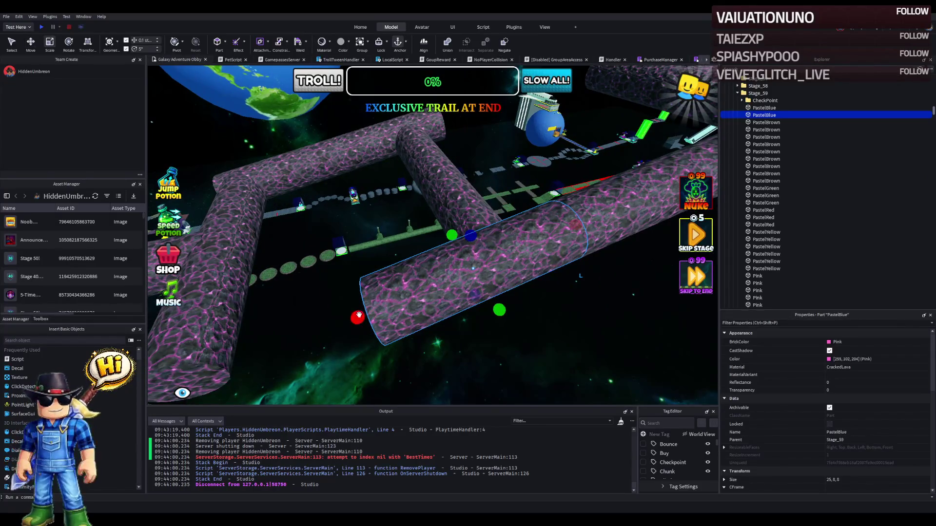
drag(359, 316, 409, 305)
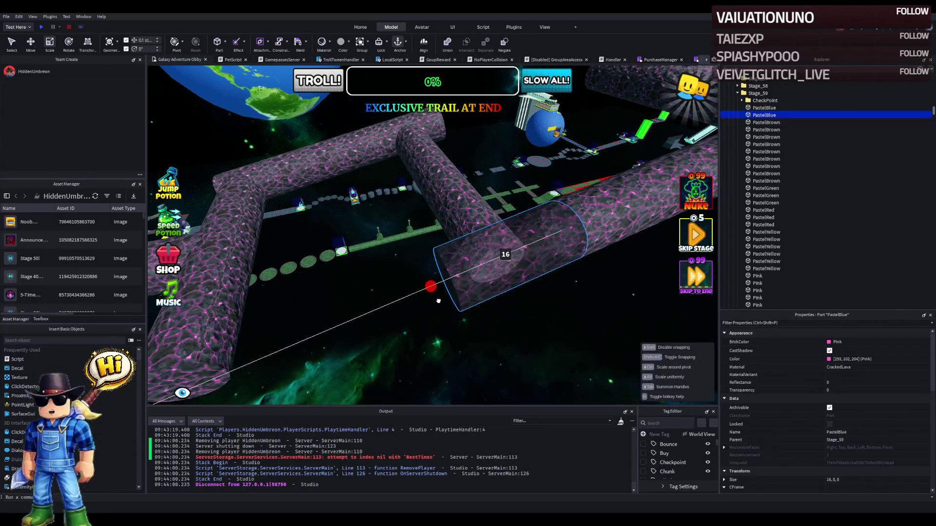
Step: Shorten the PastelYellow tube to about 27.9 studs and check both tubes
key(Left)
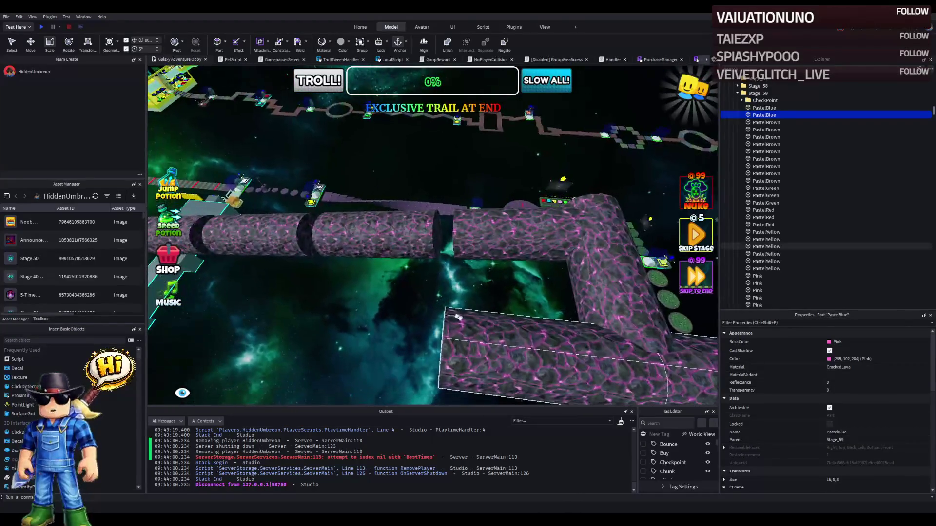
key(Left)
drag(385, 283, 399, 283)
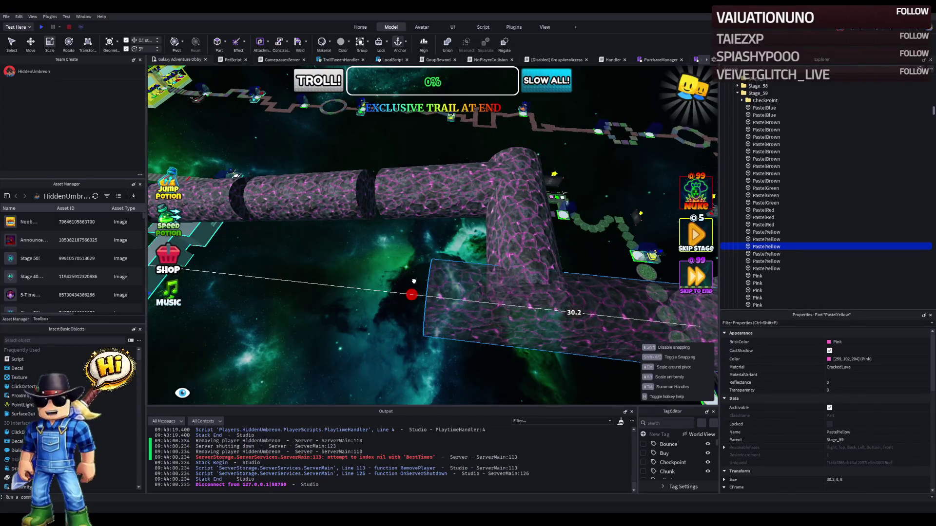
key(Left)
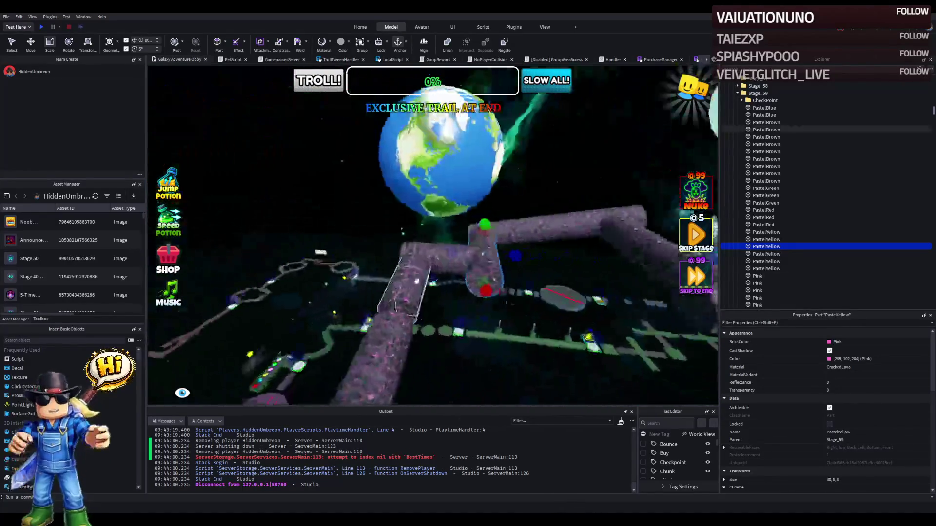
key(Right)
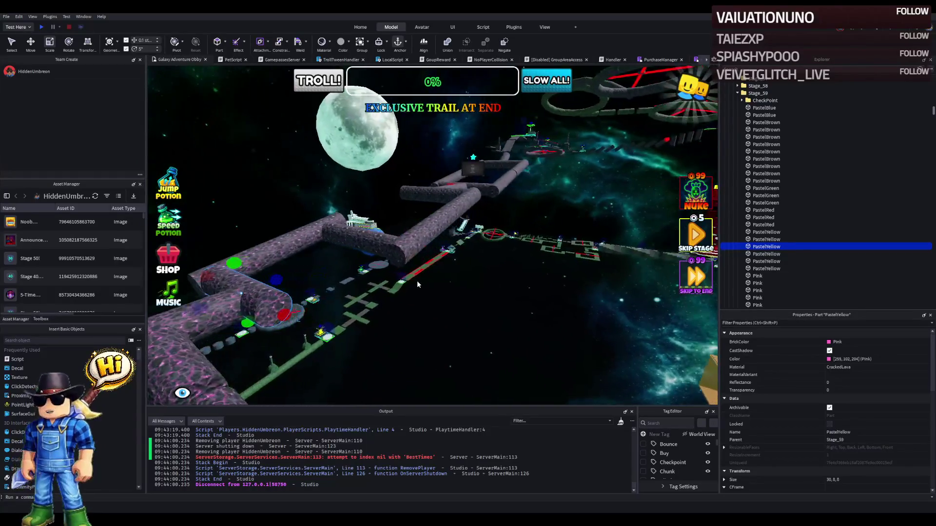
Step: Fly past the stone tubes toward the obby track and the next stage
key(w)
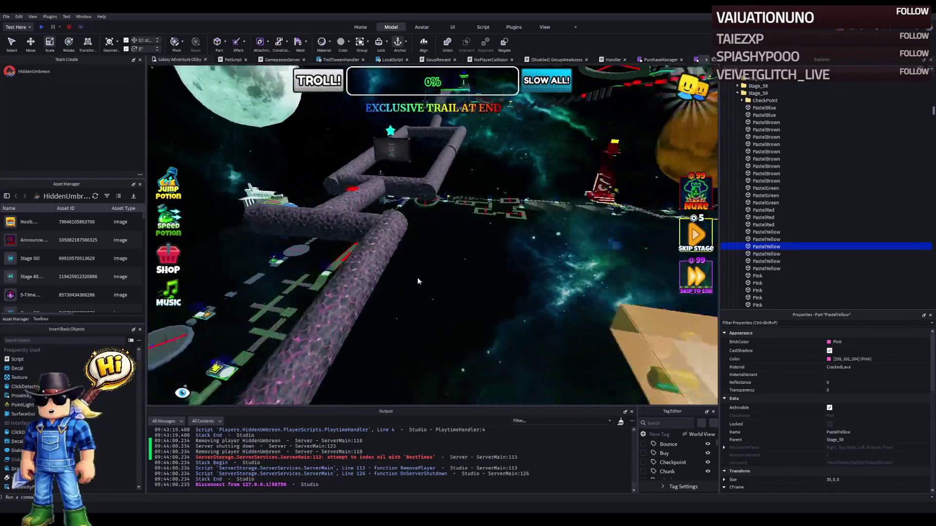
key(a)
key(w)
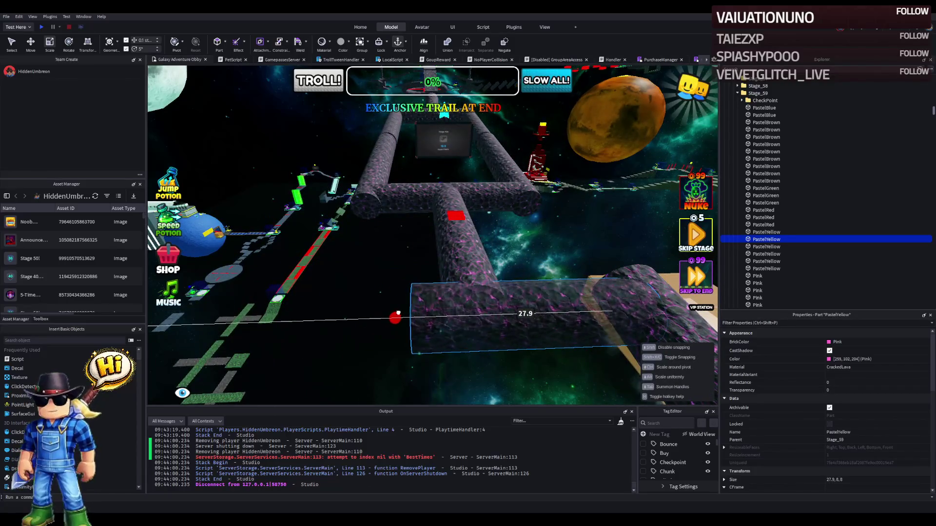
key(w)
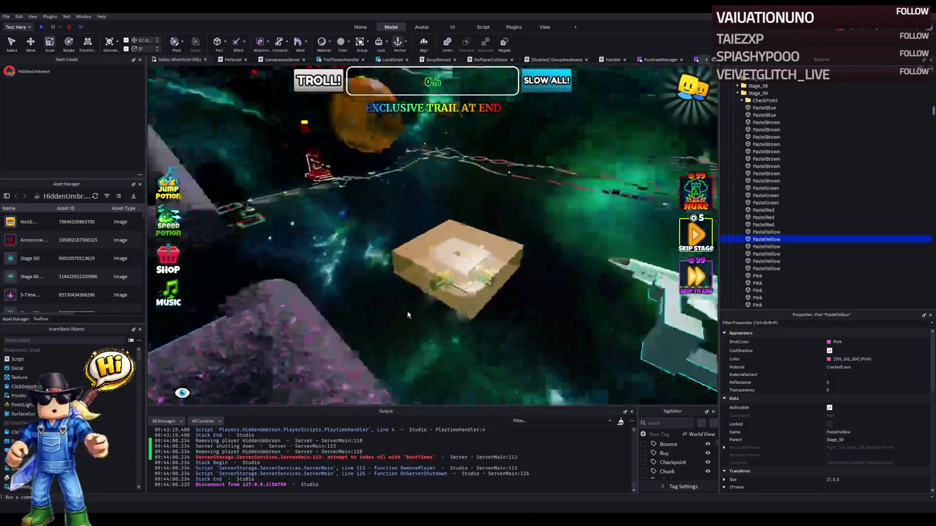
key(w)
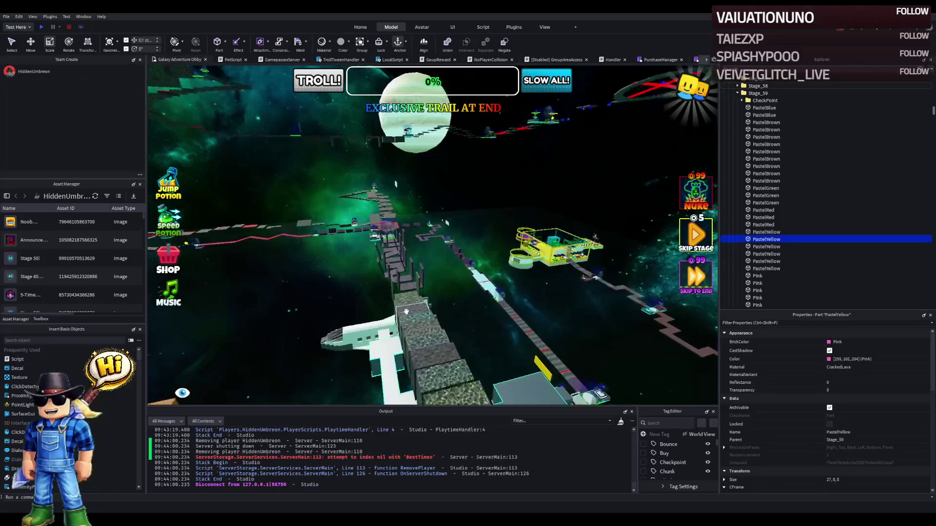
Step: Fly through the stone tube to the Stage_62 red-striped platform and look along the path
key(w)
key(w)
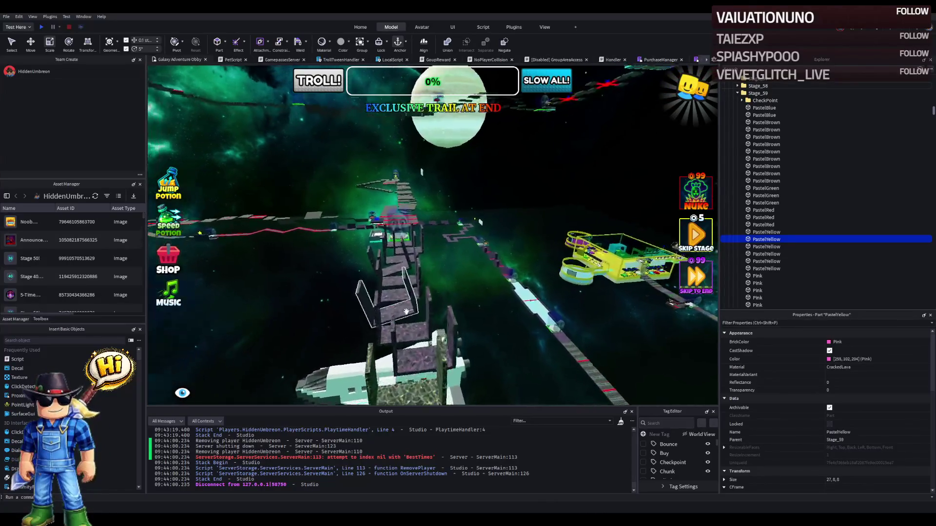
key(w)
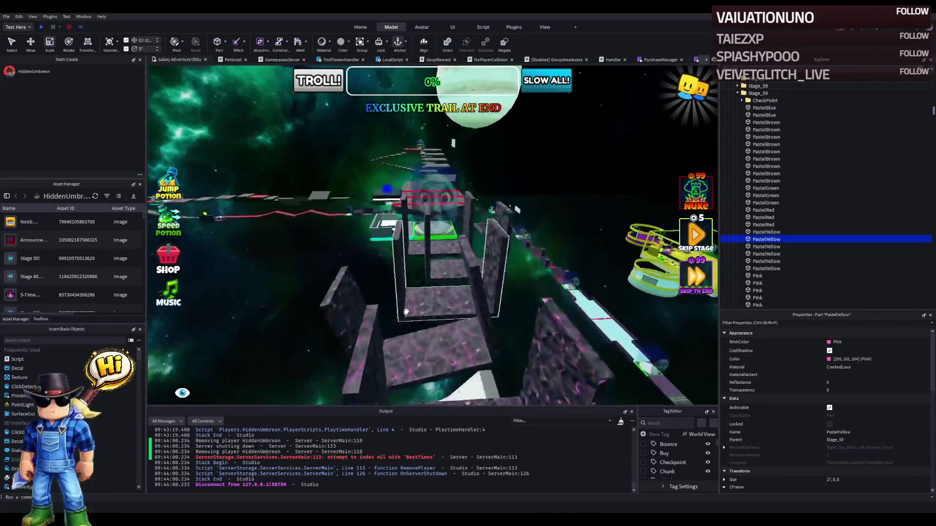
key(w)
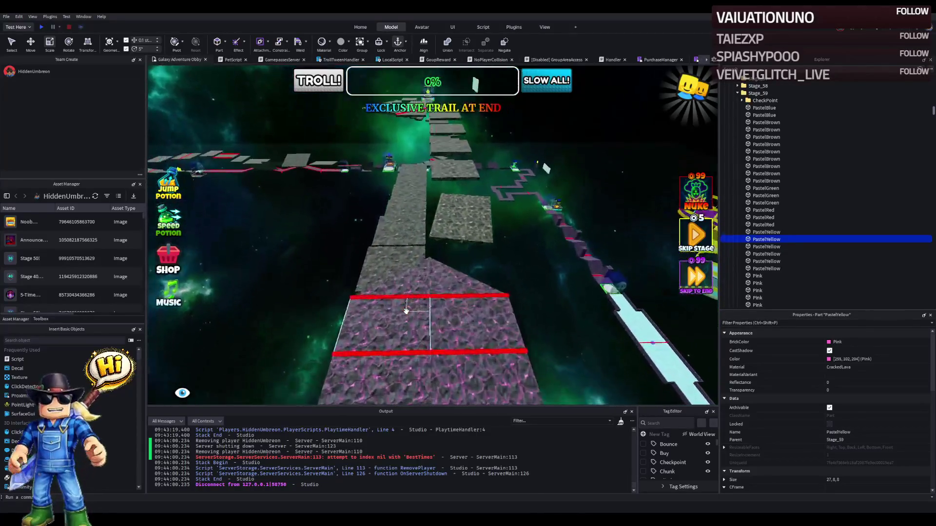
key(a)
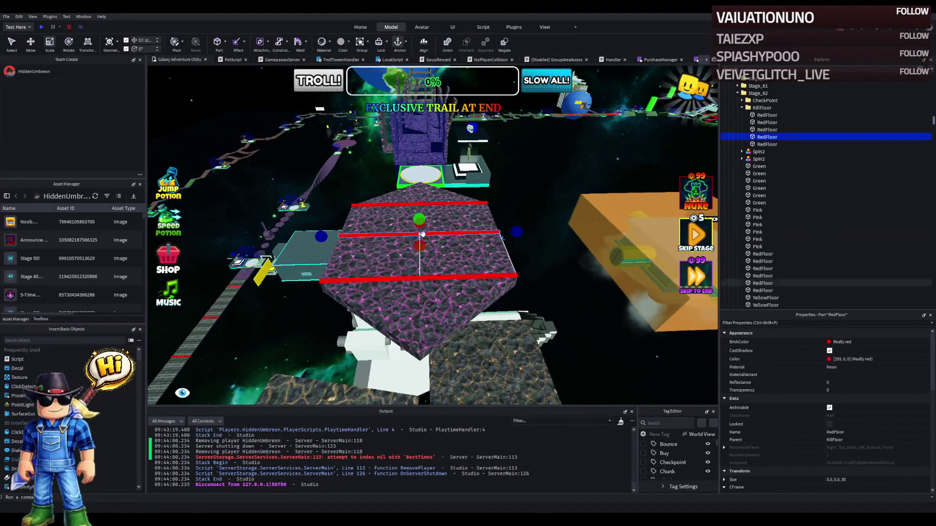
key(w)
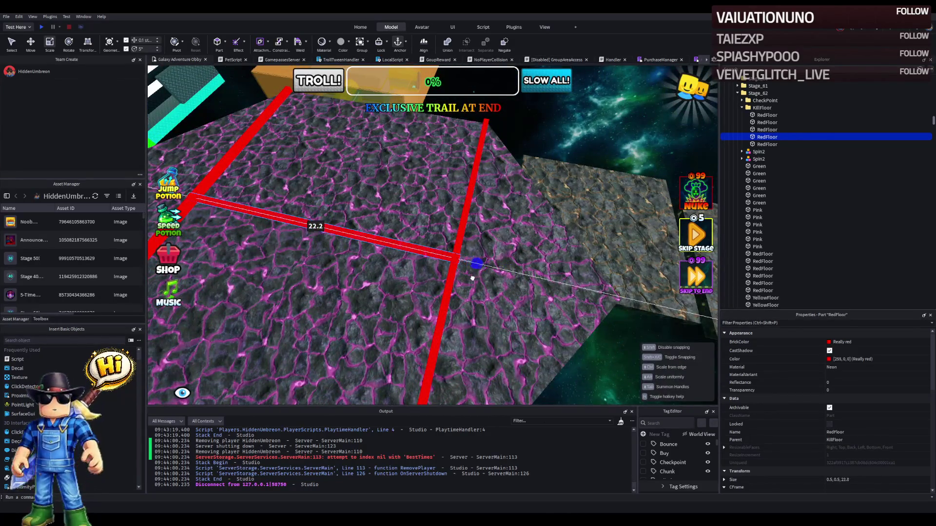
key(s)
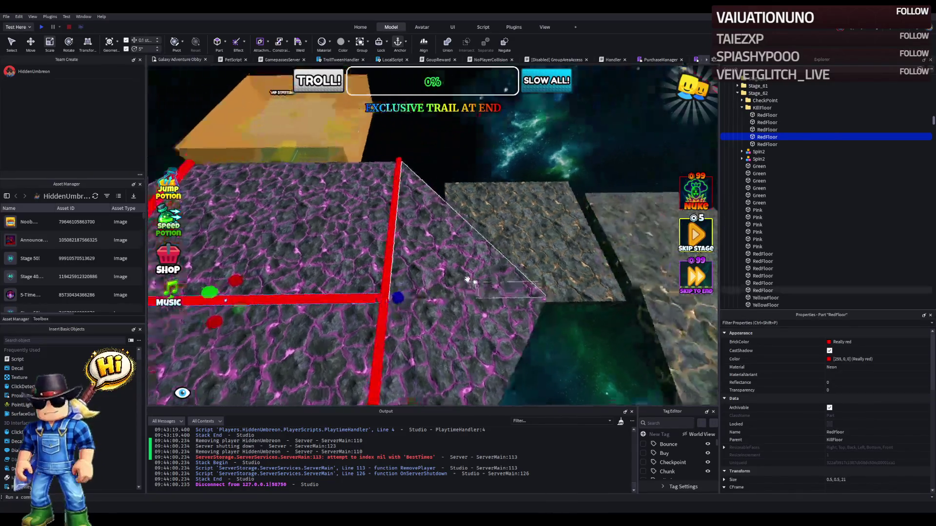
key(w)
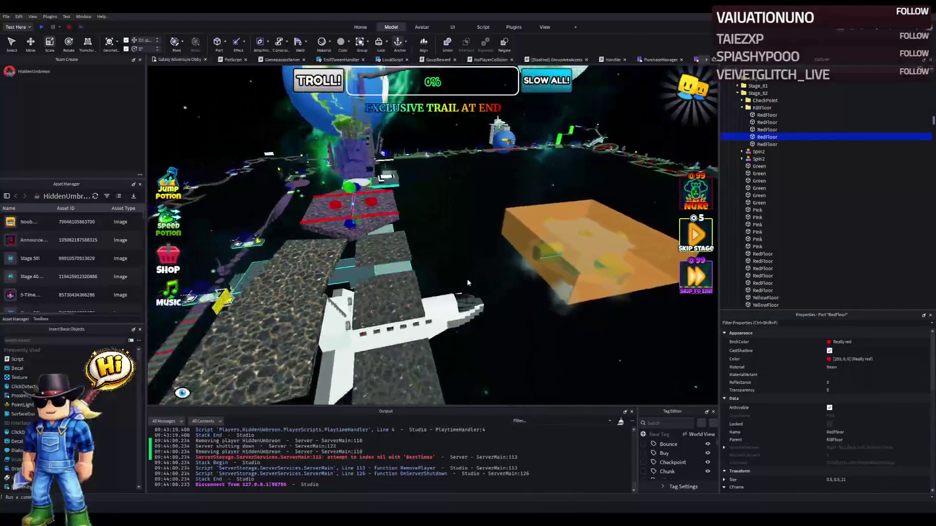
key(w)
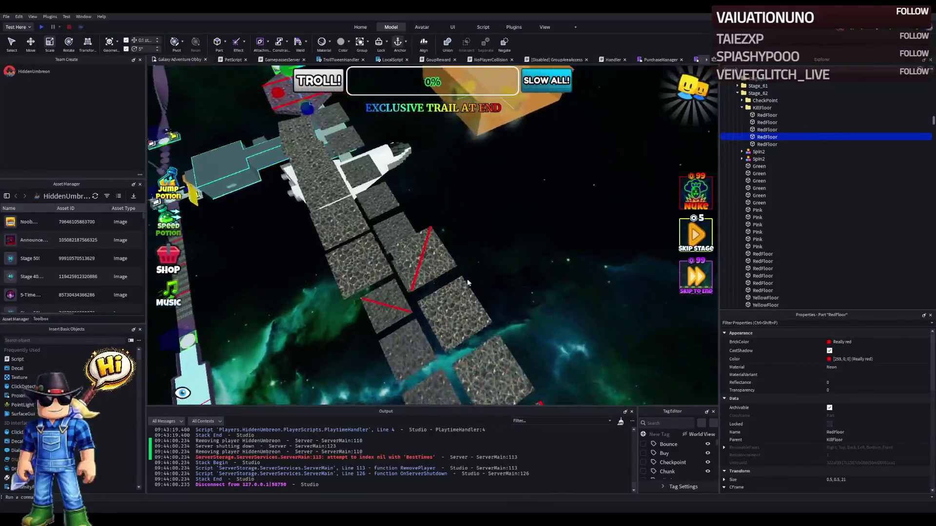
key(w)
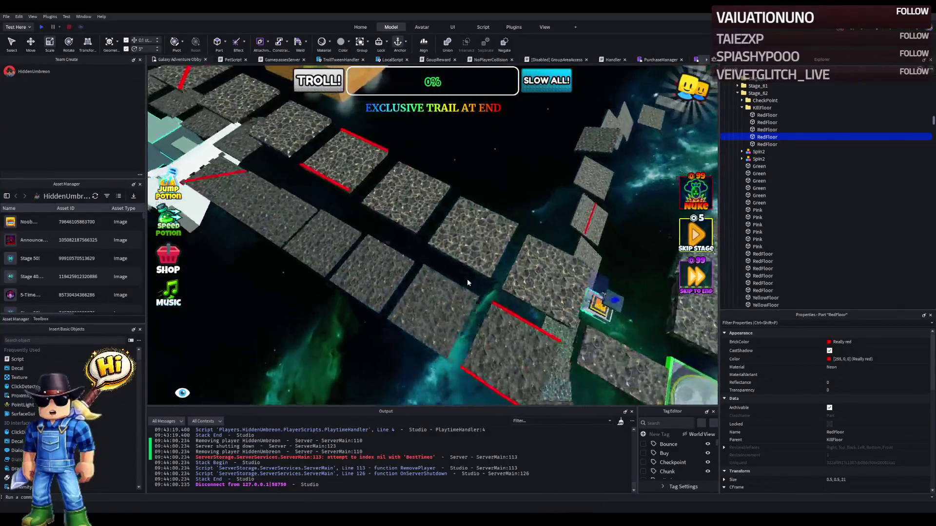
key(w)
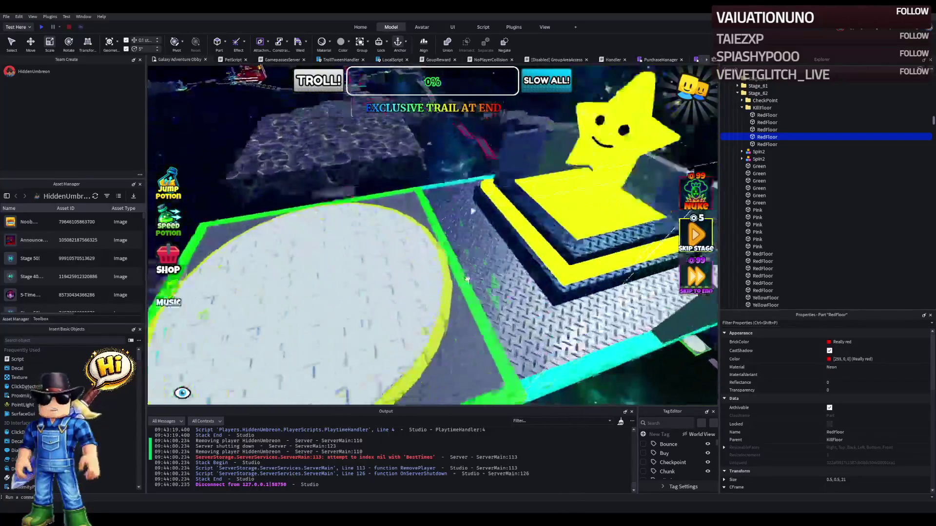
key(w)
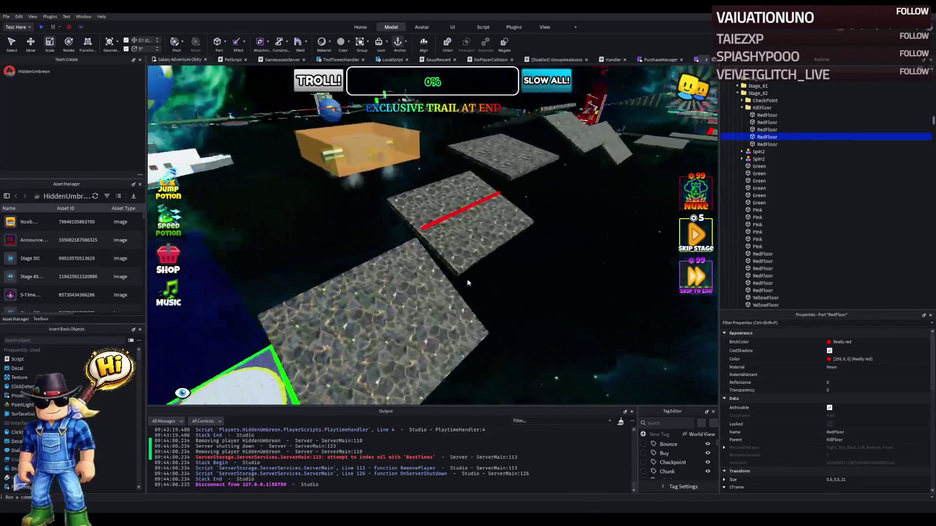
key(w)
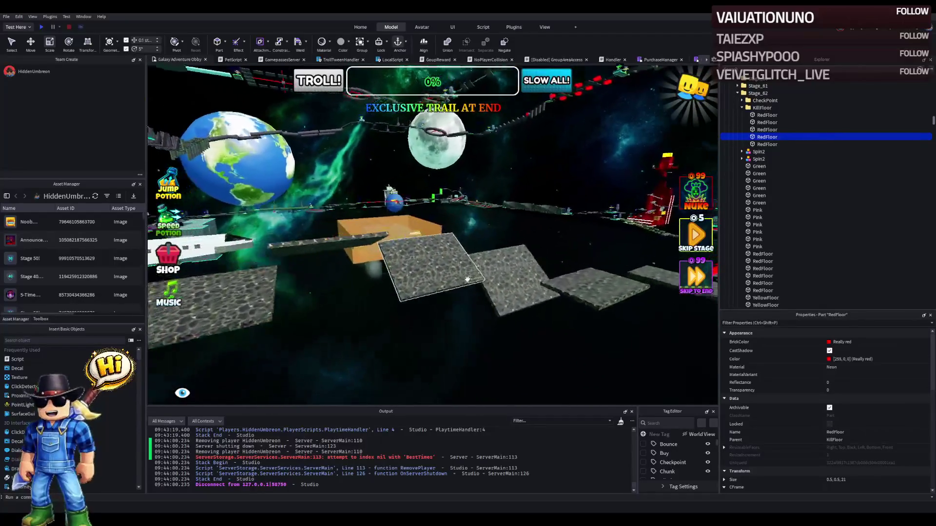
key(w)
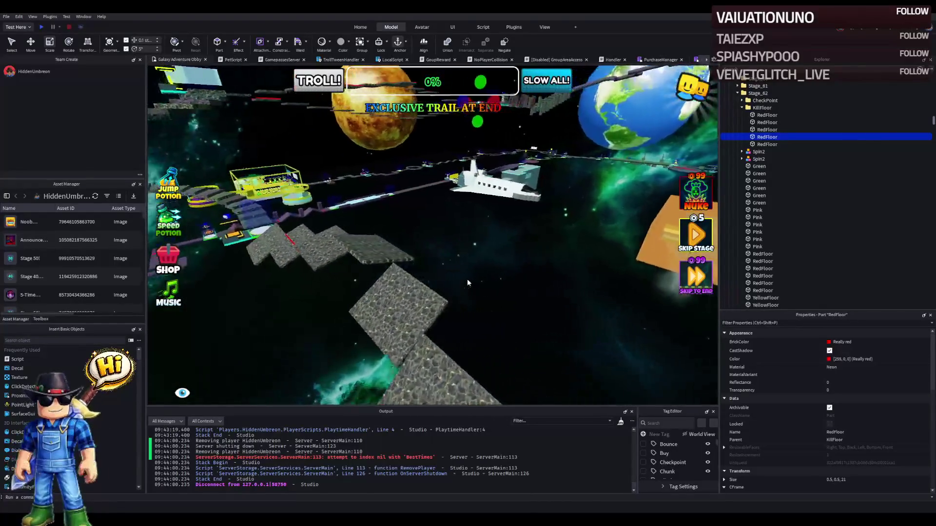
key(w)
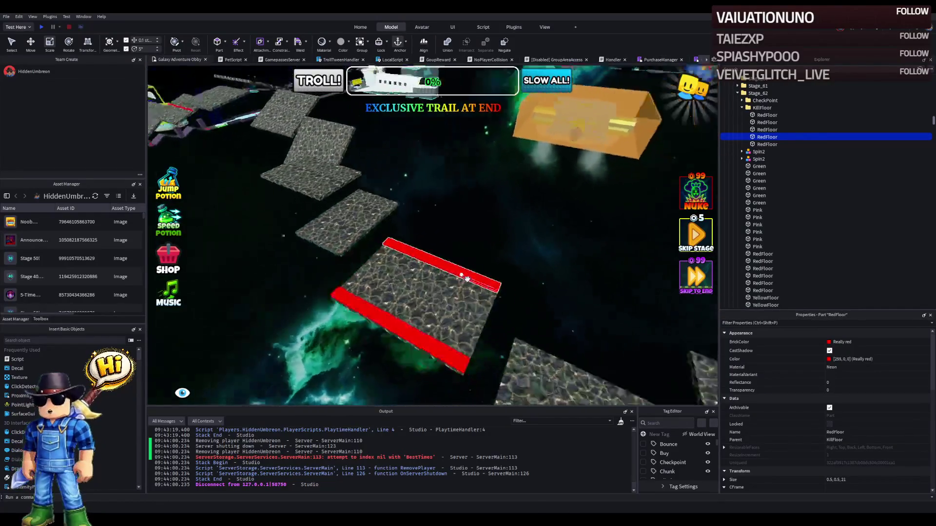
key(w)
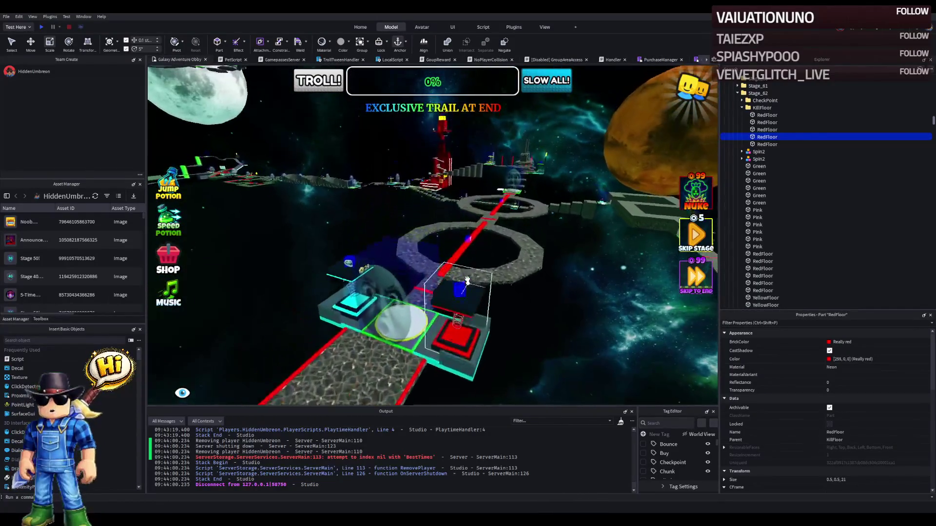
key(Left)
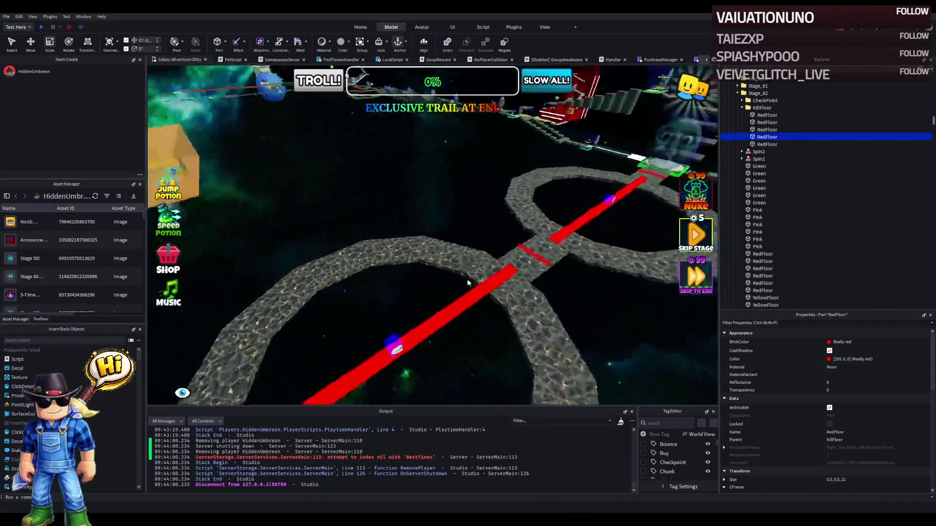
key(w)
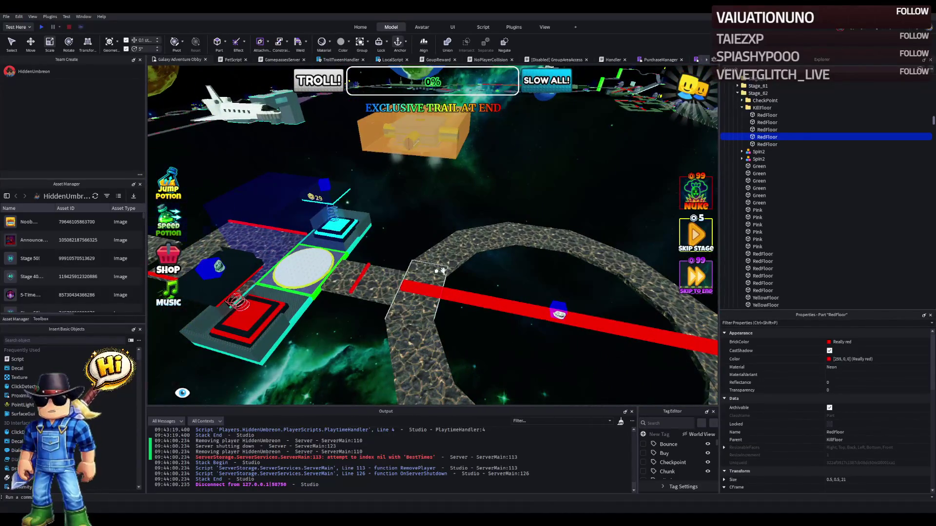
key(Left)
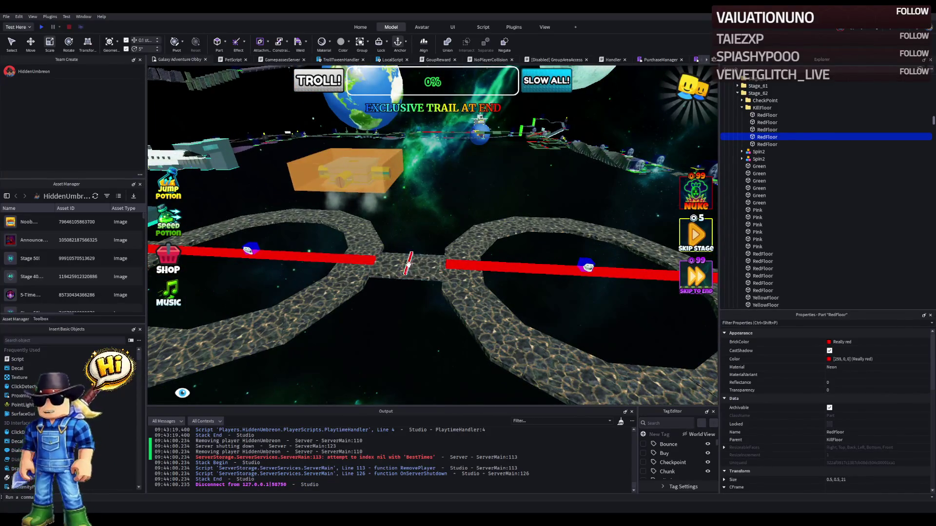
click(450, 245)
key(Right)
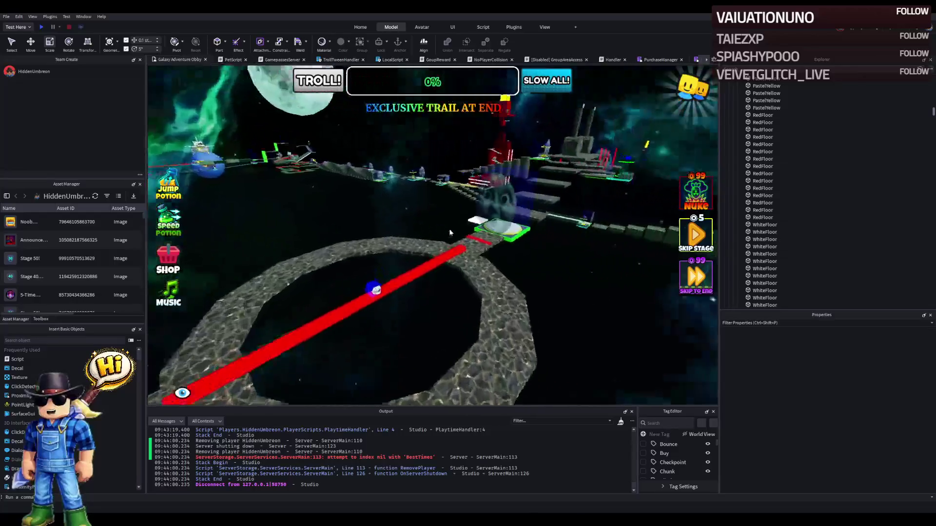
key(Left)
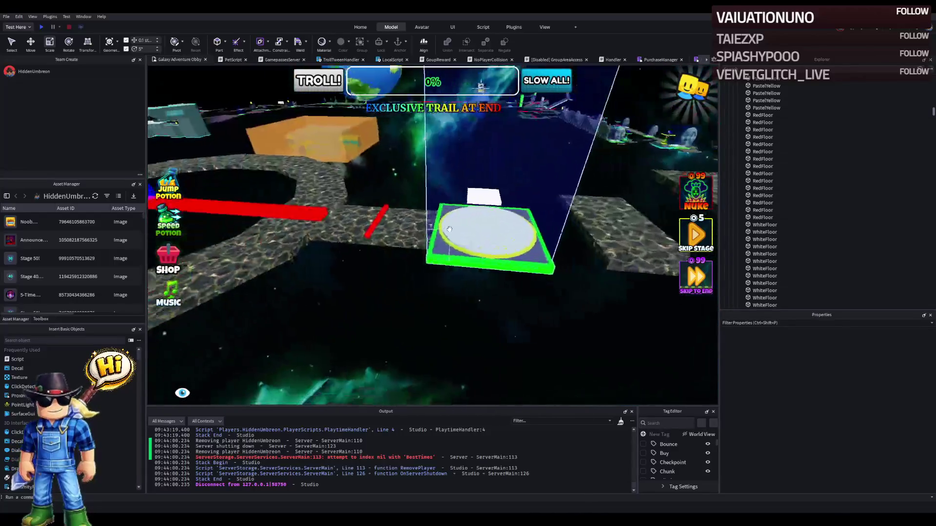
key(Right)
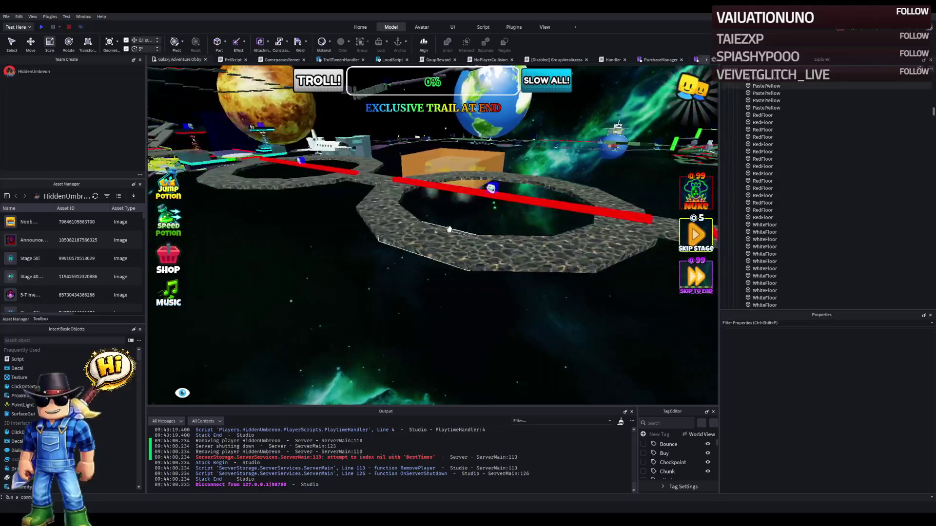
key(Left)
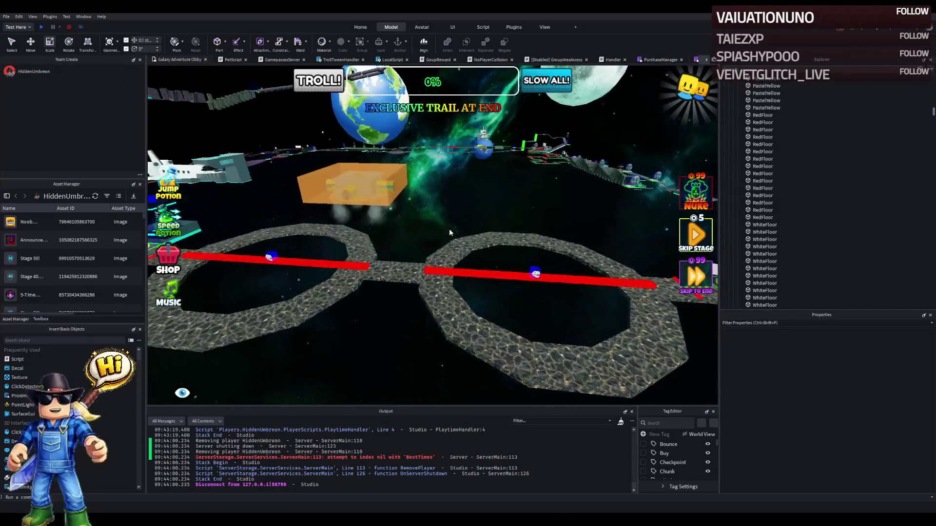
key(Right)
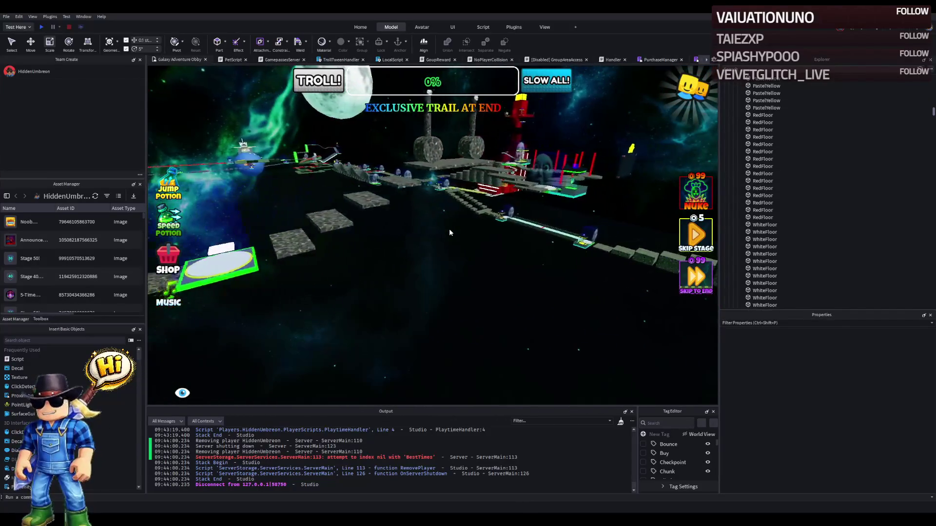
key(Left)
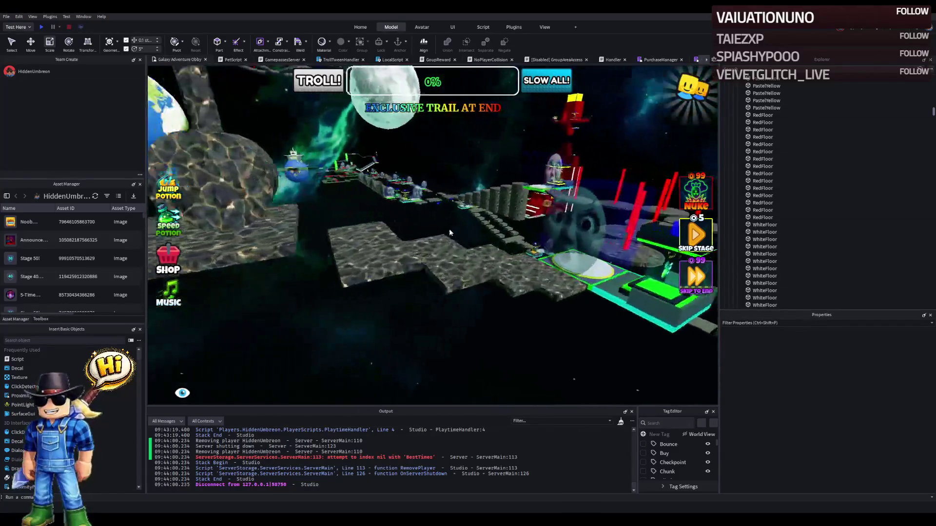
key(w)
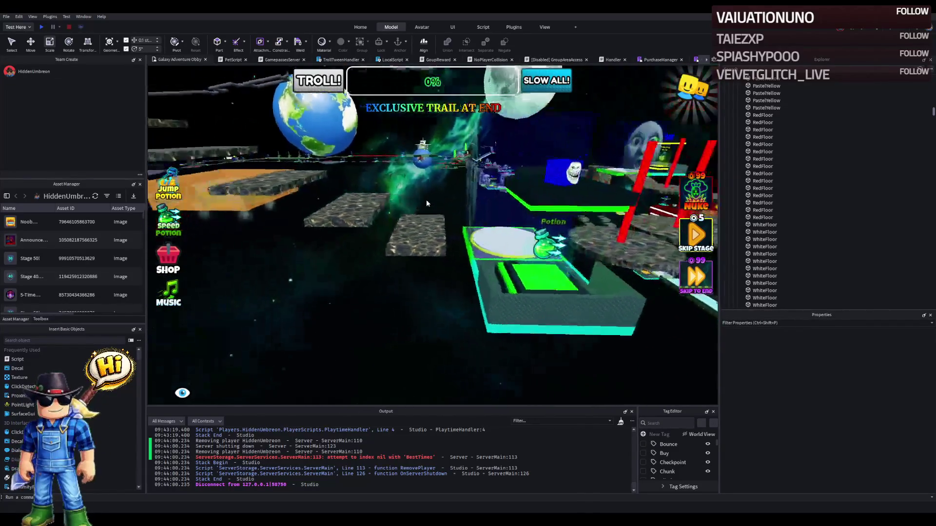
key(w)
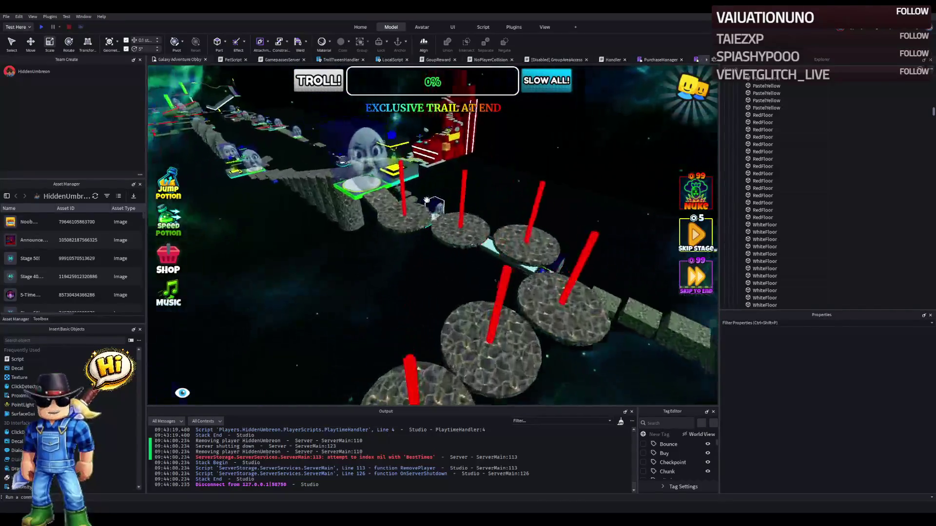
key(s)
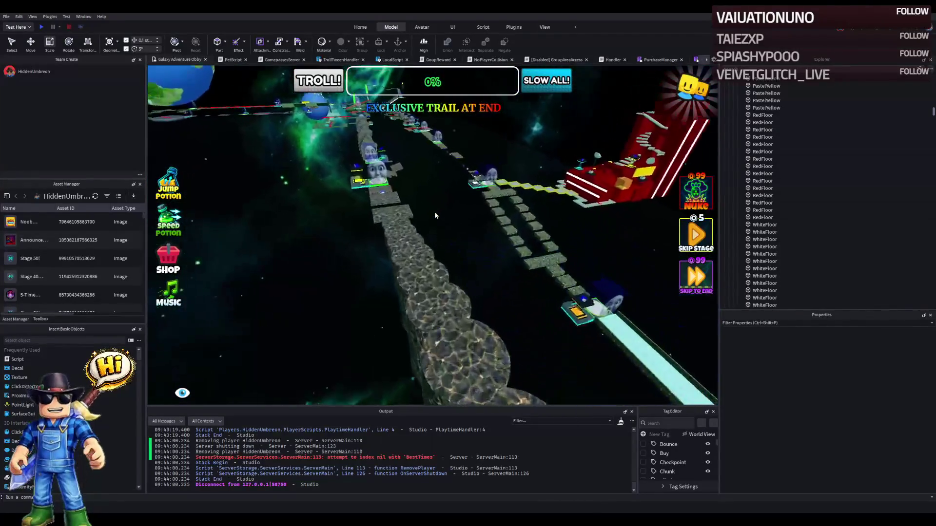
key(w)
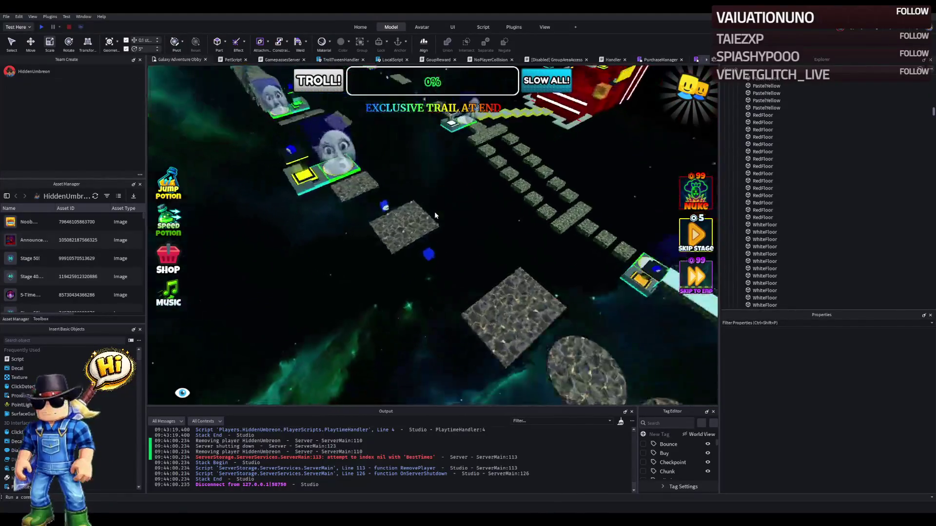
key(s)
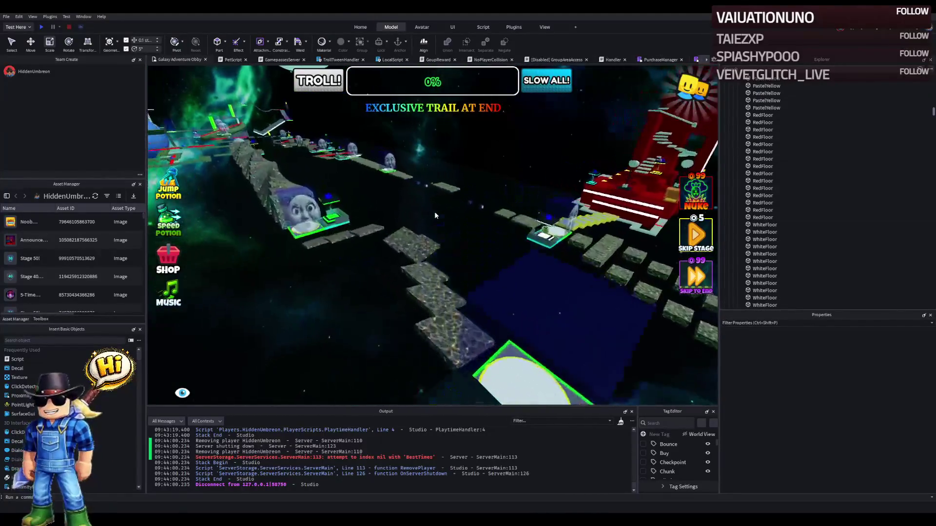
key(s)
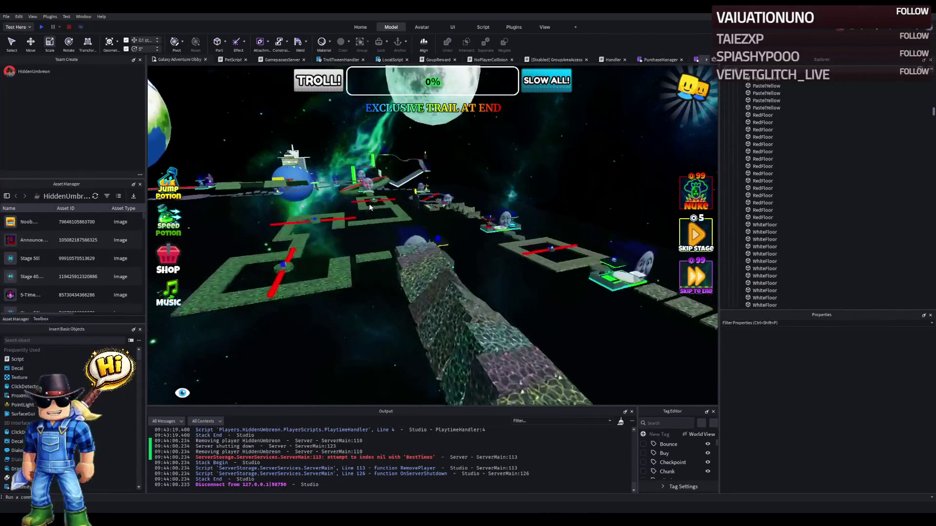
key(w)
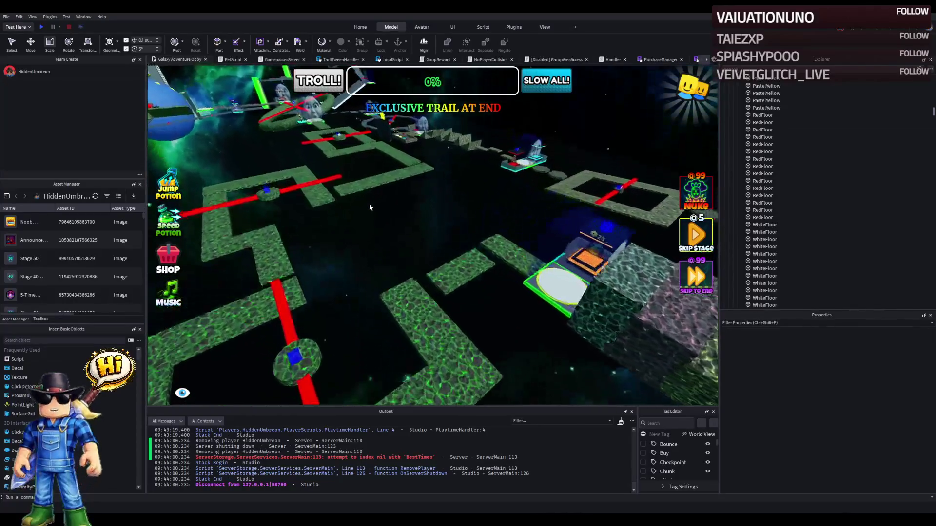
key(a)
key(w)
key(w)
key(w)
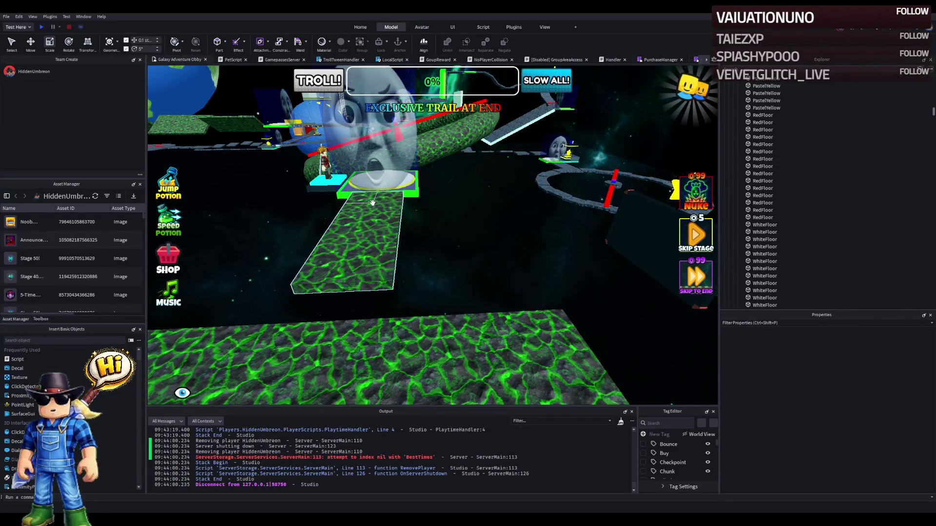
Step: Fly along the green stone path past the face platform toward the cross-shaped walkways
key(w)
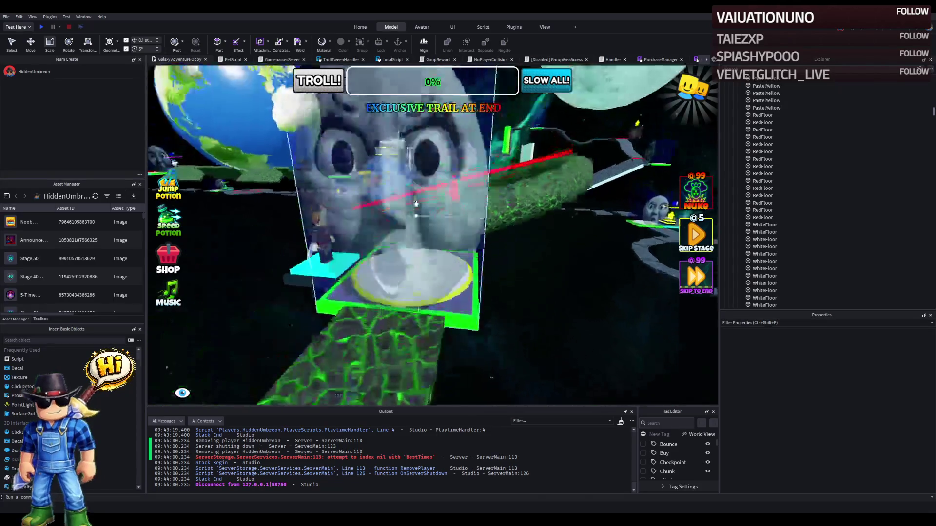
key(w)
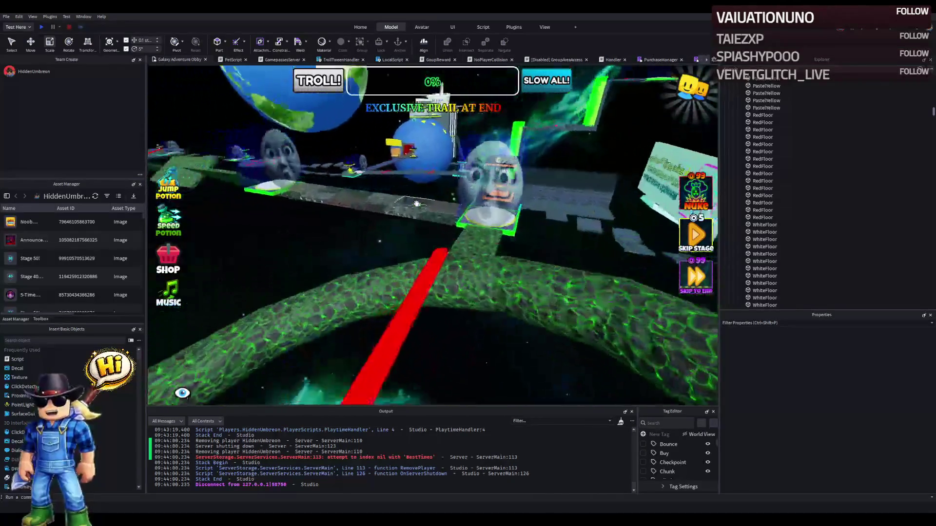
key(w)
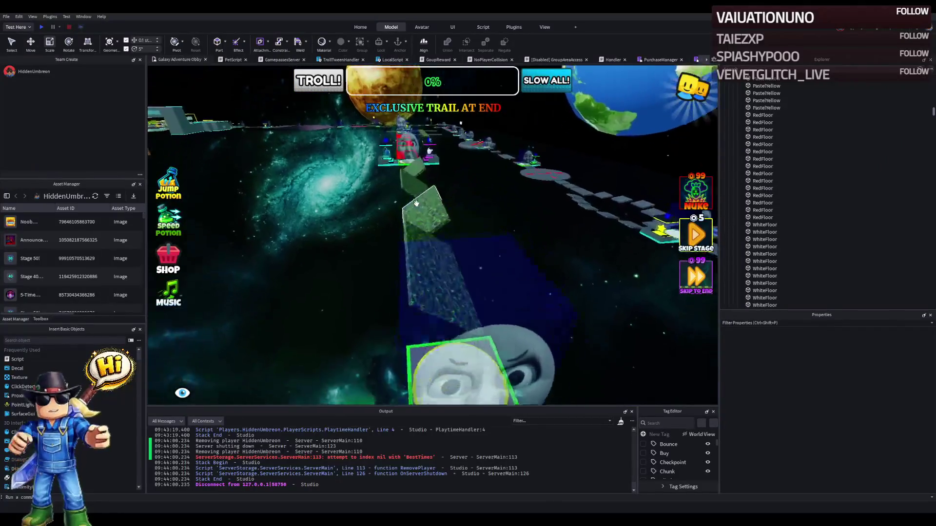
key(w)
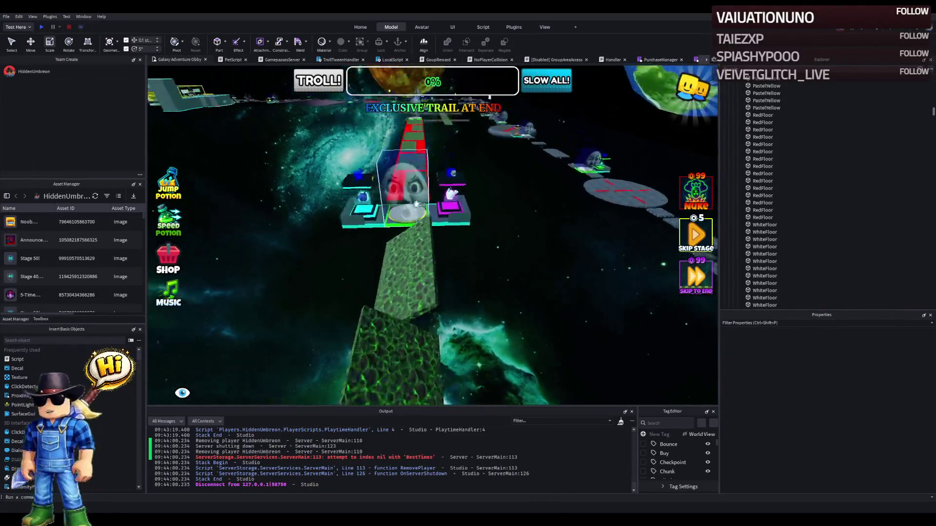
key(w)
key(w)
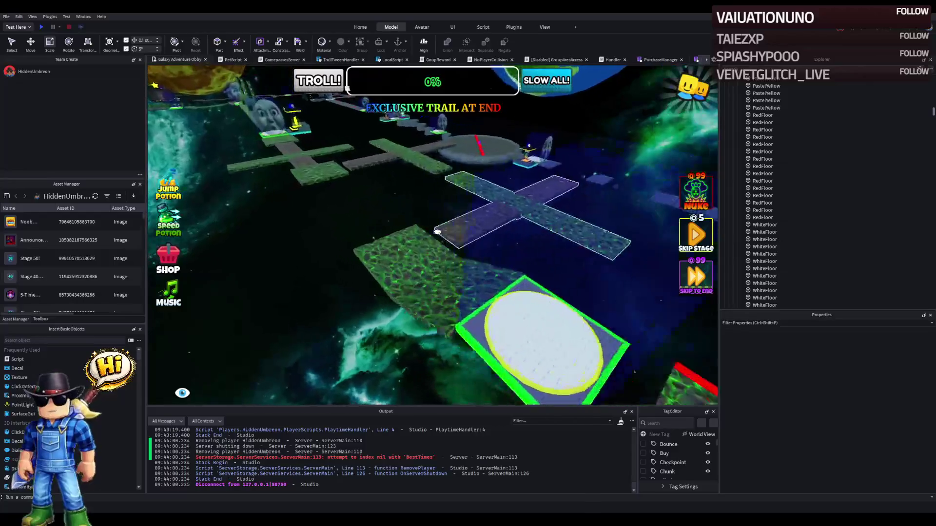
key(w)
key(w)
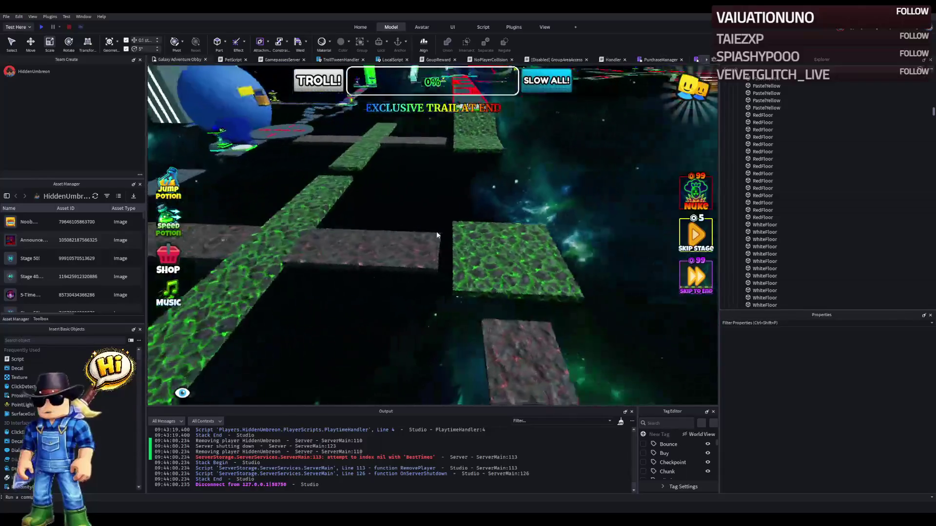
Step: Select a Stage_43 PastelGreen platform and set its height to 3
key(w)
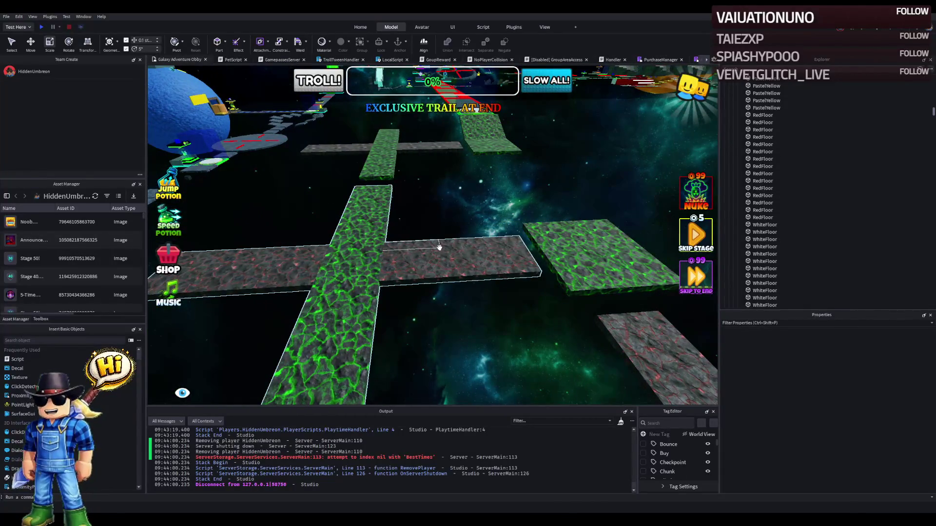
key(w)
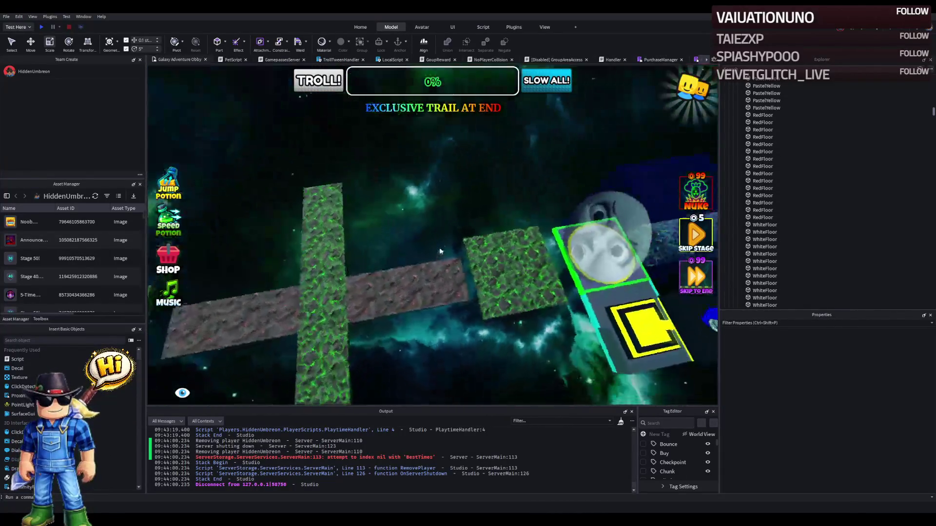
key(w)
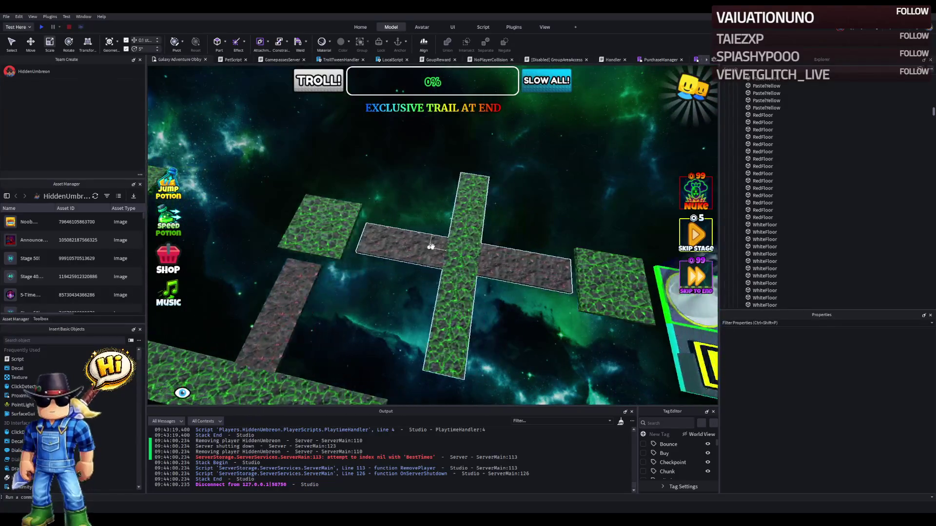
key(w)
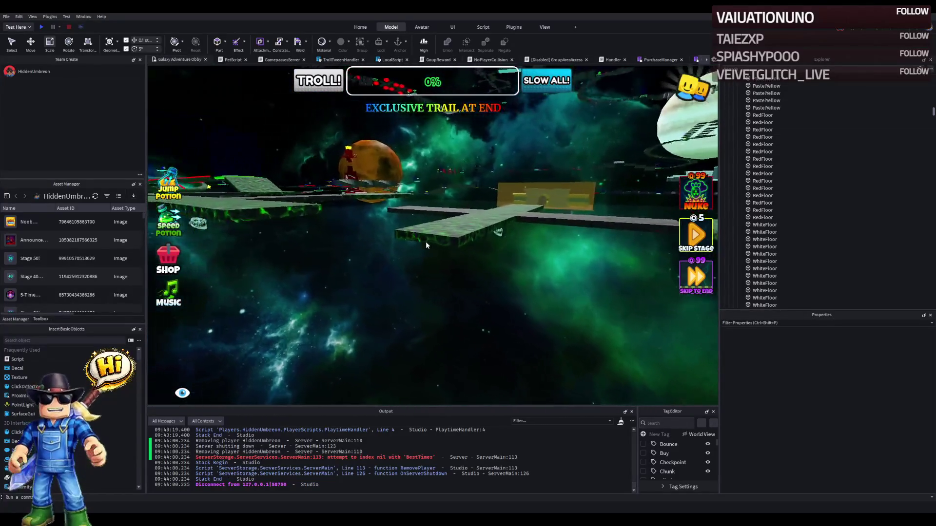
key(w)
click(379, 223)
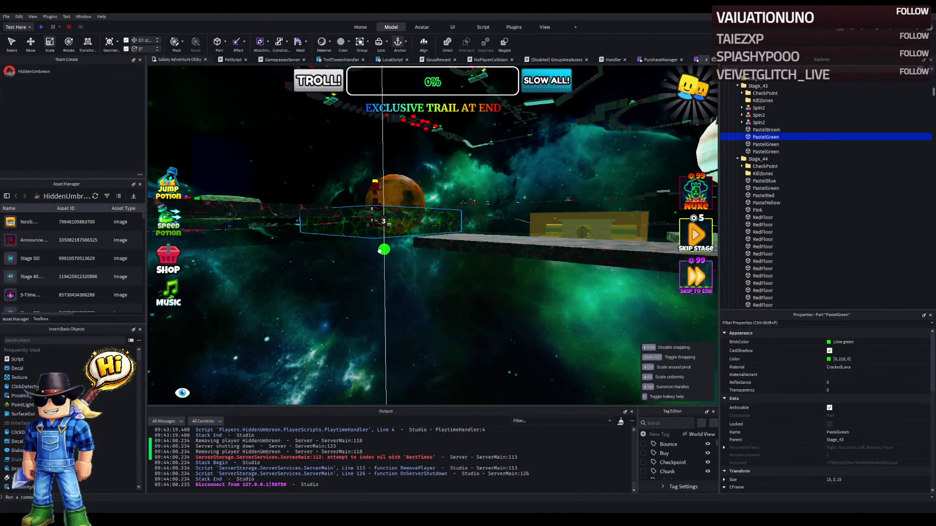
click(384, 227)
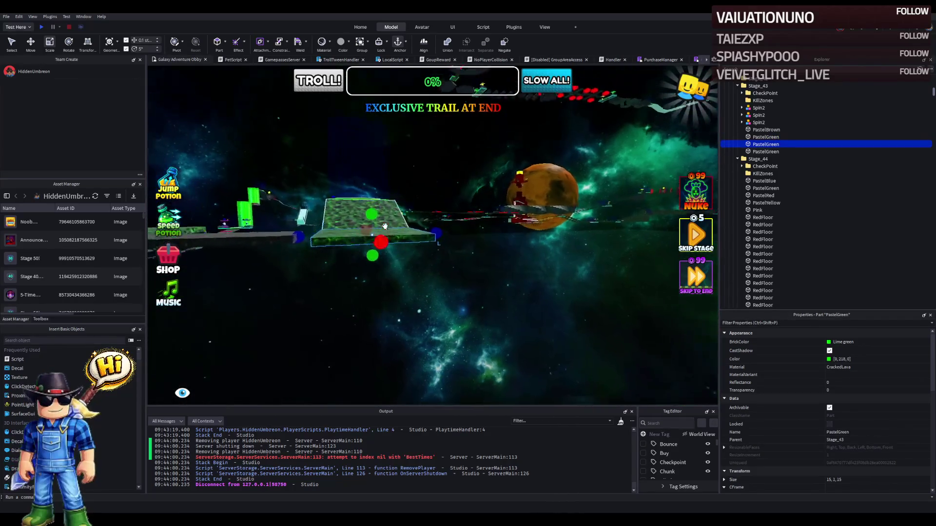
key(w)
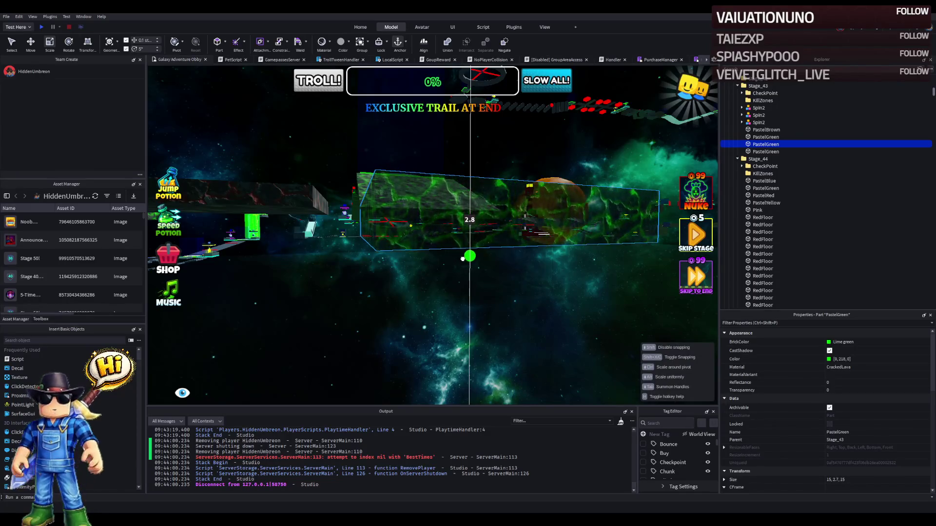
drag(468, 258, 464, 259)
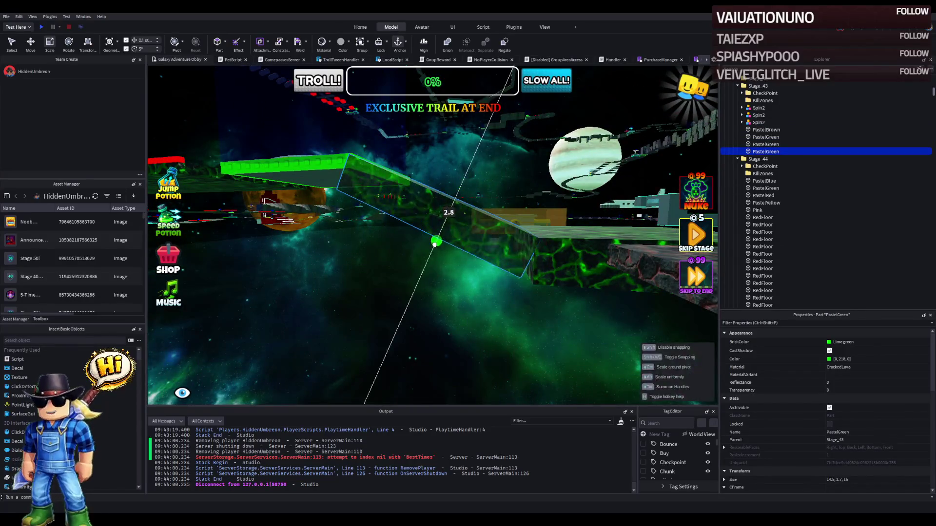
Step: Select the PastelBrown platform and orbit the view over the Earth area and green pipe path
right_click(436, 246)
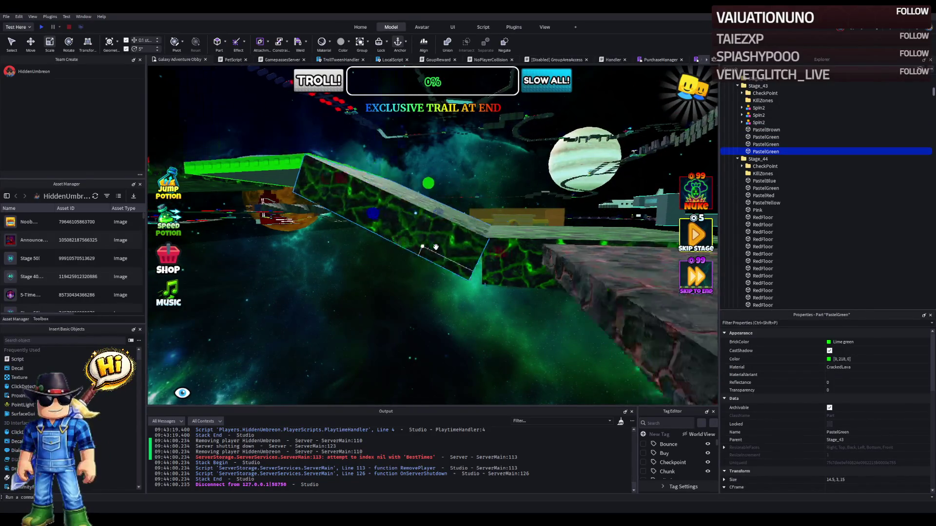
click(435, 247)
right_click(435, 247)
right_click(436, 248)
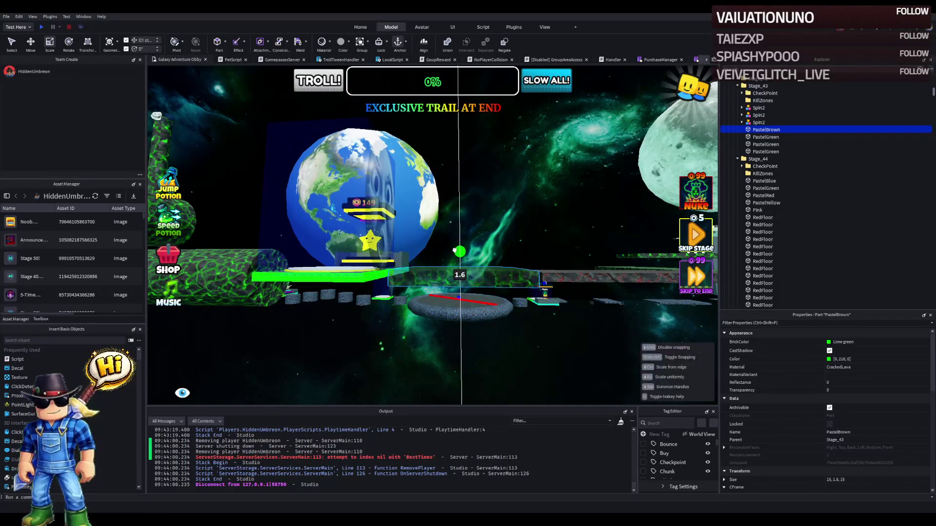
right_click(461, 245)
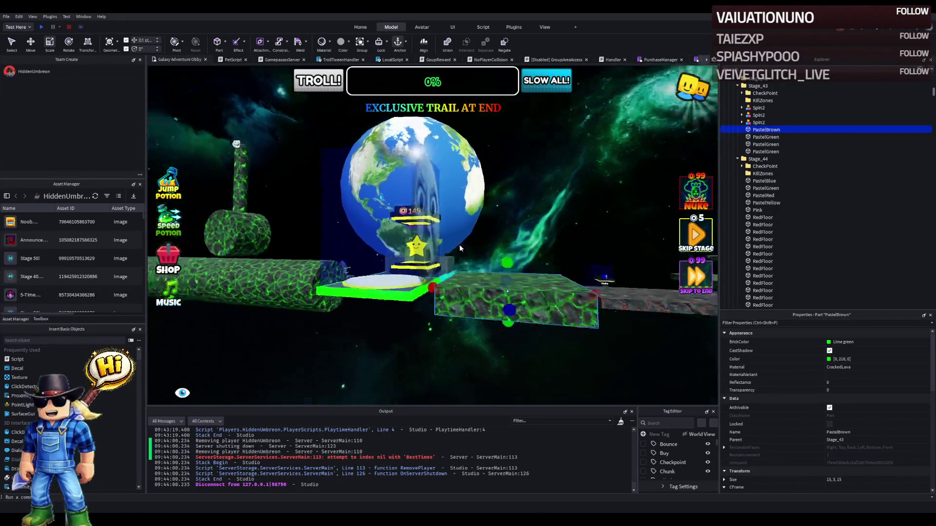
right_click(459, 244)
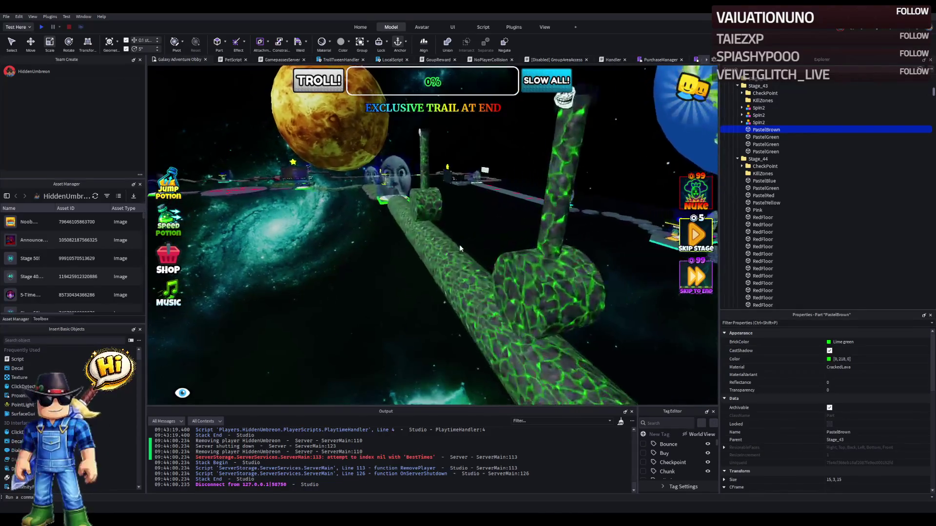
right_click(460, 245)
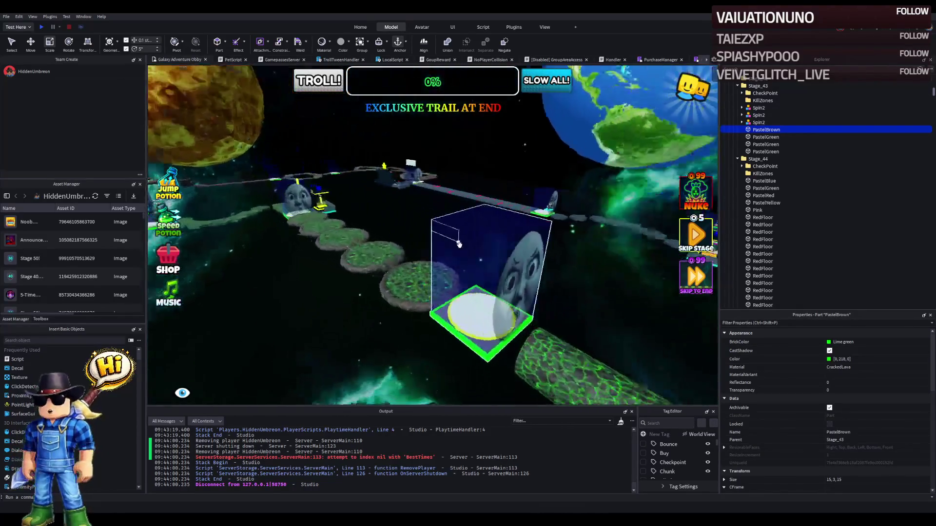
drag(461, 244, 459, 244)
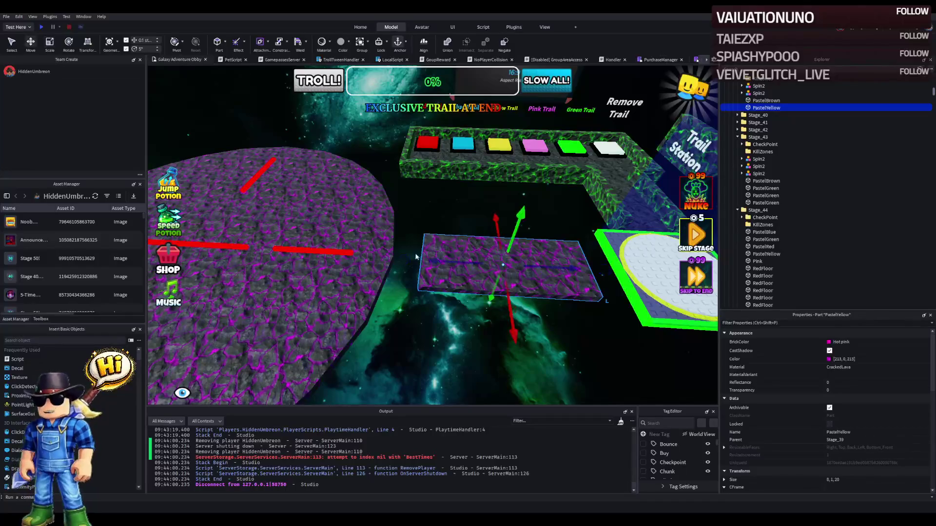
Step: Swing the view from the trail pads toward the checkpoint and purple walkway
drag(409, 268, 390, 269)
scroll(397, 268, up, 3)
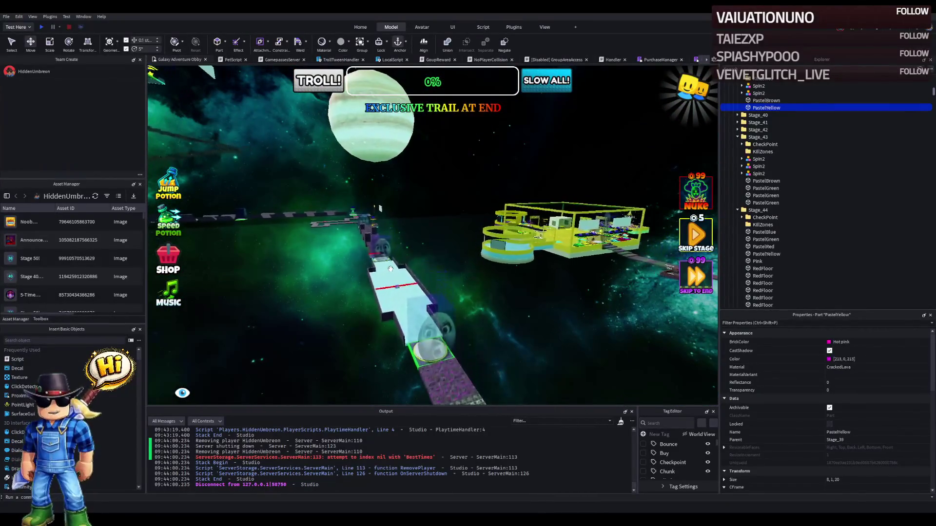
Step: Fly along the zigzag walkway past the green checkpoint over the purple stepping platforms
key(w)
drag(463, 292, 463, 292)
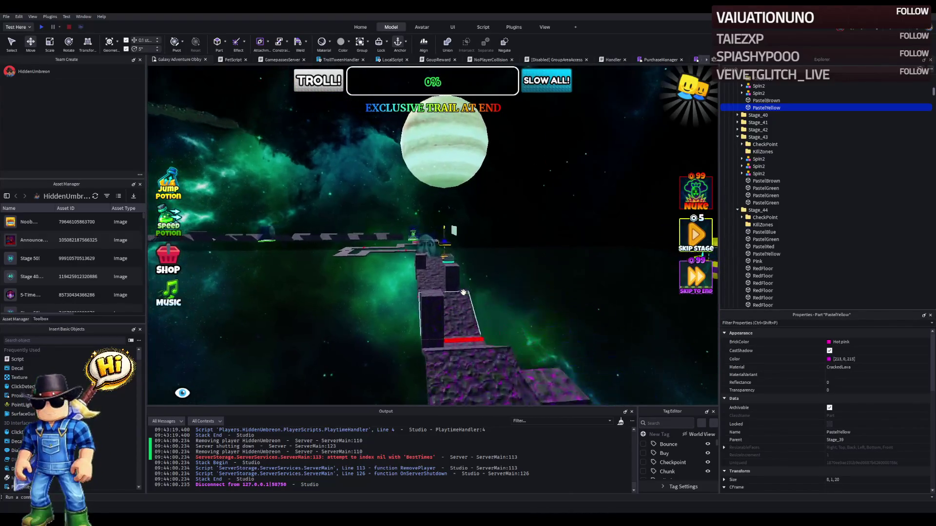
key(w)
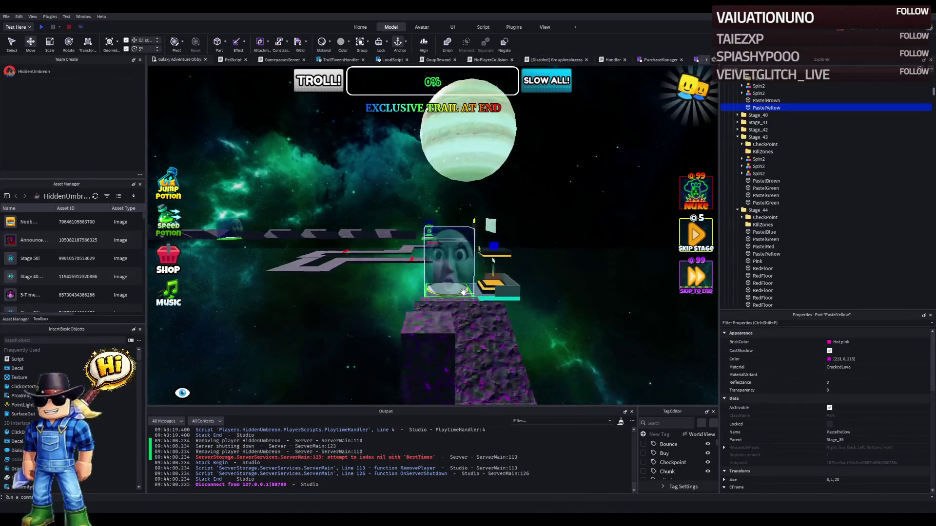
key(w)
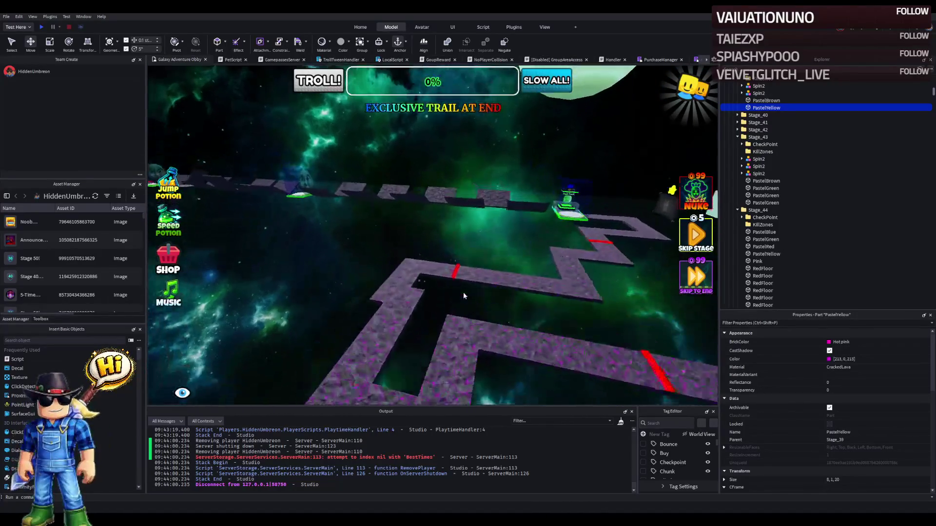
key(w)
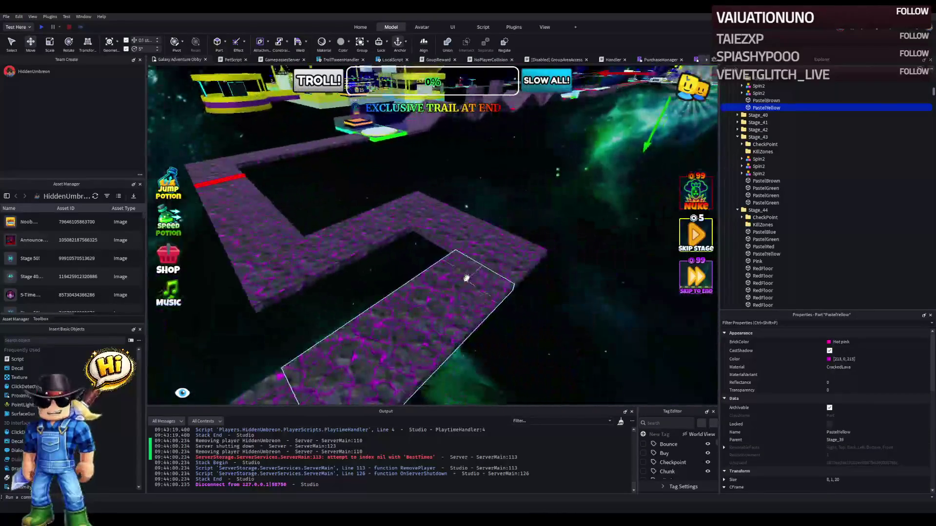
key(w)
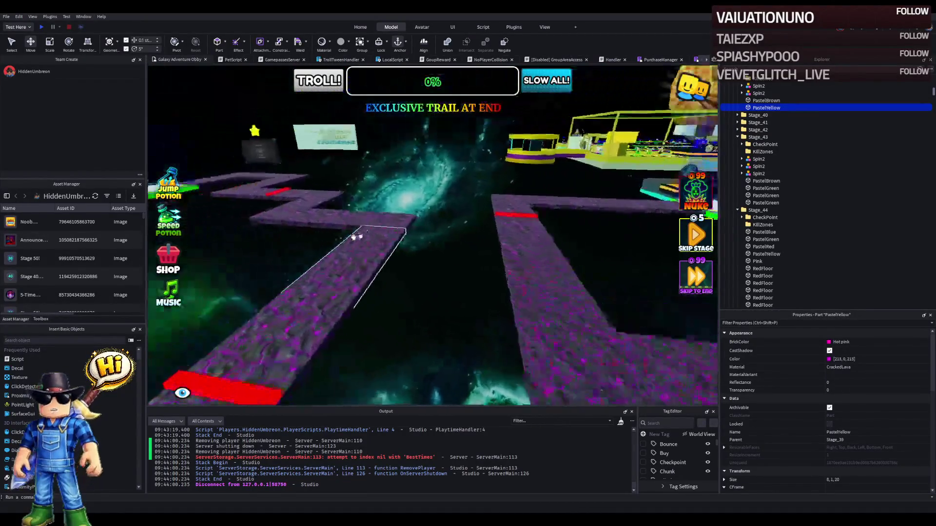
key(w)
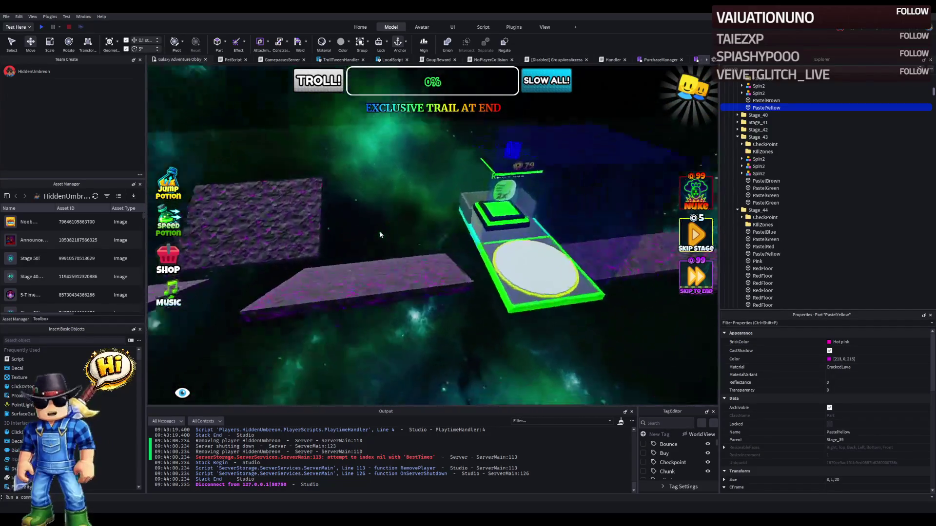
key(w)
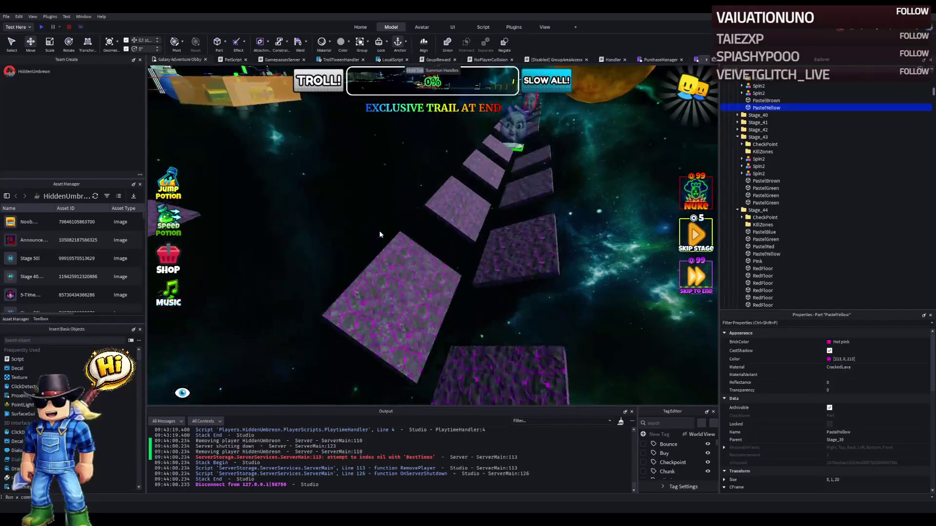
key(s)
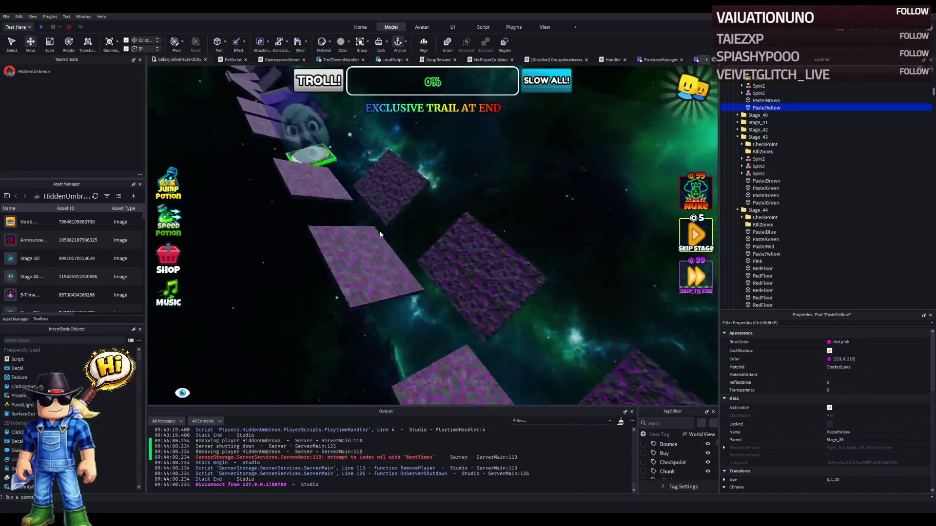
key(d)
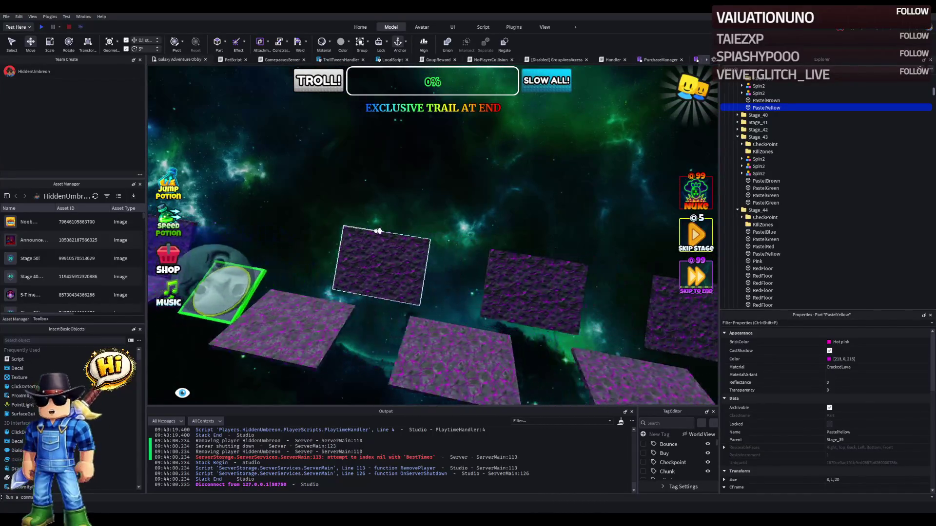
key(s)
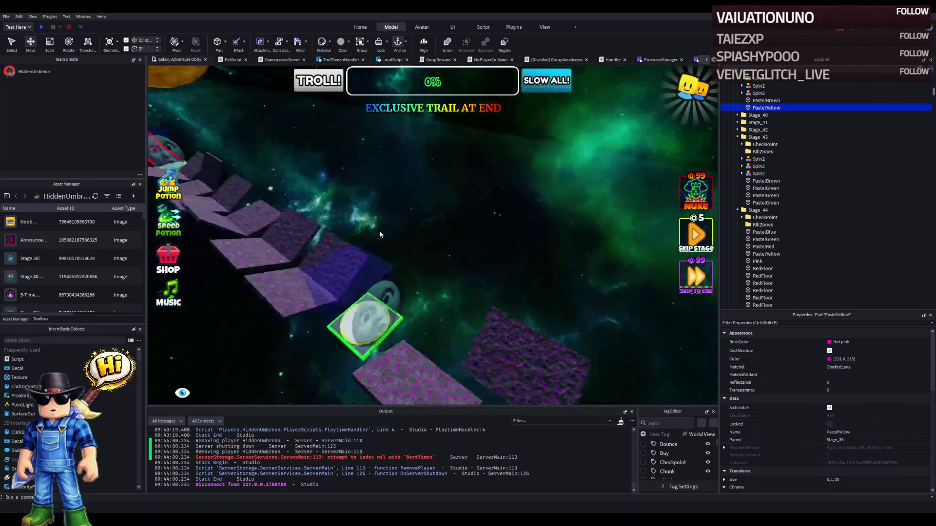
key(w)
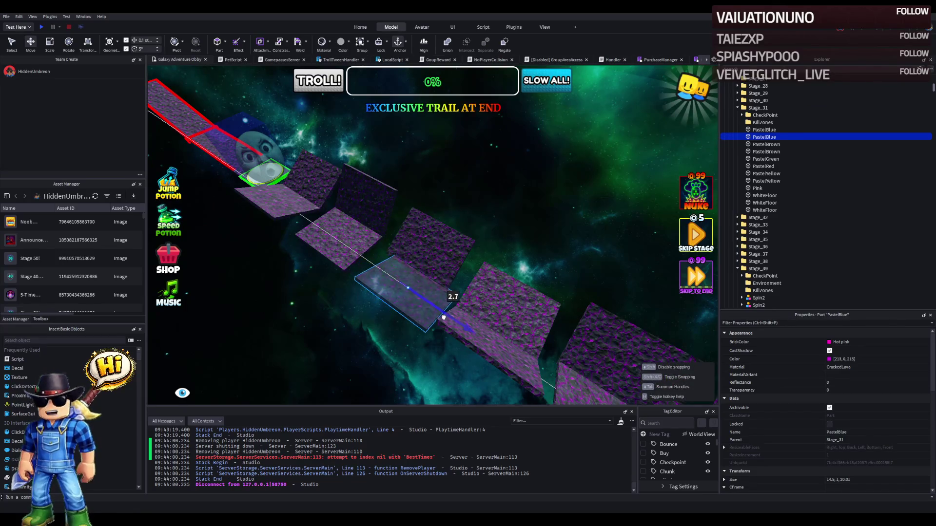
Step: Fly down the stone corridor past the moon-face checkpoint to the stone blocks below the red stage
key(Left)
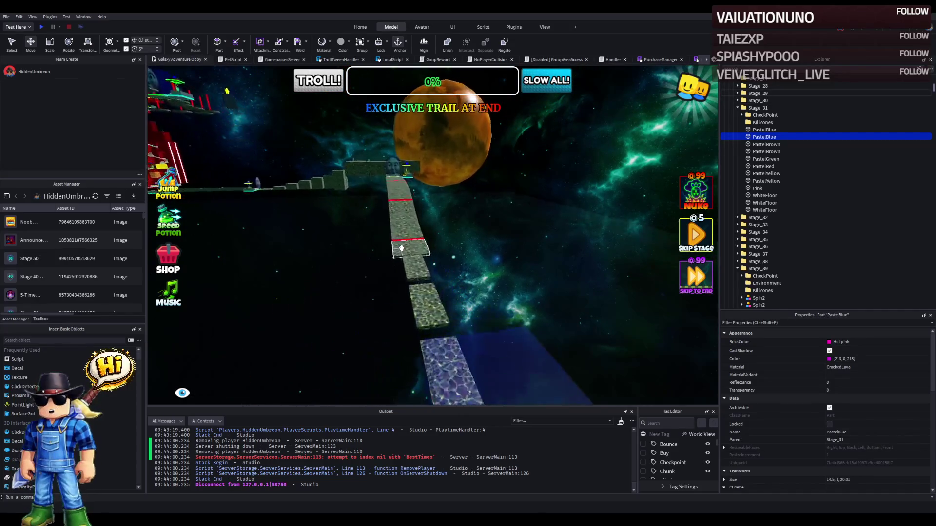
key(w)
key(w)
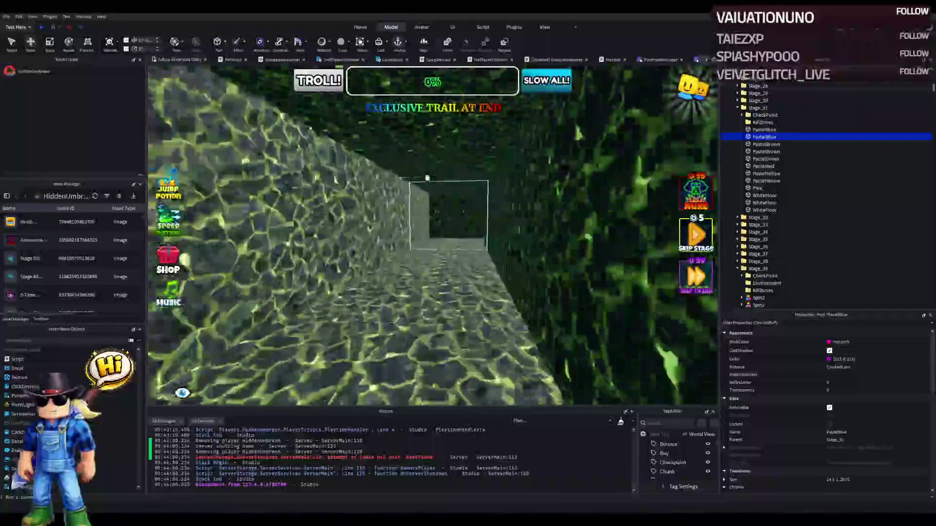
key(Right)
key(Right)
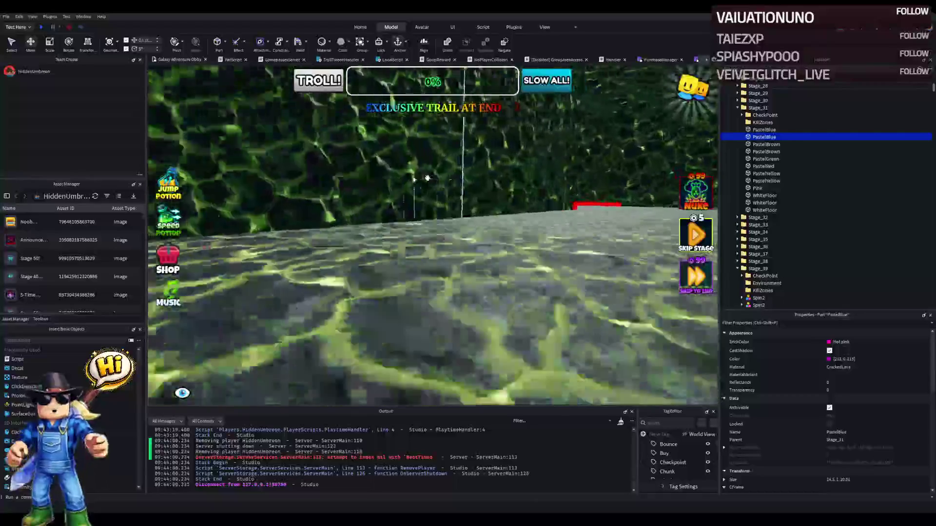
key(w)
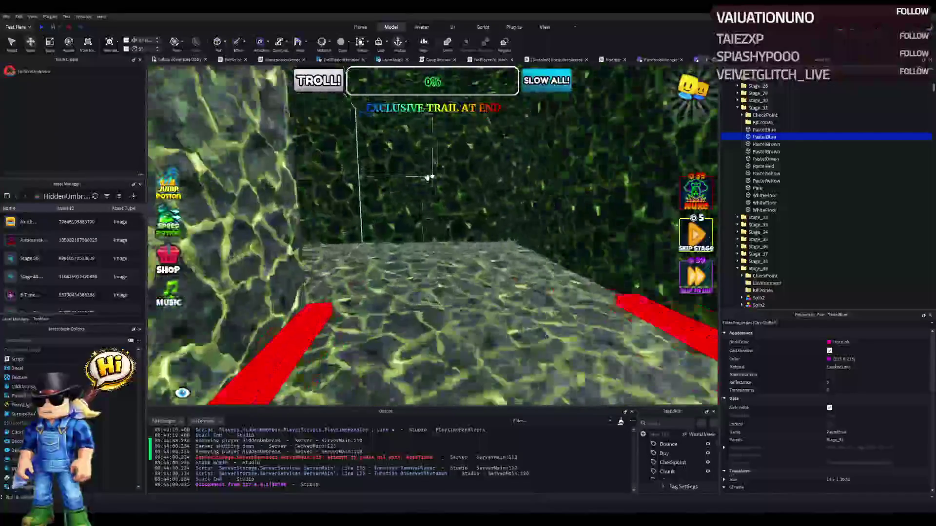
key(Left)
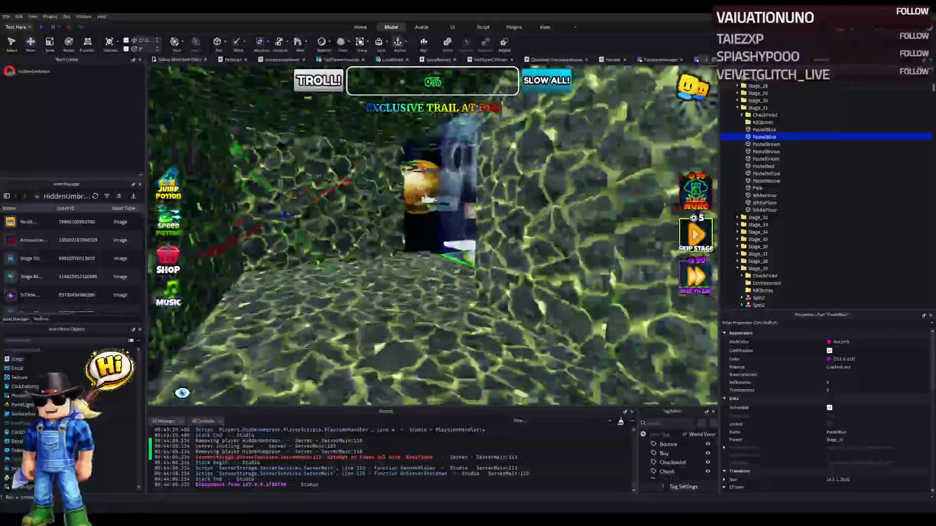
key(w)
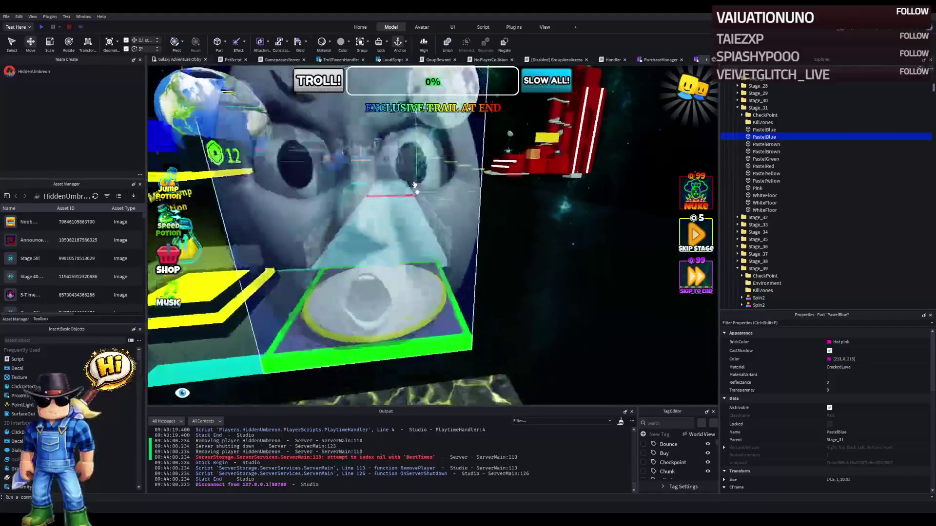
key(s)
key(s)
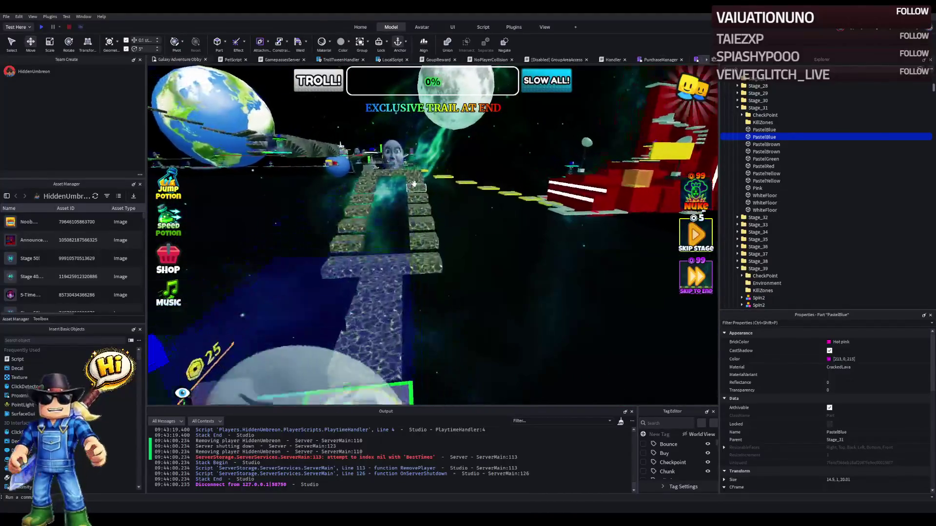
key(w)
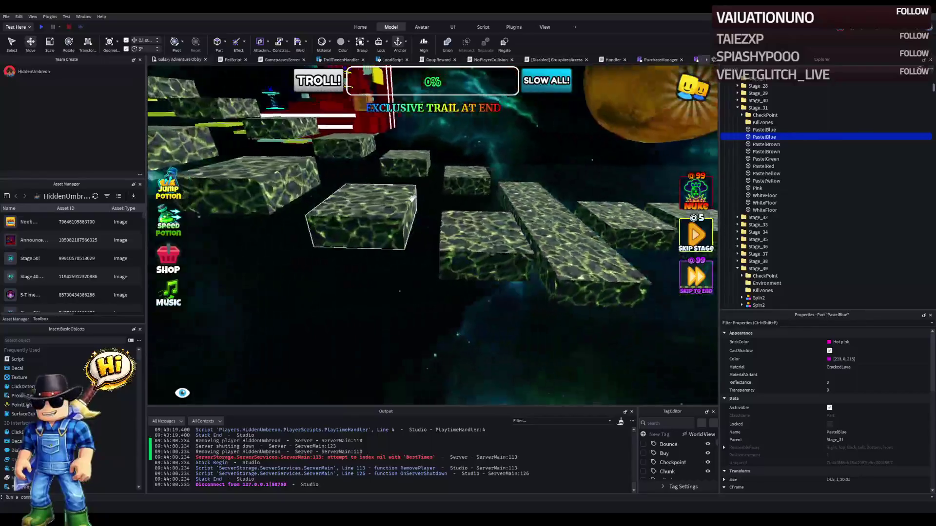
key(s)
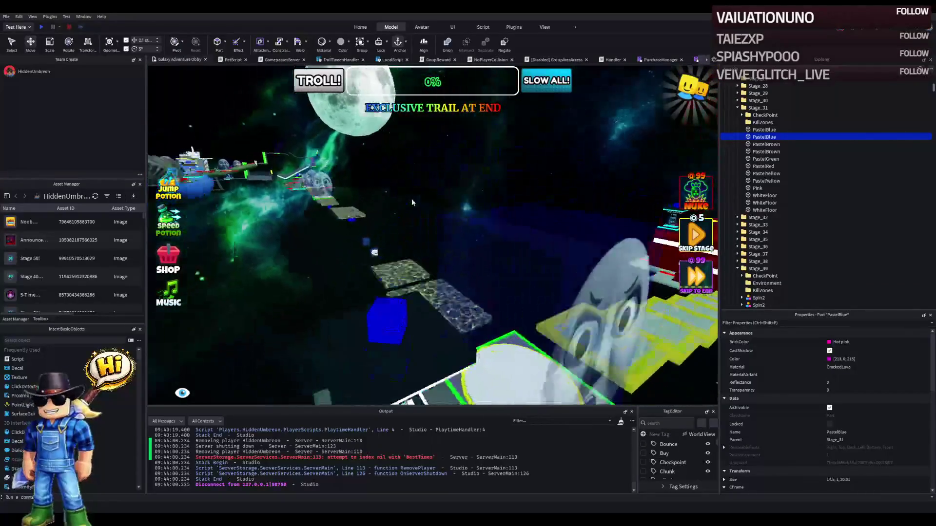
key(w)
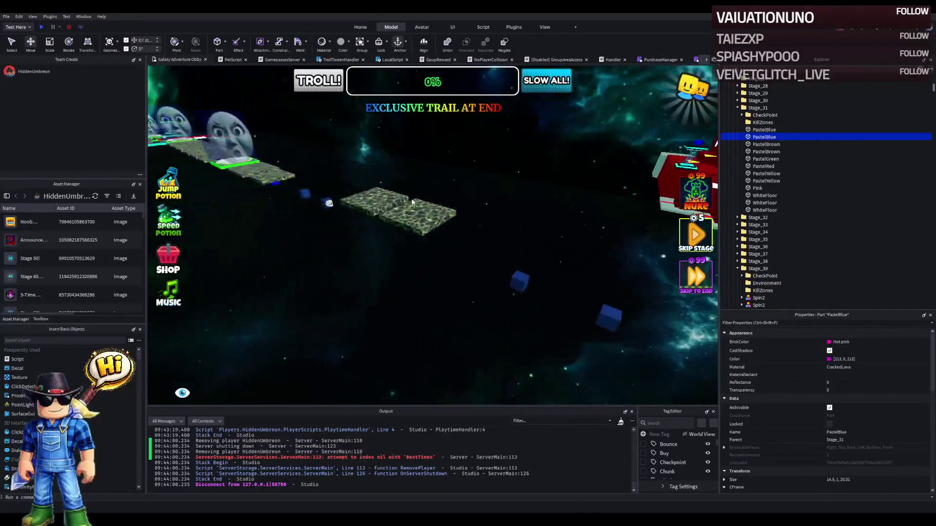
key(s)
key(w)
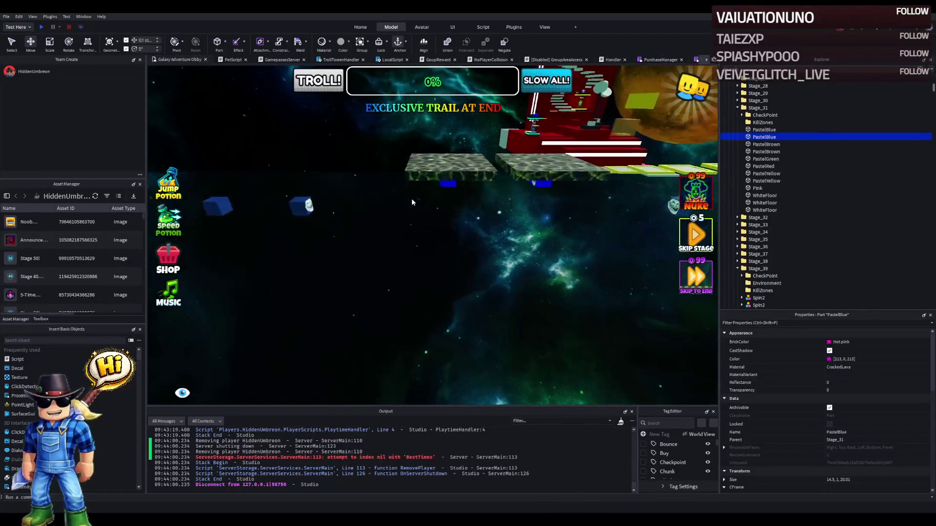
key(w)
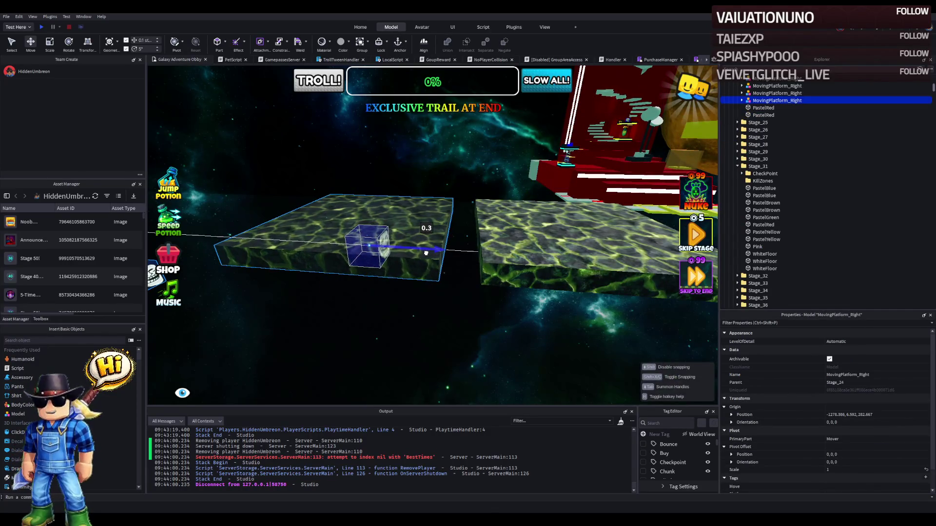
Step: Nudge Stage_24's MovingPlatform_Right a short distance along its Z axis
drag(430, 252, 431, 251)
drag(504, 249, 496, 254)
key(d)
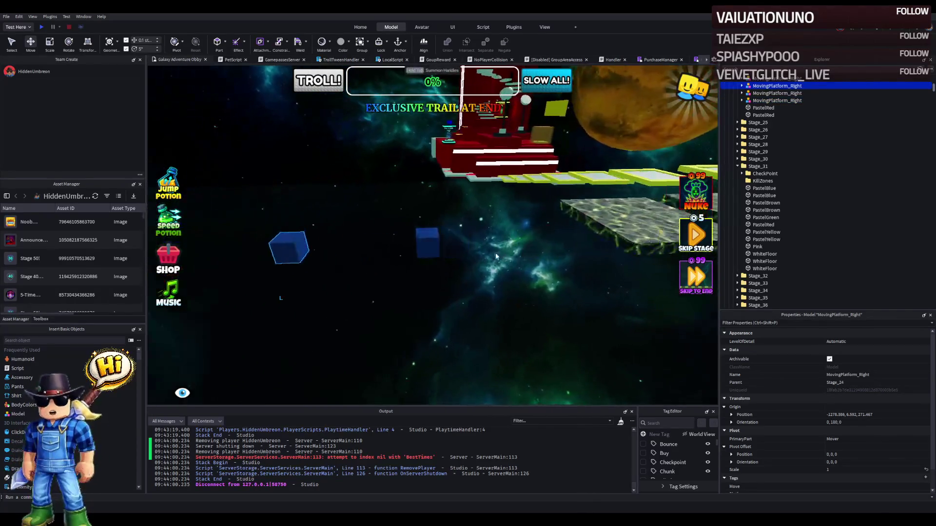
Step: Drag the platform's blue MoveDestination cube to a new spot, then select Stage_23's PhaseSurface
click(295, 247)
key(a)
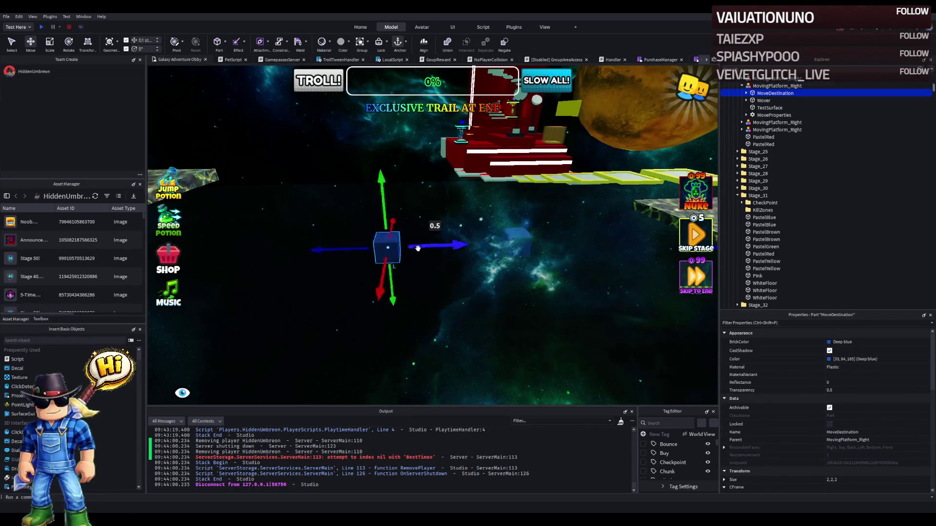
drag(373, 245, 432, 244)
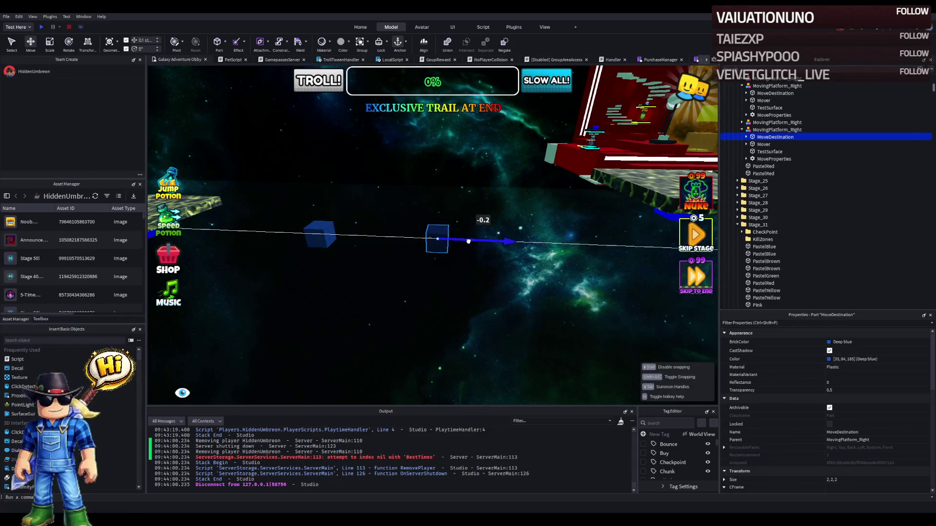
key(a)
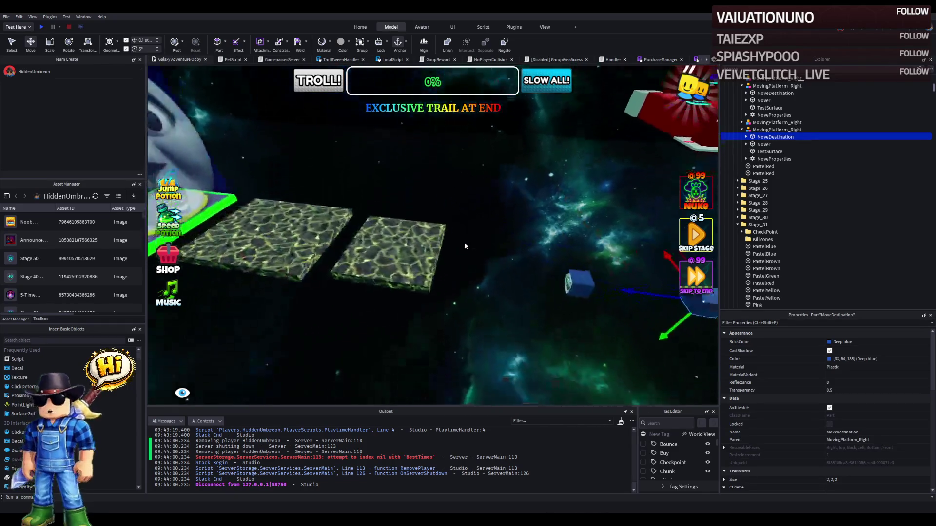
click(464, 243)
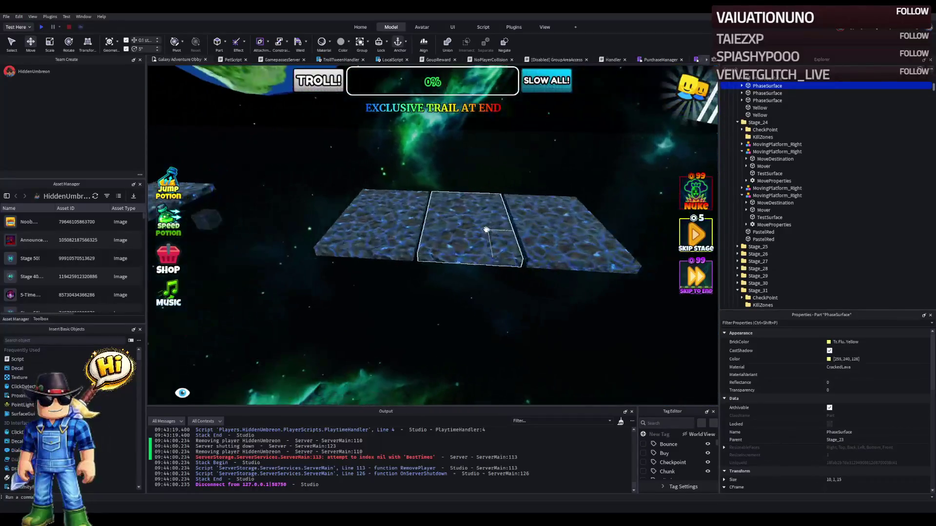
Step: Inspect Stage_14's PastelYellow platform, then select and centre on Stage_09's red WhiteFloor platform
click(467, 217)
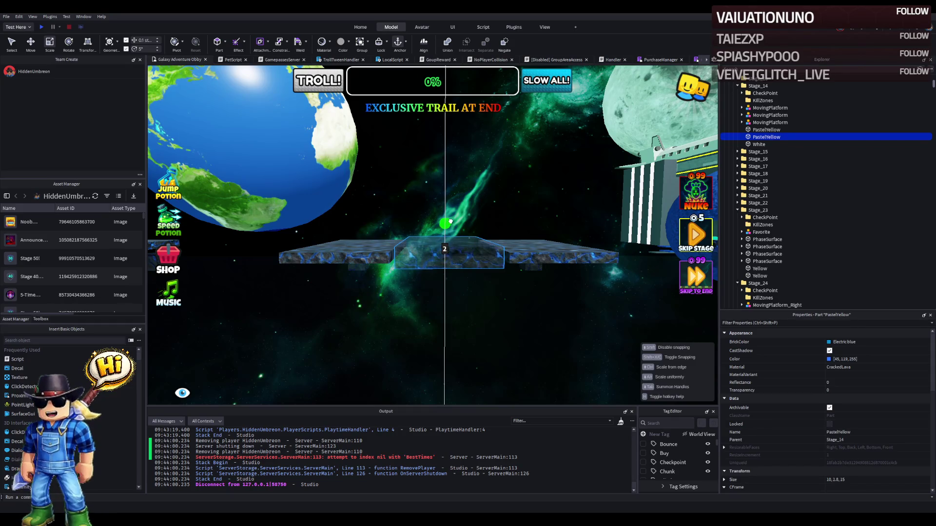
drag(467, 226, 467, 226)
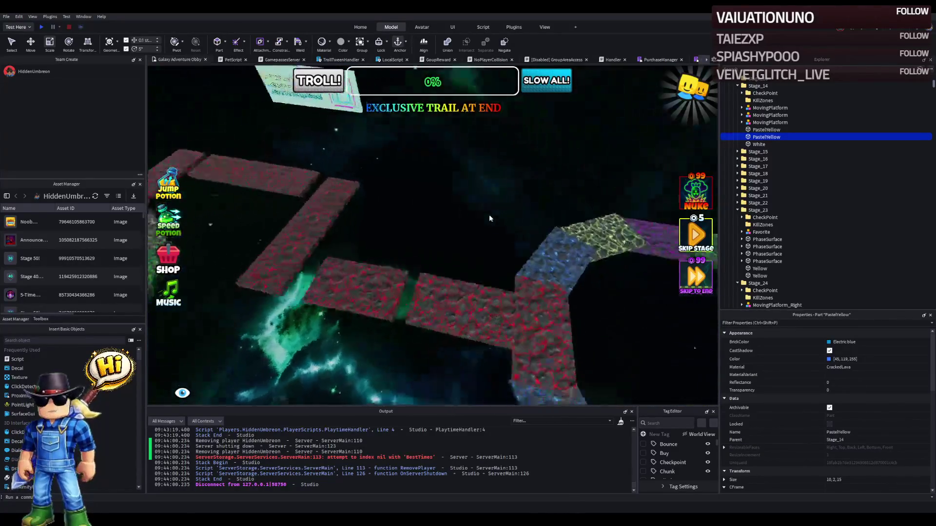
click(497, 290)
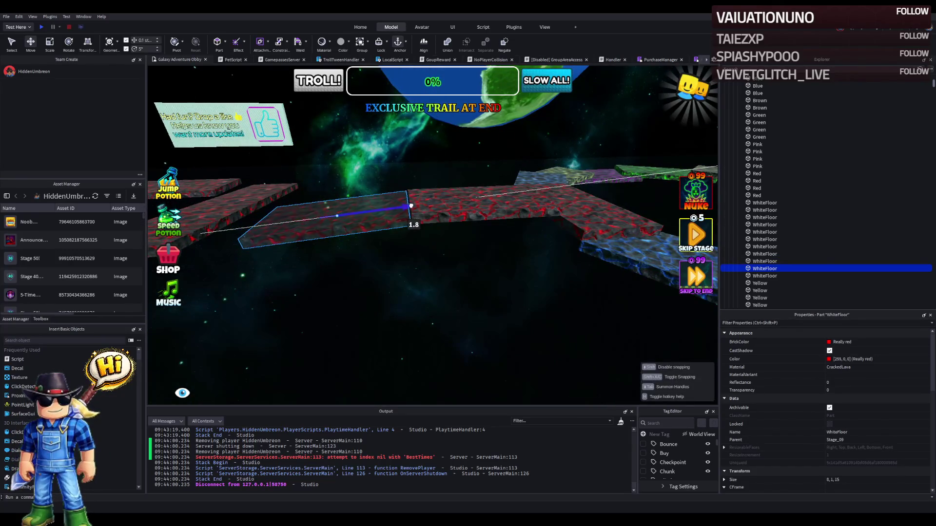
key(a)
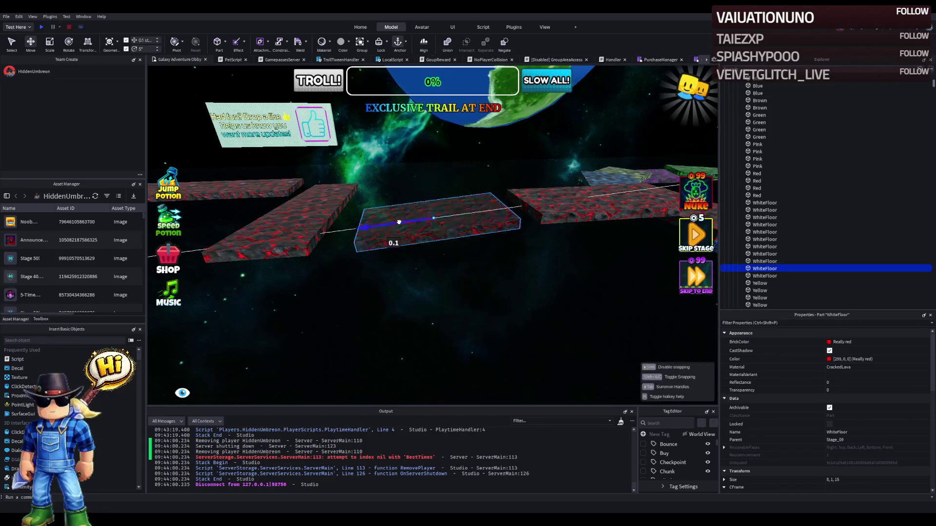
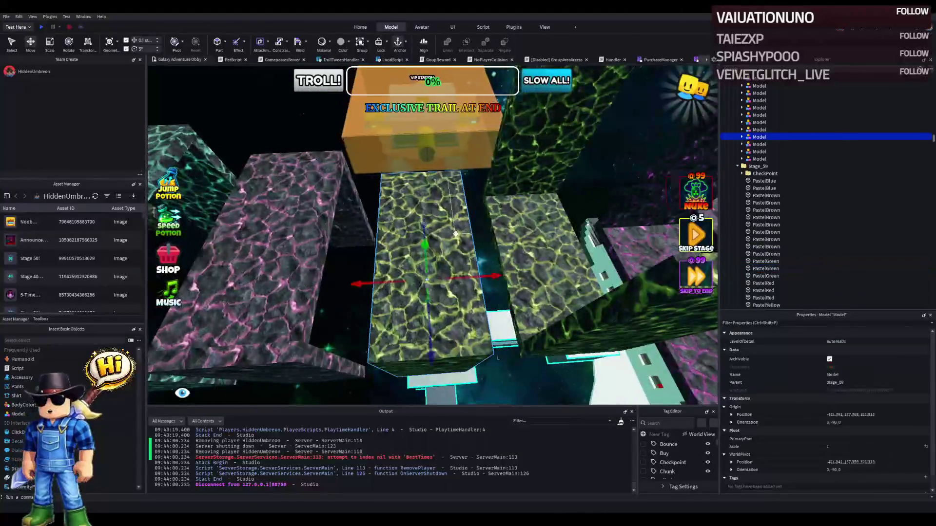
Step: Select the lava platforms and PastelBlue parts, framing the last one in view
click(461, 280)
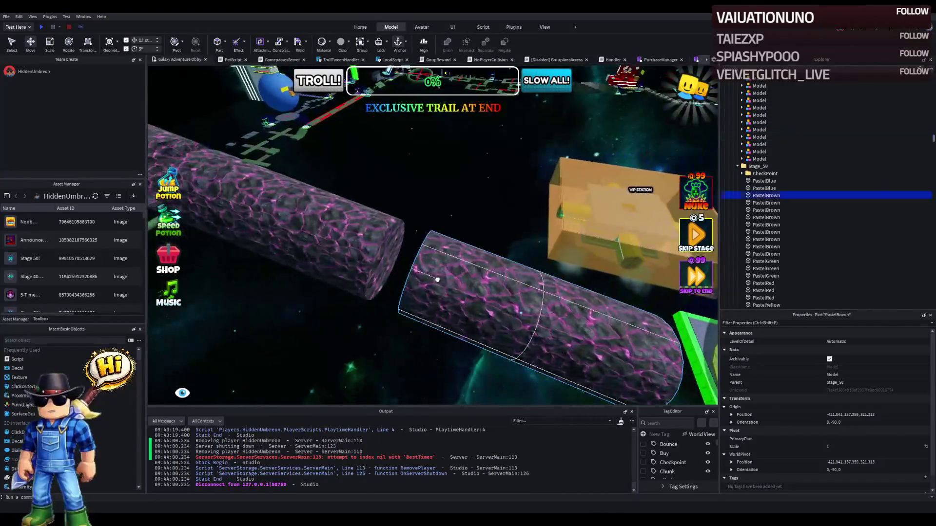
click(497, 283)
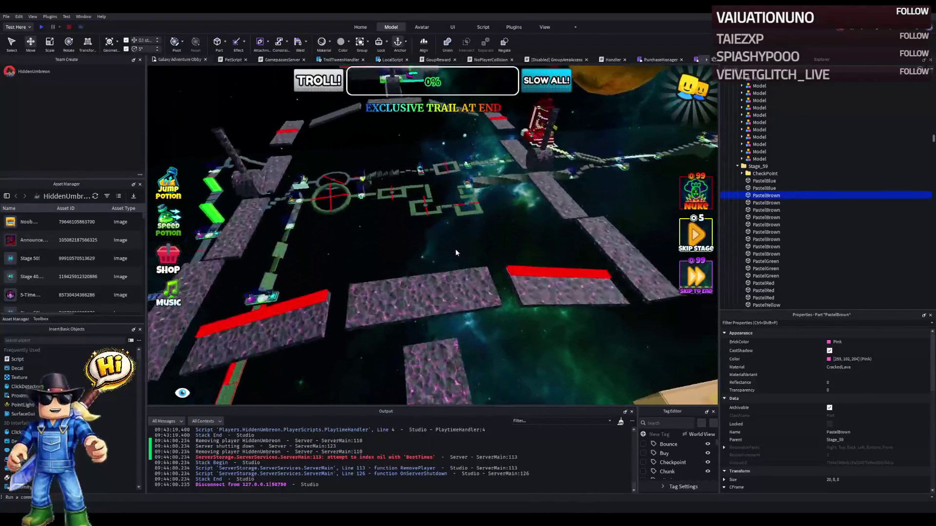
click(459, 334)
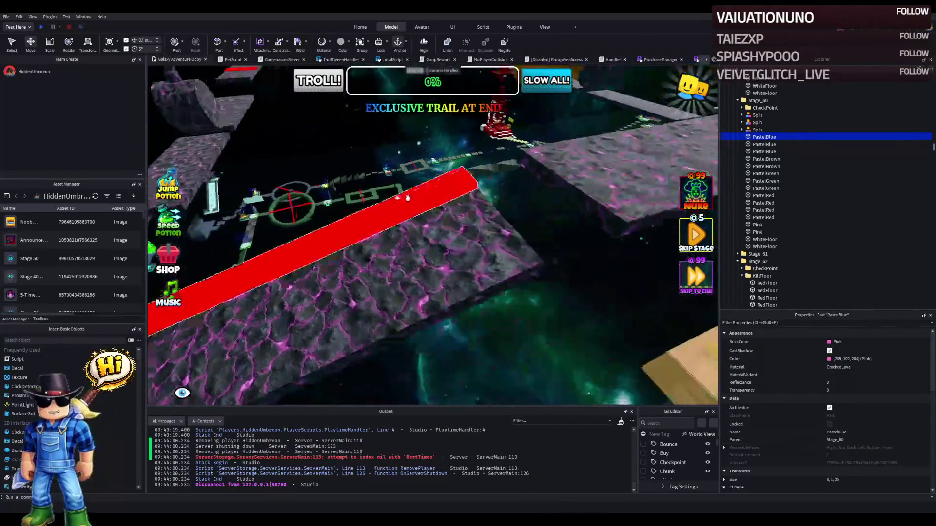
click(409, 200)
key(f)
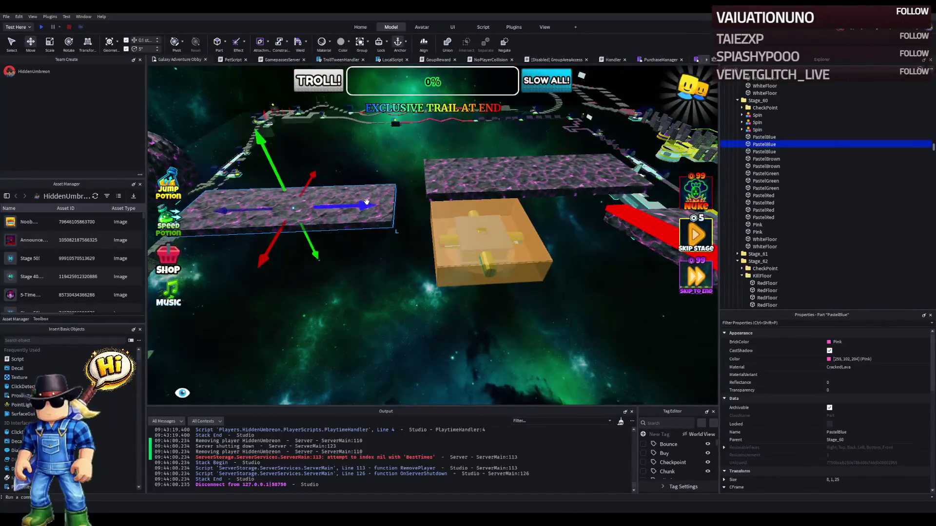
Step: Fly the camera over the ring track and hexagons to the Stage_63 purple pillar row
key(w)
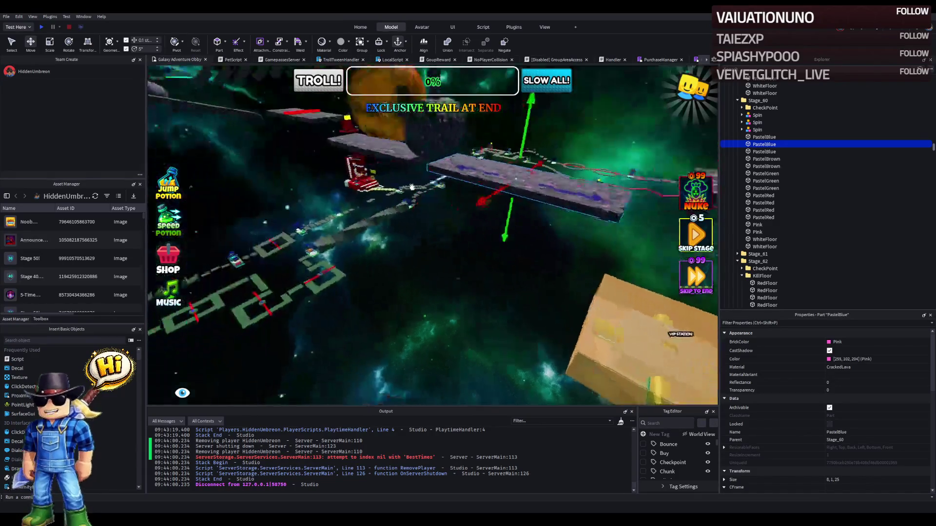
key(w)
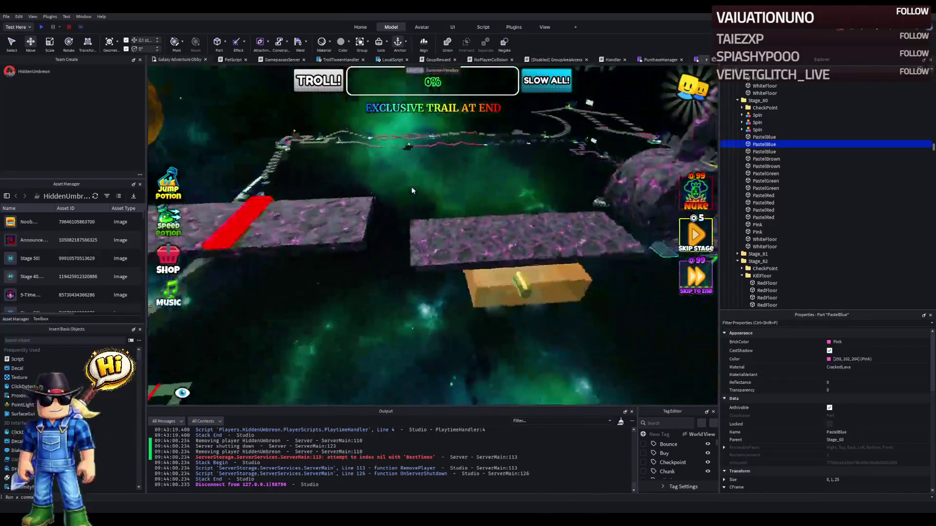
key(w)
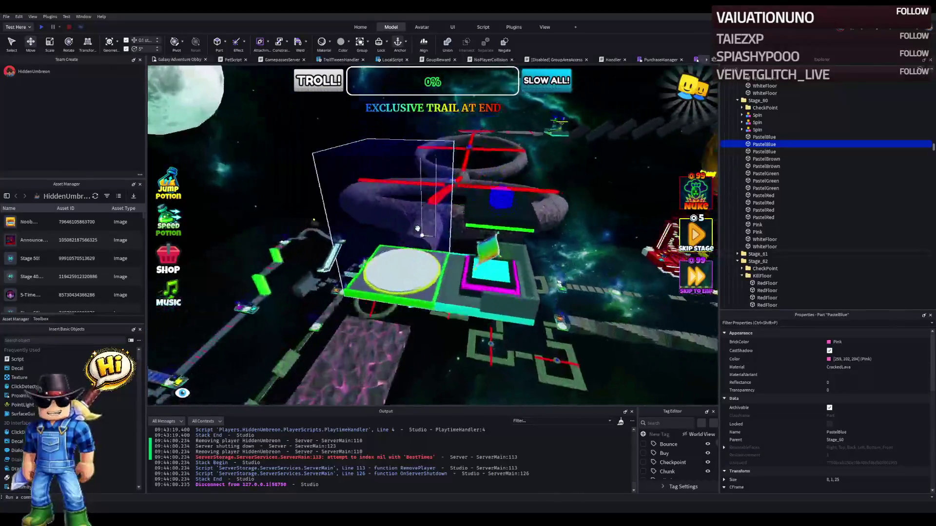
key(w)
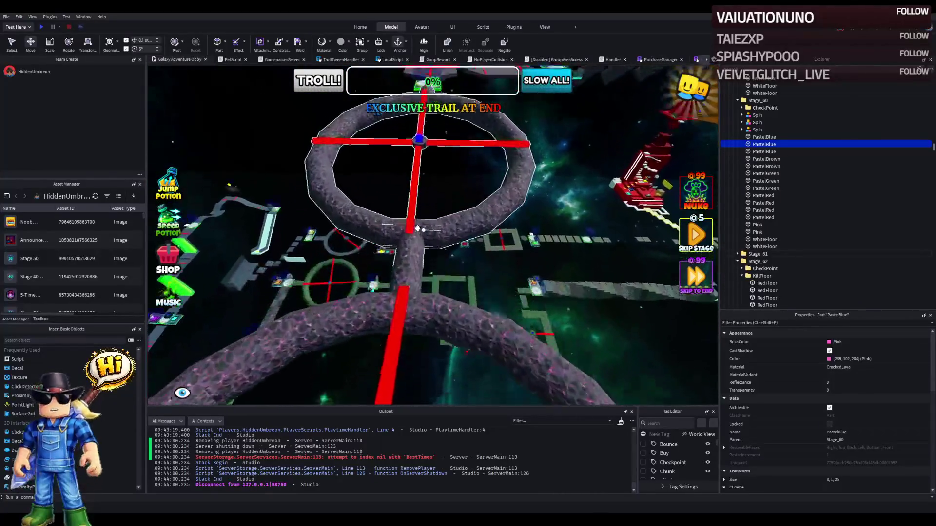
key(w)
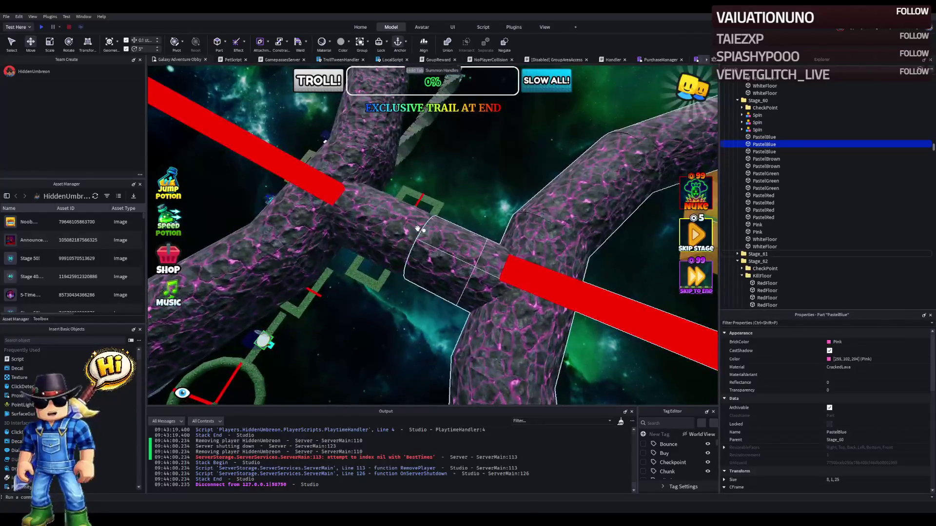
key(w)
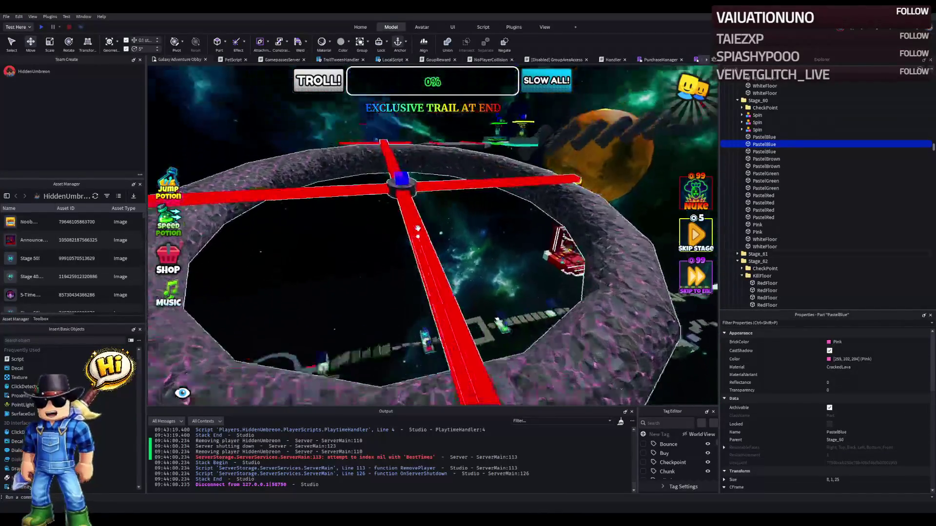
key(w)
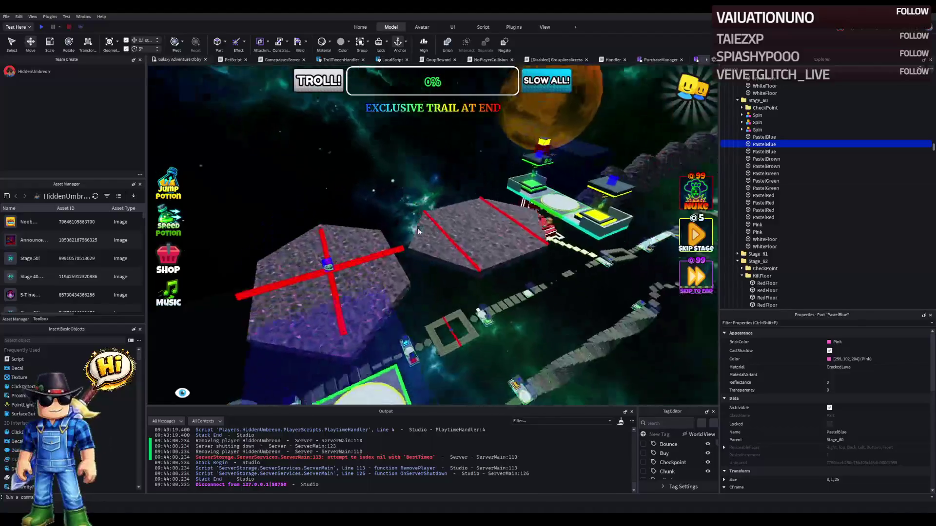
key(w)
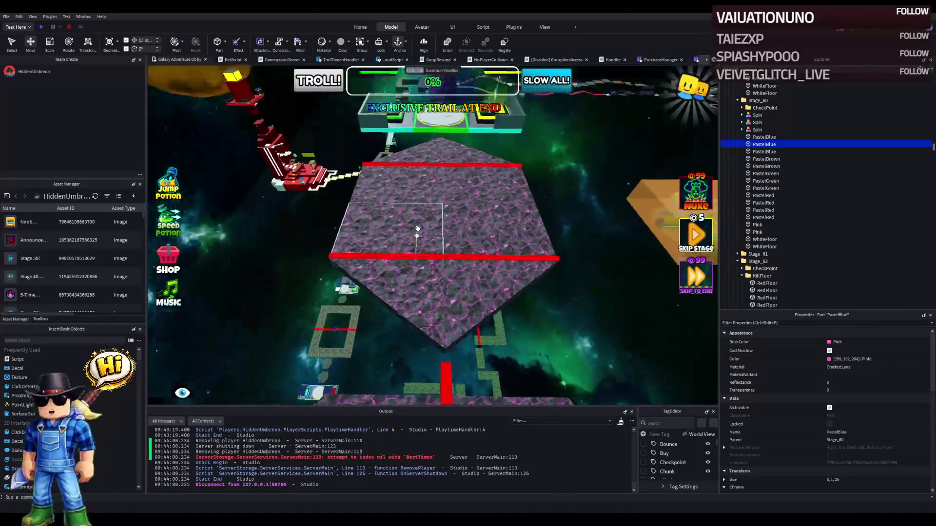
key(w)
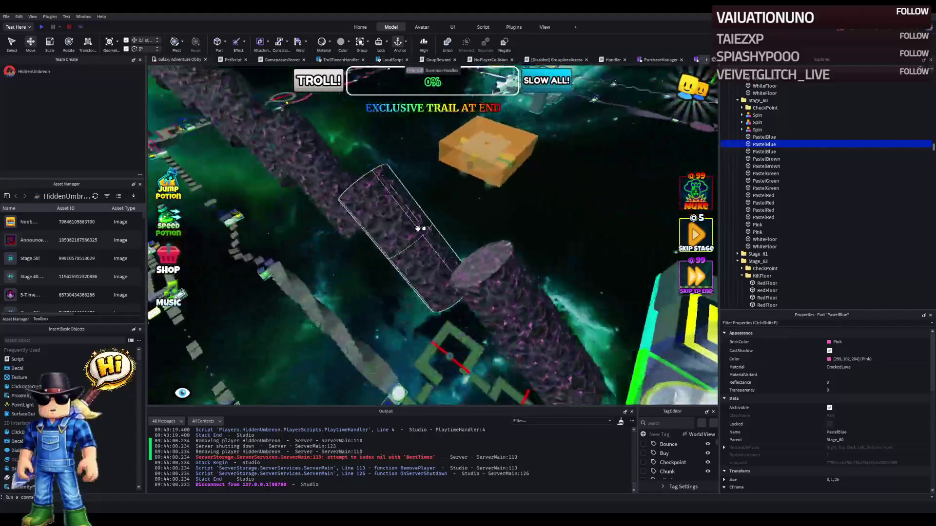
key(w)
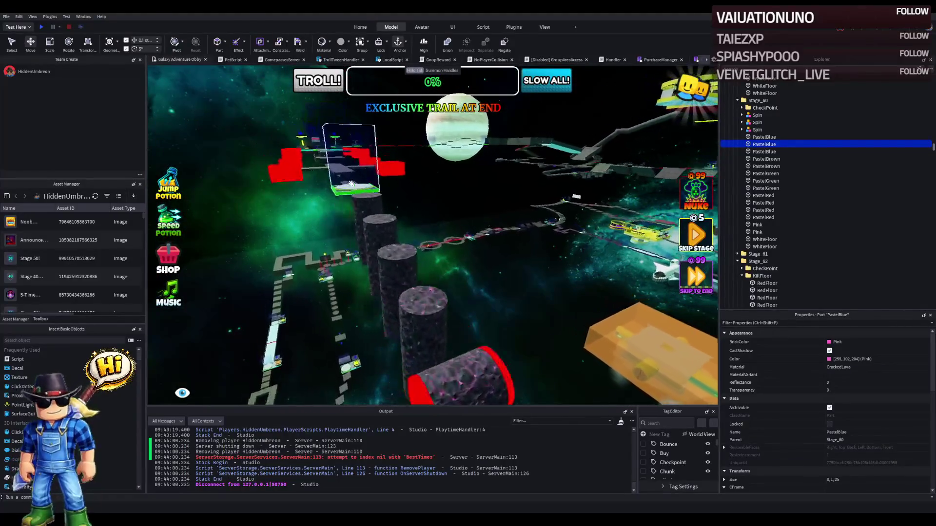
key(w)
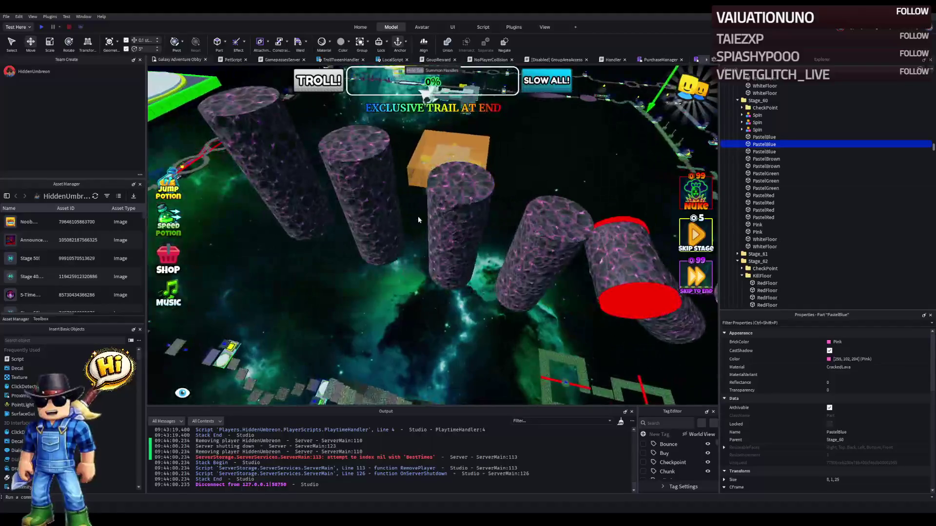
Step: Move the Pink lava pillar about 4.5 studs vertically
click(462, 214)
drag(462, 213, 378, 239)
key(w)
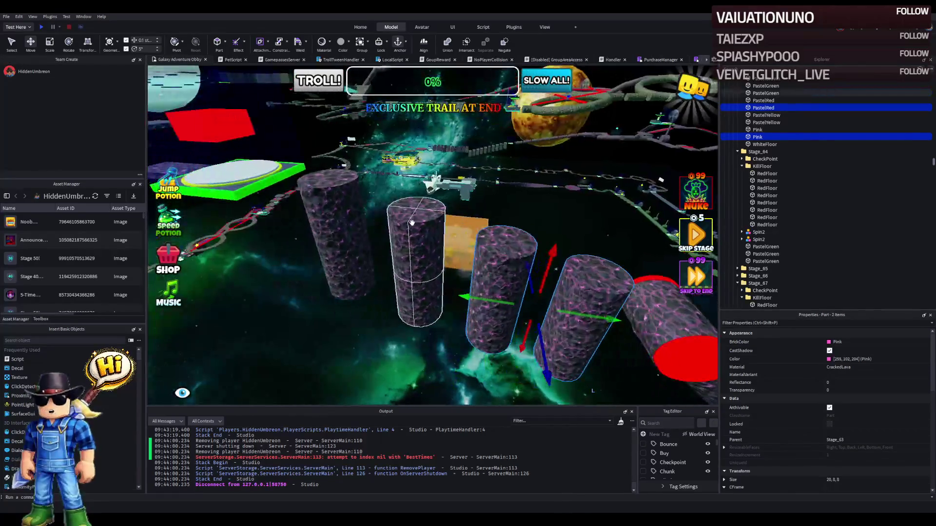
Step: Add three more lava pillars to the selection and nudge them 0.2 studs vertically
ctrl+click(334, 205)
ctrl+click(429, 214)
ctrl+click(502, 244)
key(d)
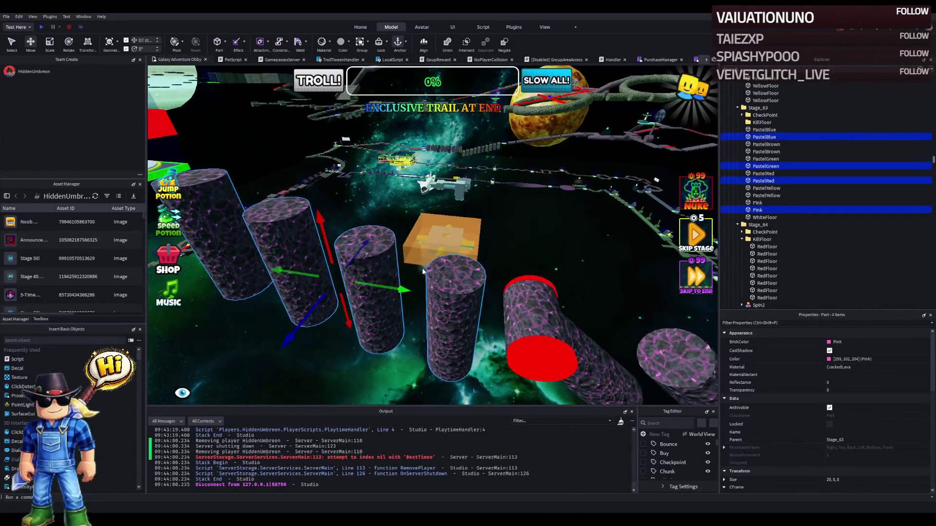
mouse_move(410, 289)
mouse_down()
mouse_move(371, 278)
mouse_move(430, 237)
mouse_move(405, 247)
mouse_up()
key(a)
key(a)
key(a)
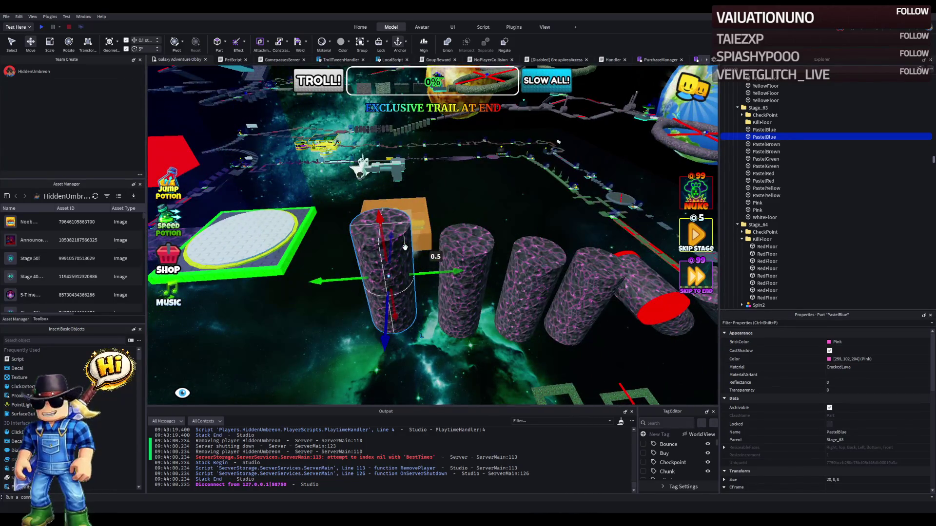
Step: Lay the PastelBlue pillar on its side, move it 7.4 studs along the path and tilt it 15°
key(ctrl+t)
drag(382, 235, 376, 192)
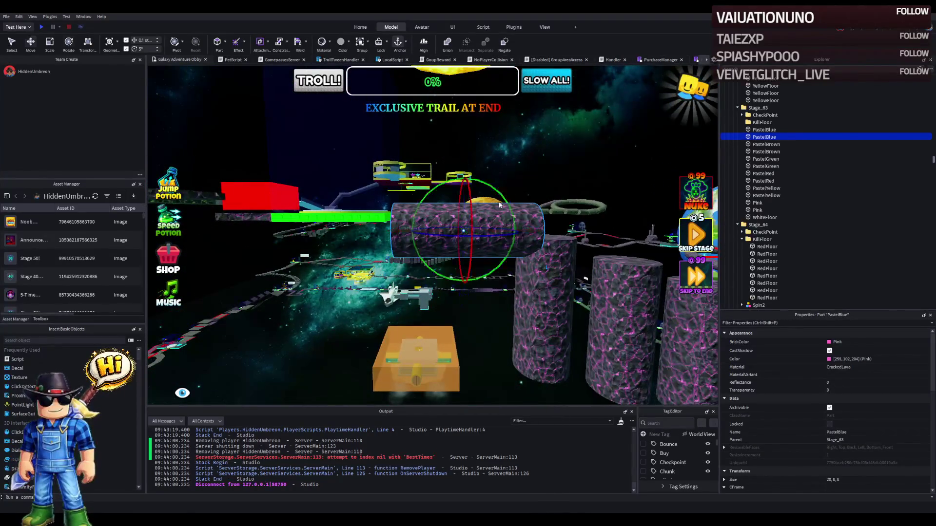
click(508, 194)
click(491, 210)
mouse_move(501, 193)
mouse_down()
mouse_move(505, 199)
mouse_move(474, 191)
mouse_up()
key(ctrl+2)
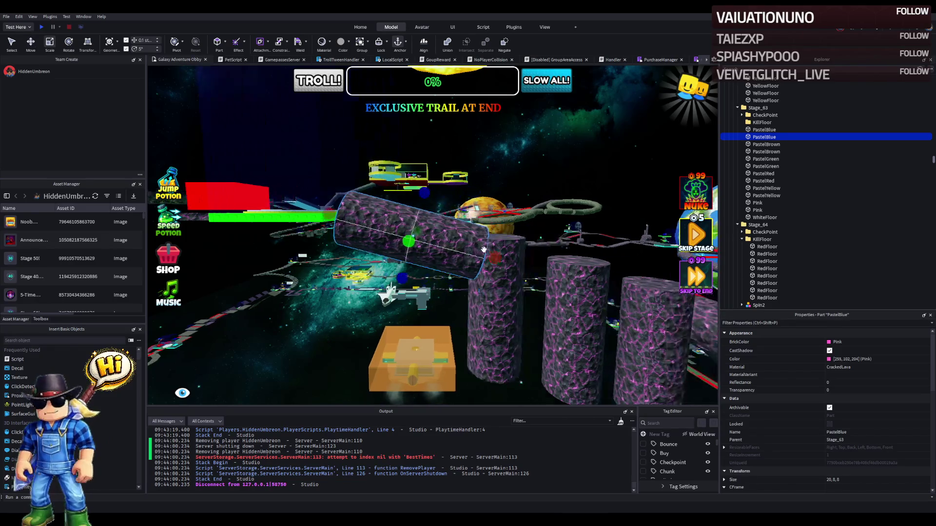
Step: Shorten the PastelBlue cylinder from 20 down to 12
key(ctrl+4)
drag(446, 255, 453, 256)
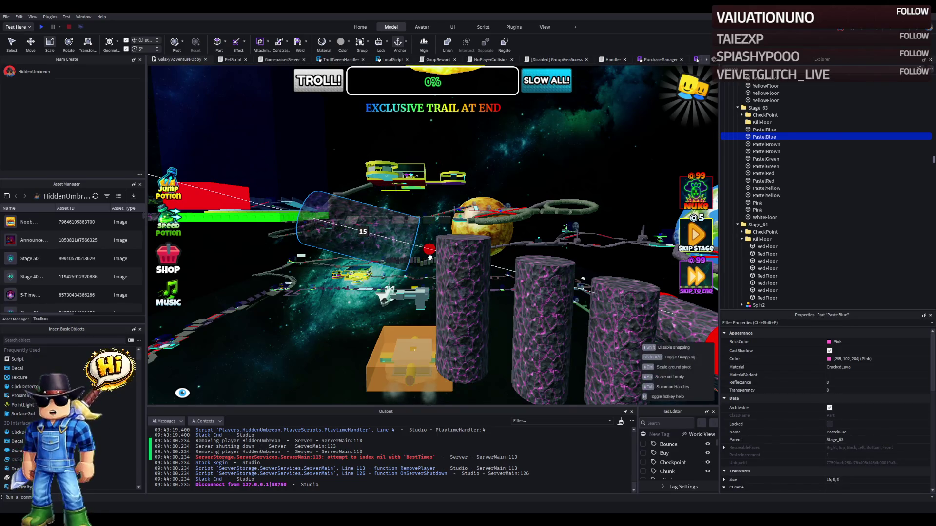
drag(430, 258, 431, 246)
key(a)
mouse_move(415, 191)
mouse_down()
mouse_move(388, 247)
mouse_move(355, 265)
mouse_up()
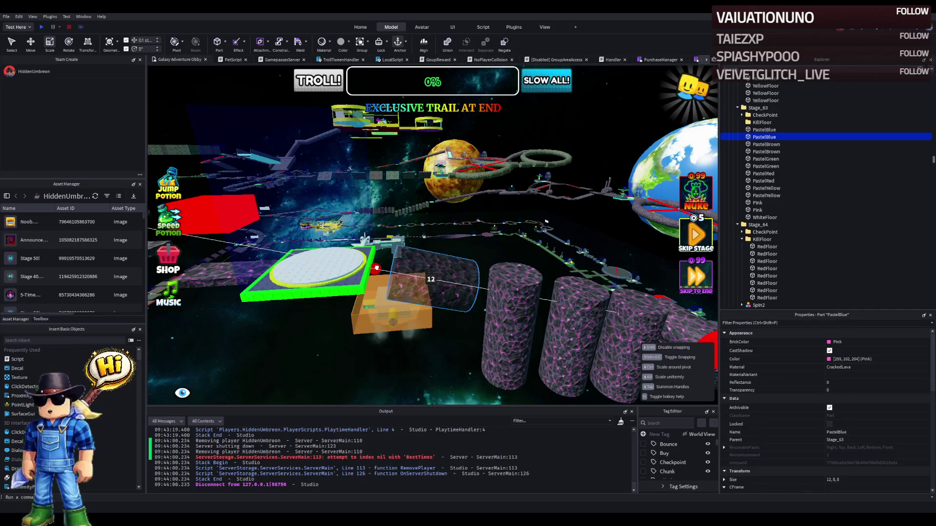
drag(376, 269, 370, 273)
Step: Look down the obby path and start a playtest
drag(496, 221, 496, 220)
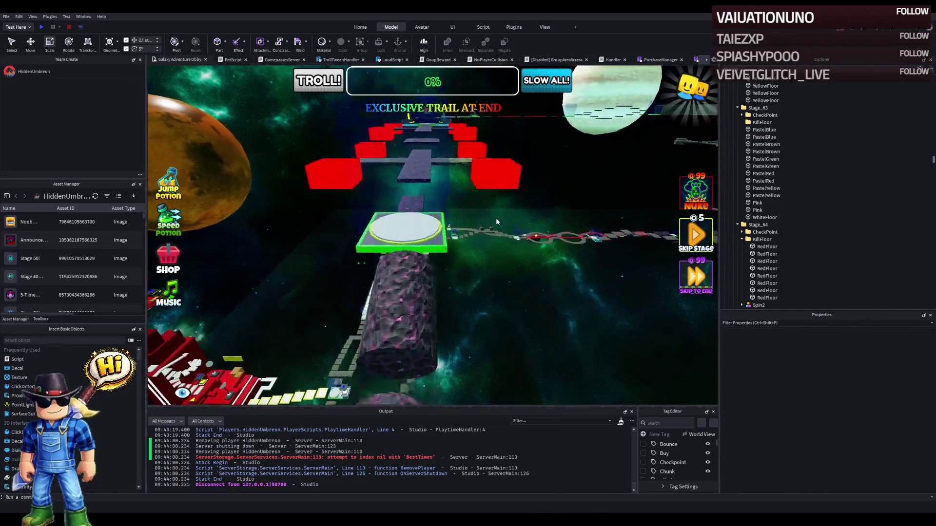
key(w)
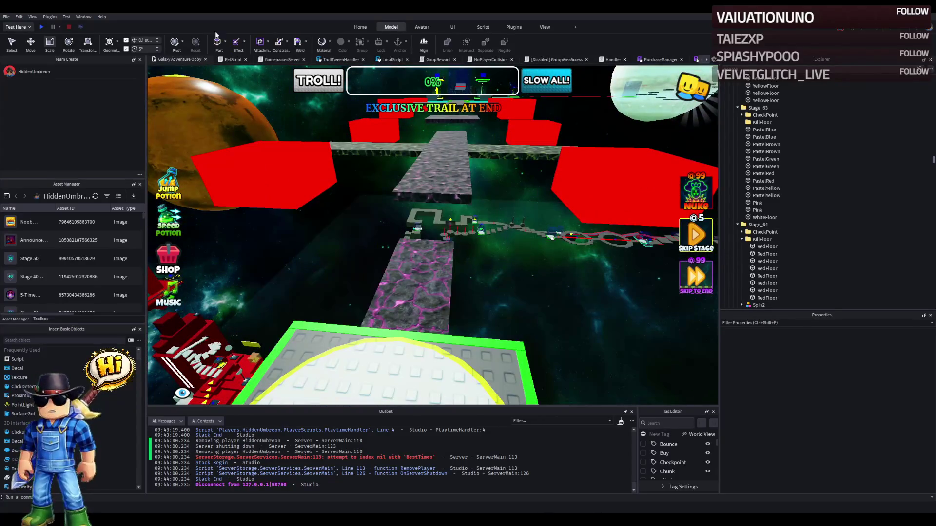
click(43, 28)
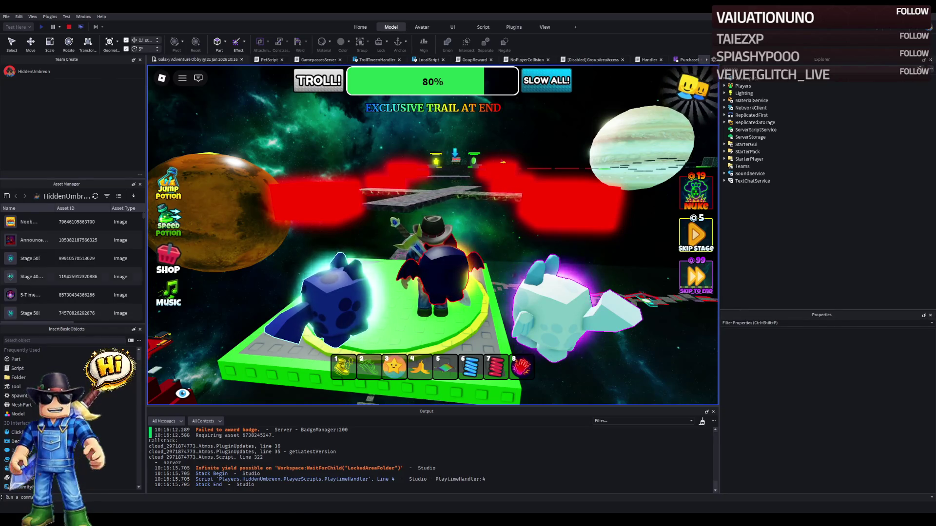
Step: Run the character across the stone platforms to the next checkpoint, then stop the playtest
key(w)
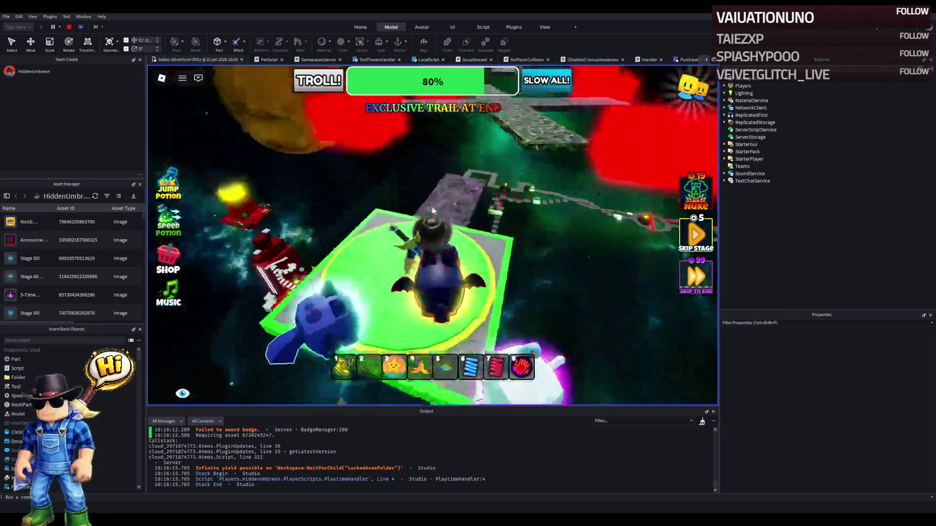
key(w)
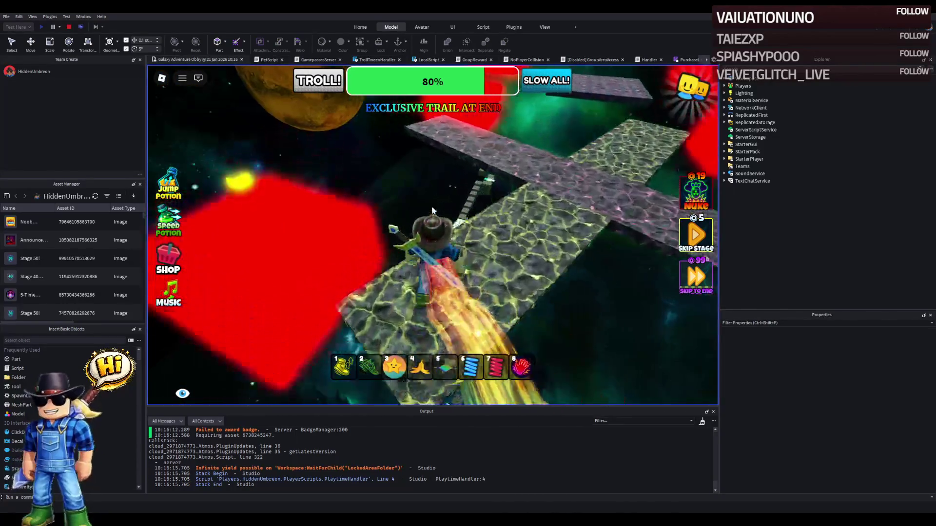
key(w)
key(2)
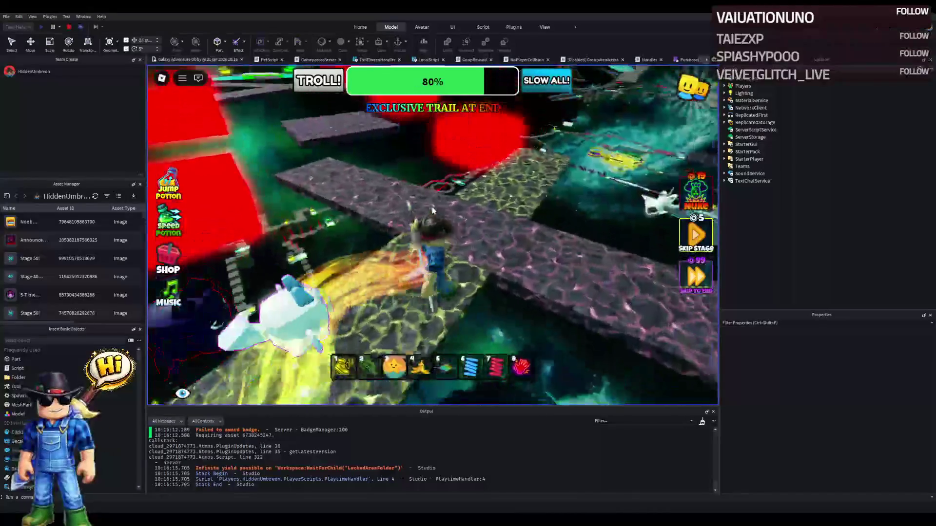
key(w)
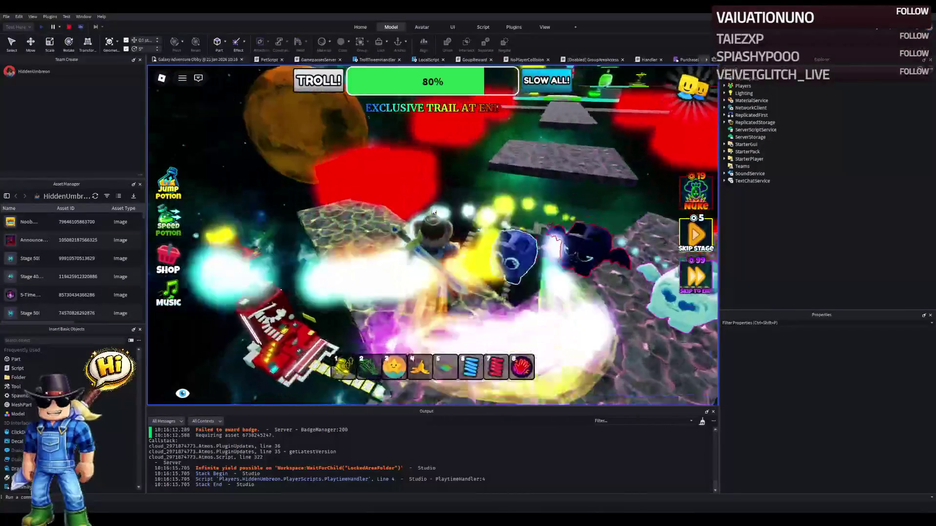
key(w)
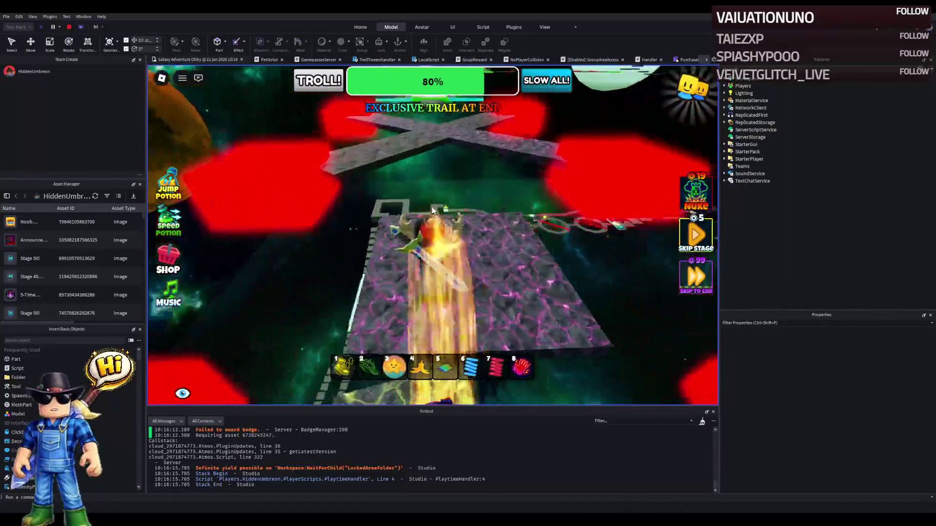
key(w)
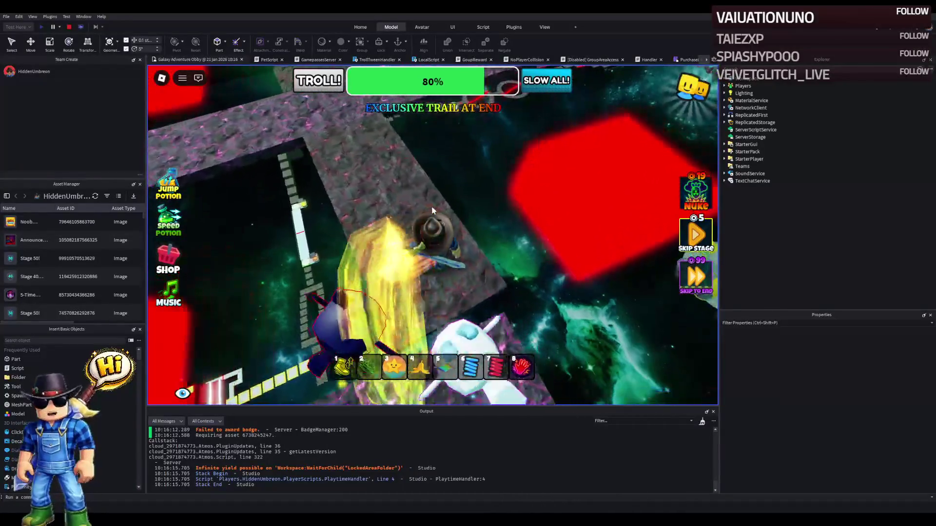
key(w)
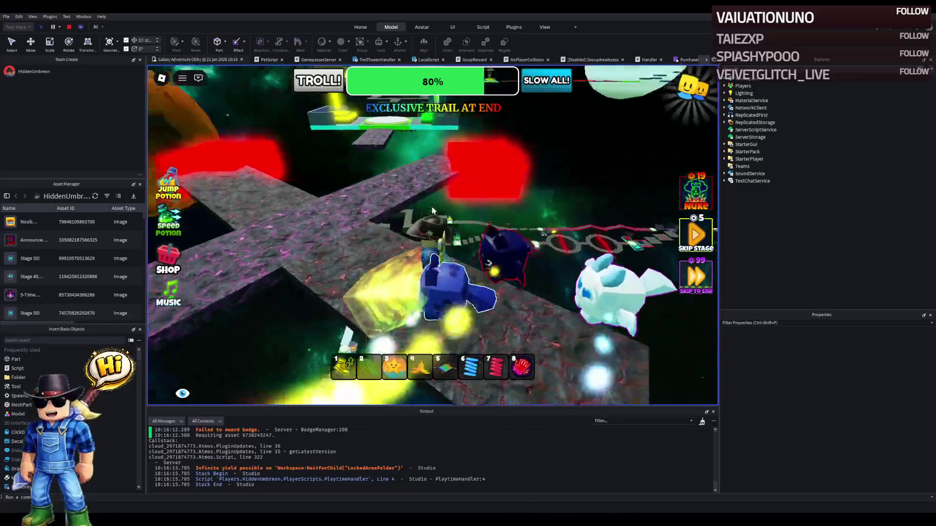
key(w)
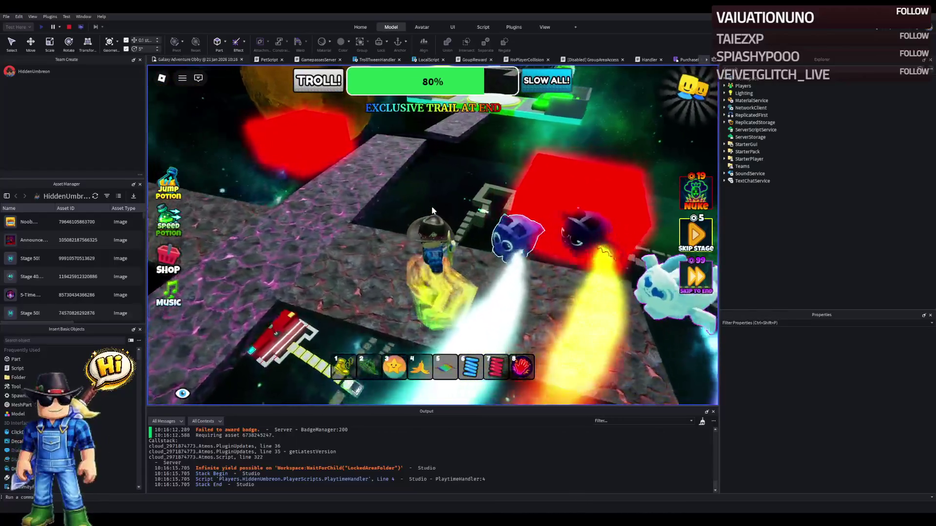
key(w)
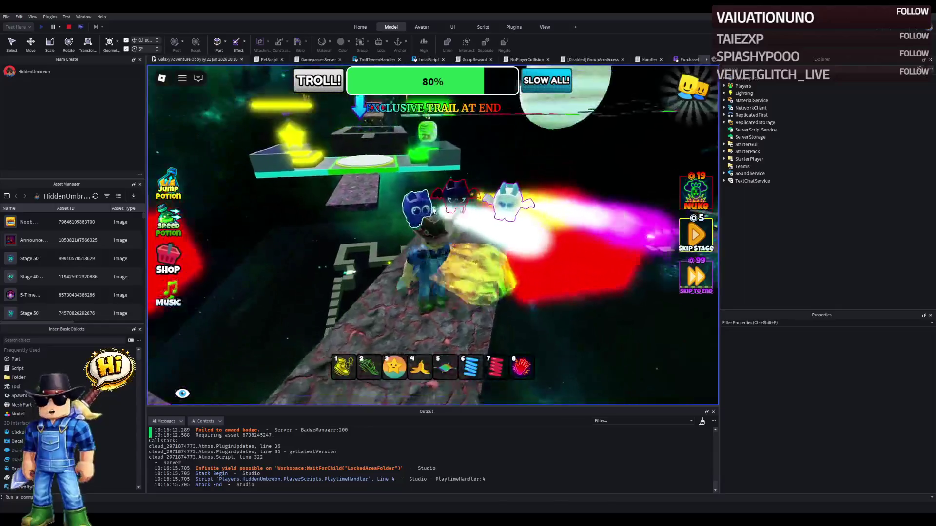
key(w)
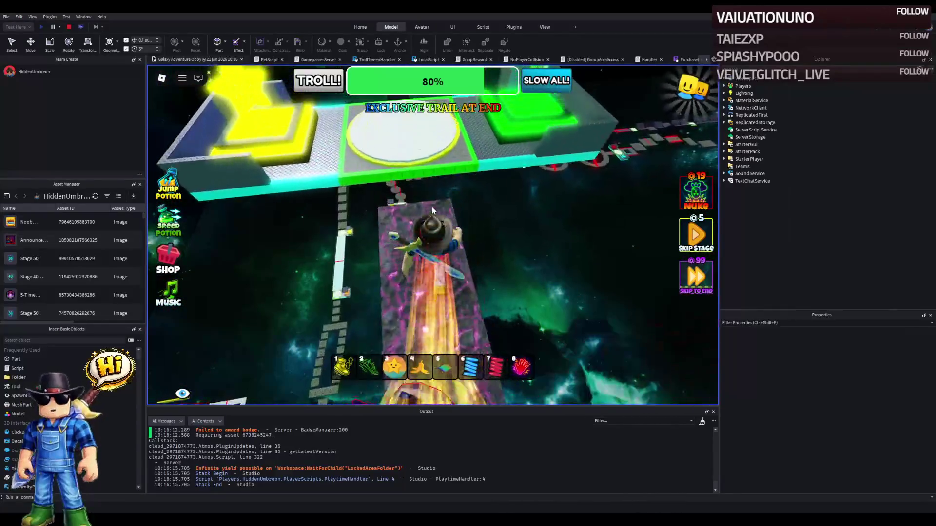
key(w)
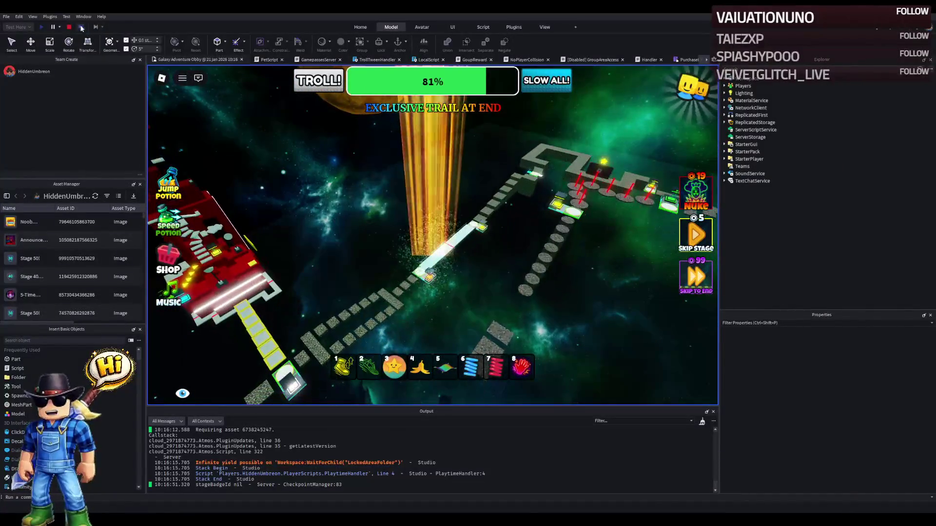
key(shift+F5)
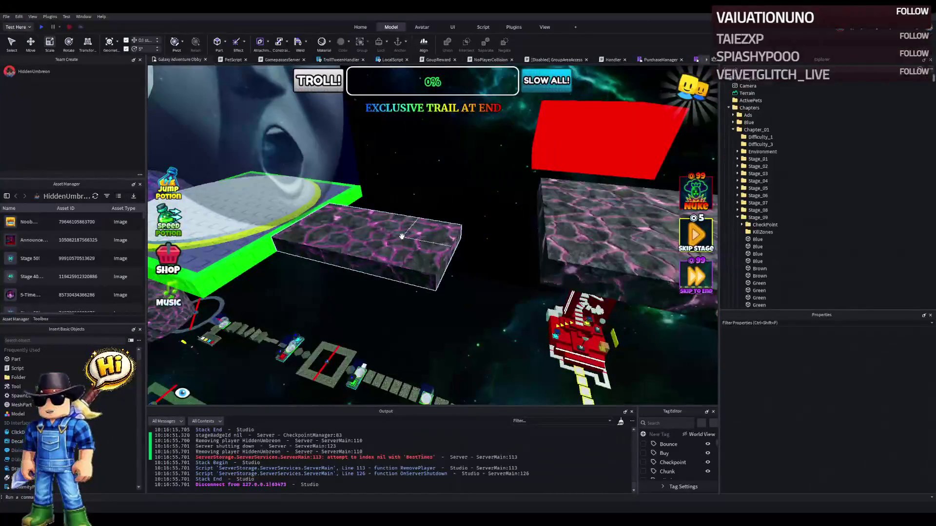
Step: Lengthen the PastelGreen platform from 5 to 6 and expand Spin2's SpinProperties in Explorer
click(402, 236)
drag(453, 211, 460, 213)
click(600, 175)
click(742, 115)
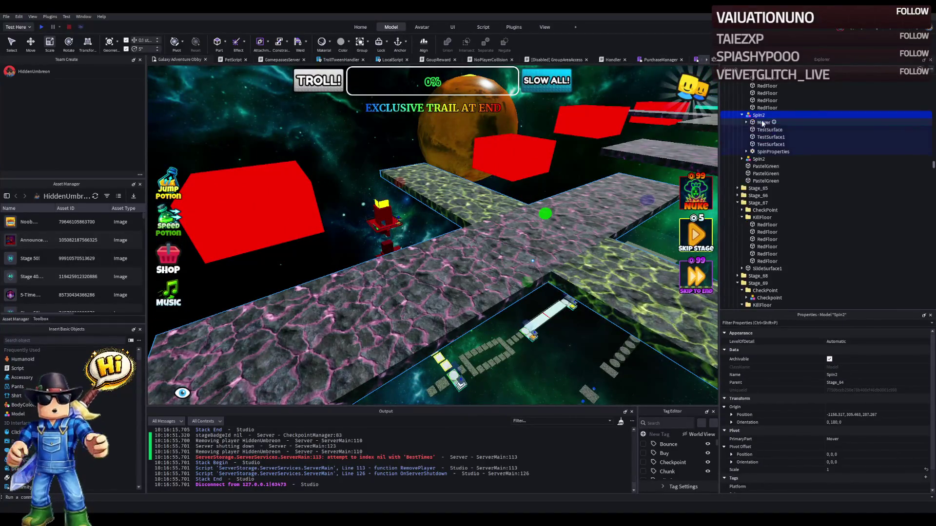
click(763, 123)
double_click(763, 152)
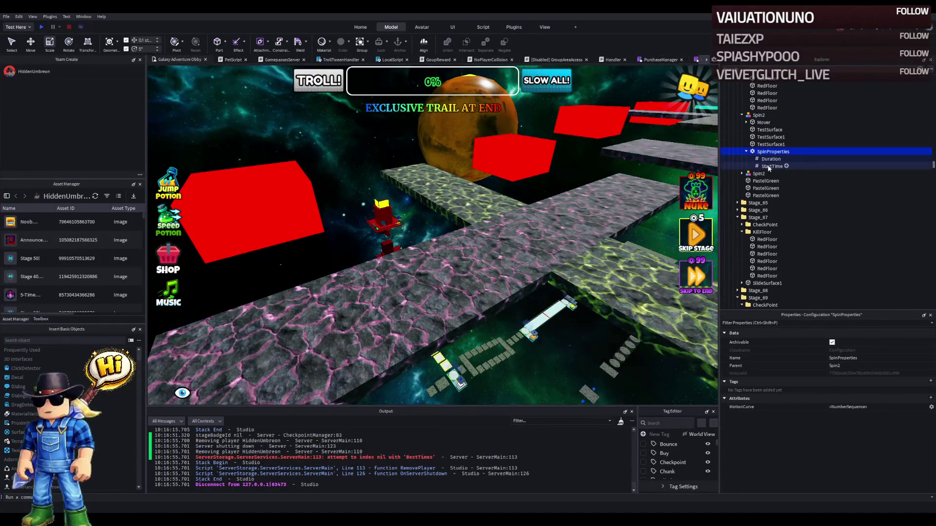
Step: Set the second Spin2 spinner's Duration to 18
drag(555, 169, 555, 172)
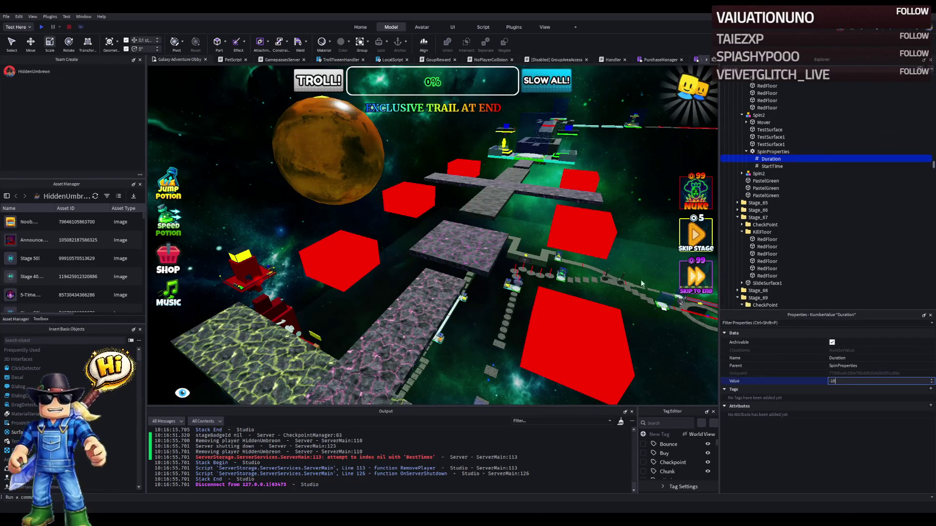
click(487, 193)
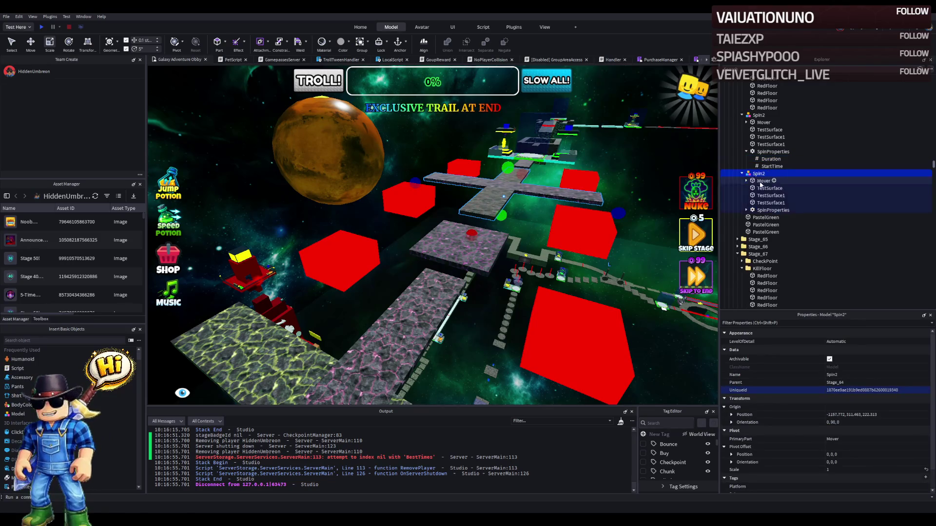
double_click(763, 211)
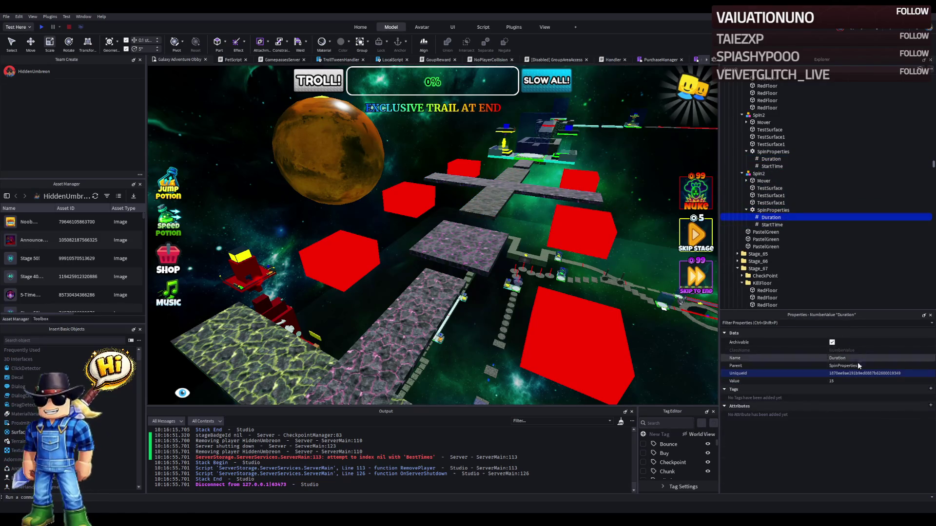
text(18)
key(Return)
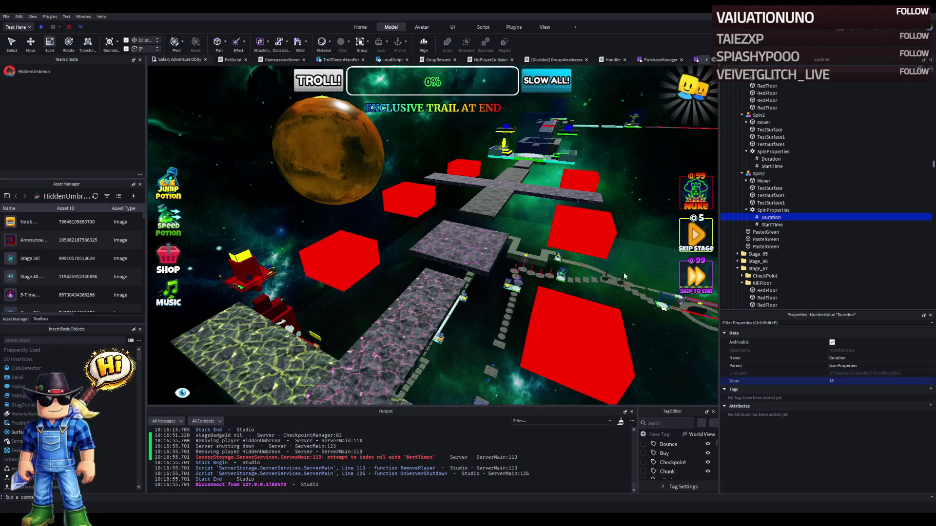
click(486, 254)
Step: Stretch the PastelGreen platform's length from 6 to 7.2
key(f)
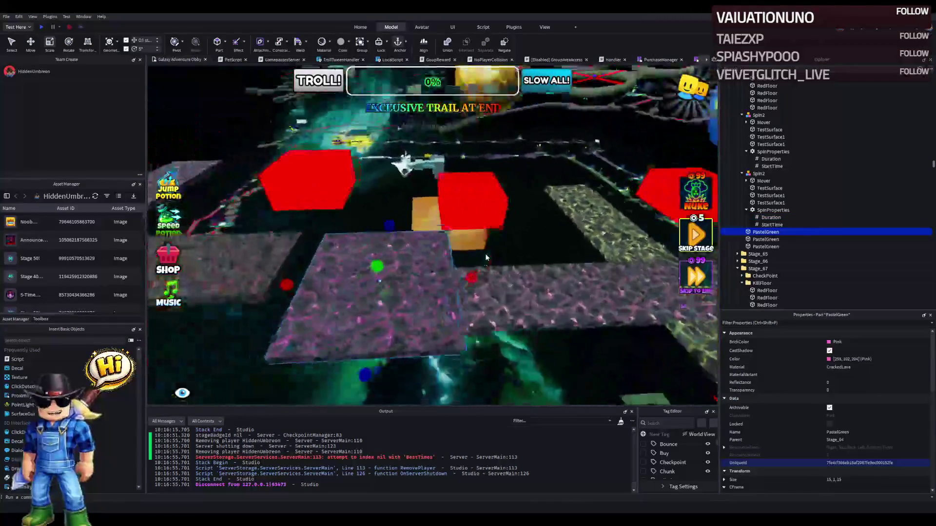
scroll(485, 254, down, 5)
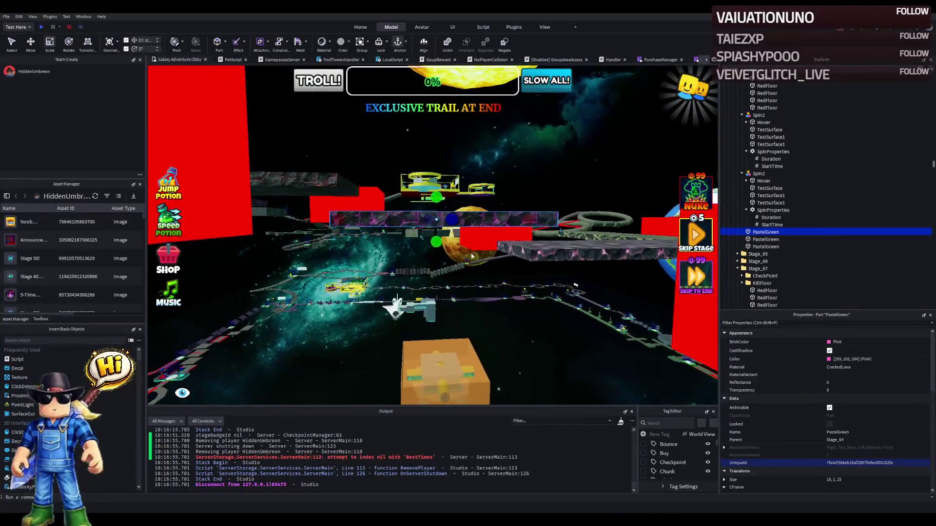
drag(437, 247, 451, 260)
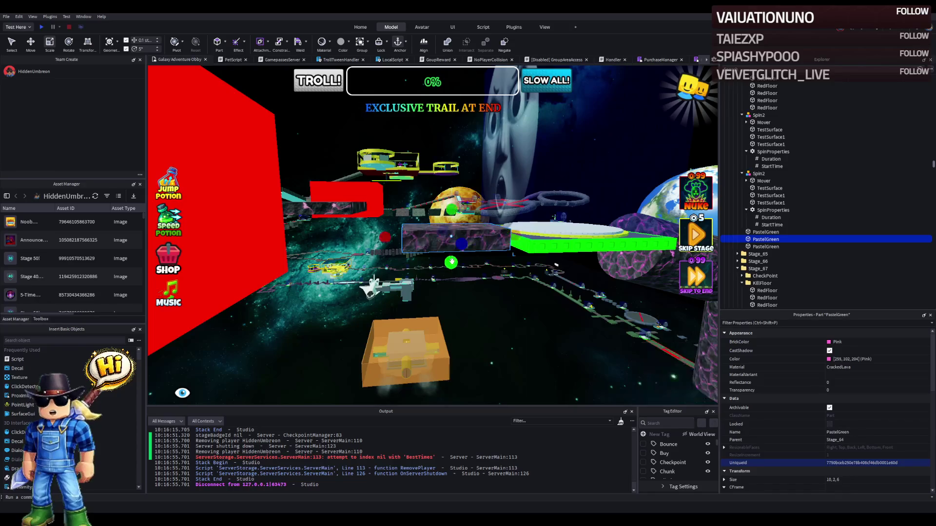
key(w)
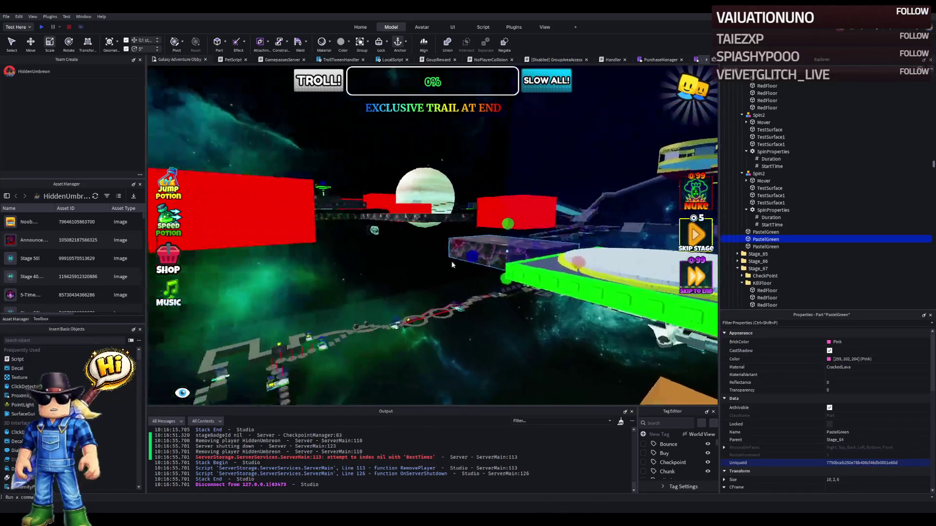
key(w)
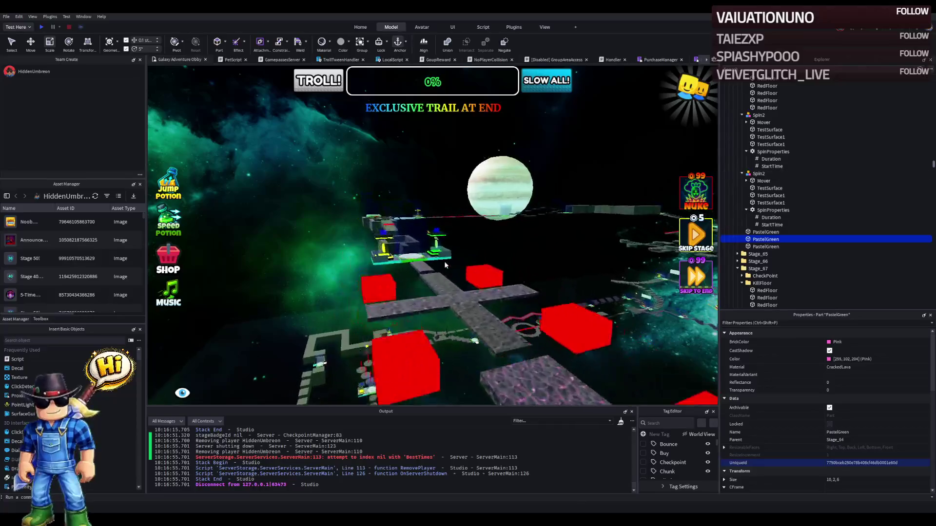
key(w)
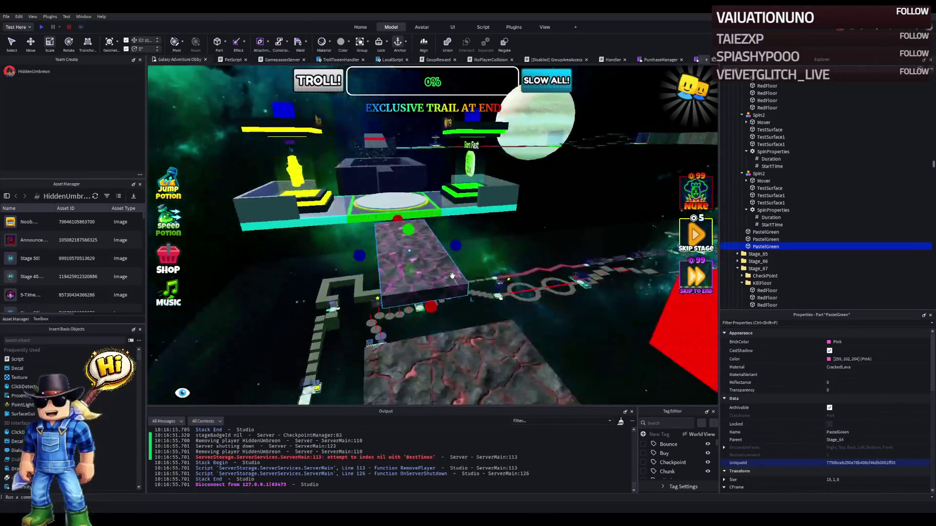
drag(452, 250, 457, 248)
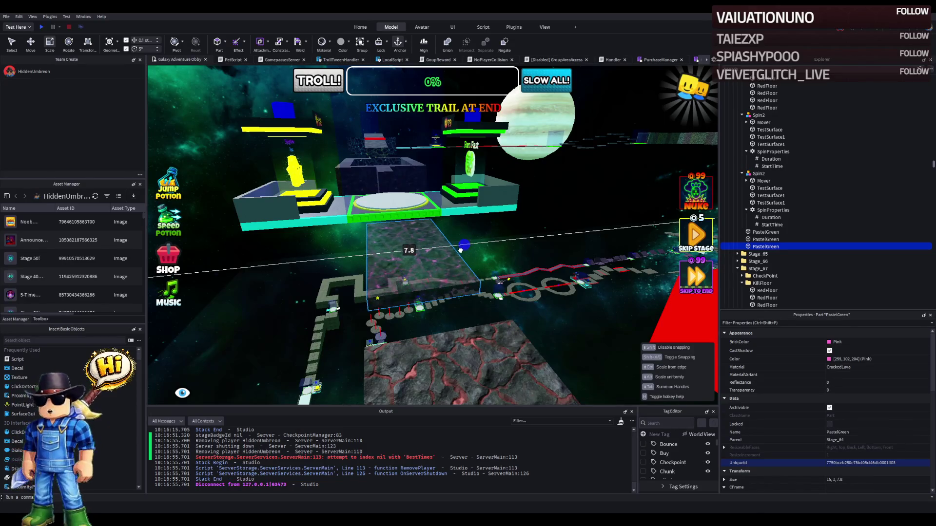
drag(461, 250, 462, 249)
key(s)
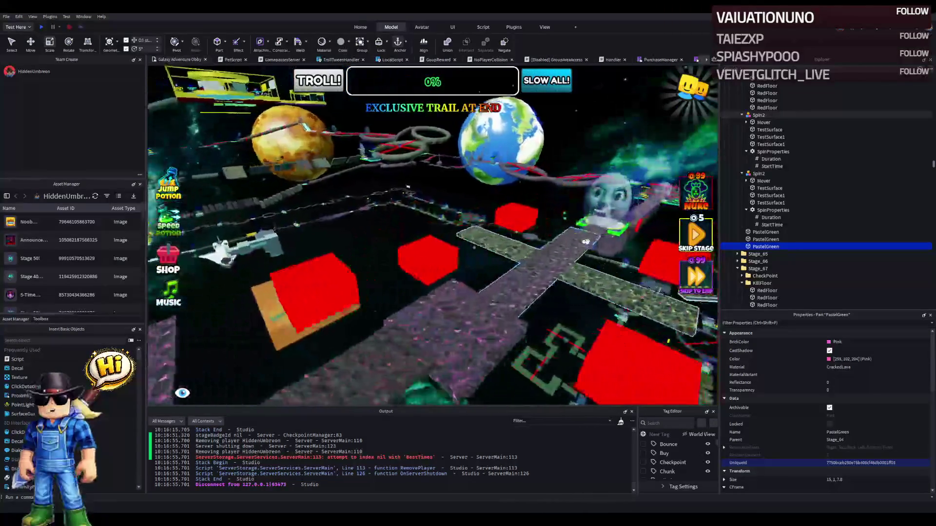
key(f)
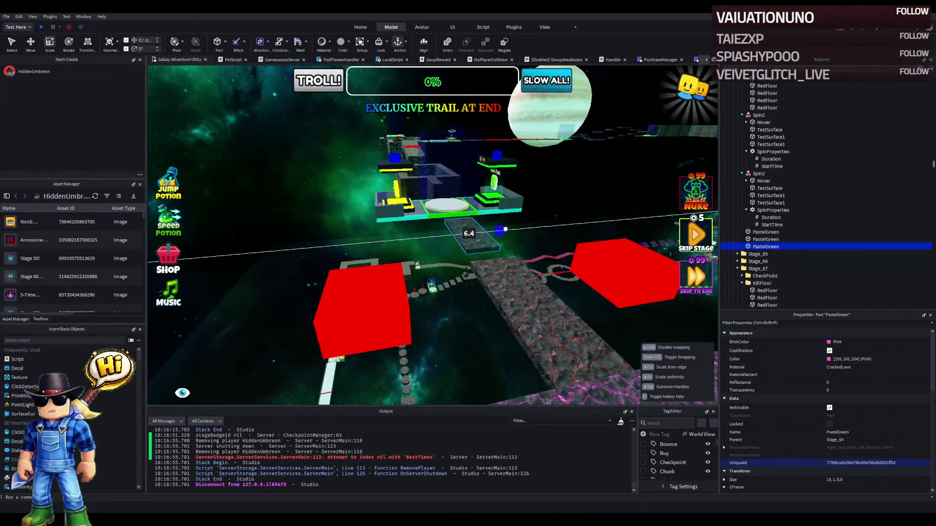
key(w)
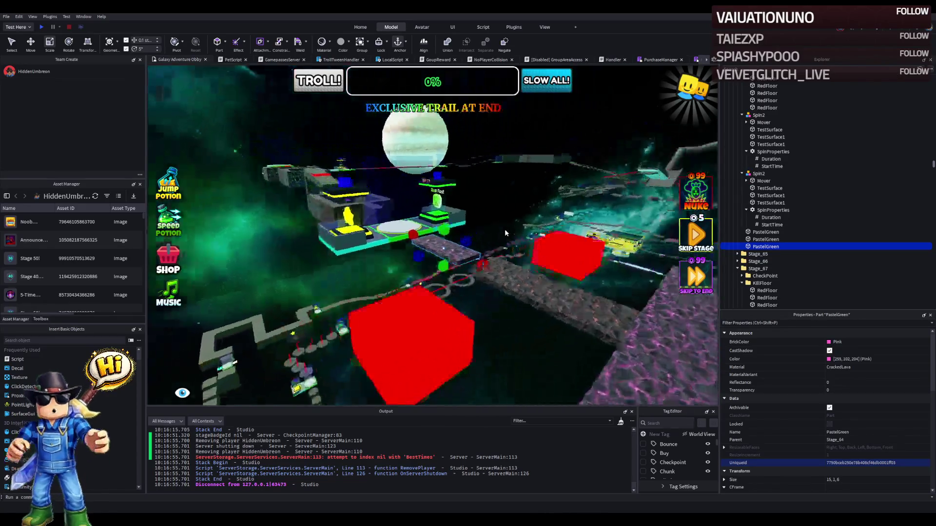
Step: Resize the PastelGreen block's height to 2, giving a size of 15, 2, 6
drag(429, 251, 439, 238)
key(f)
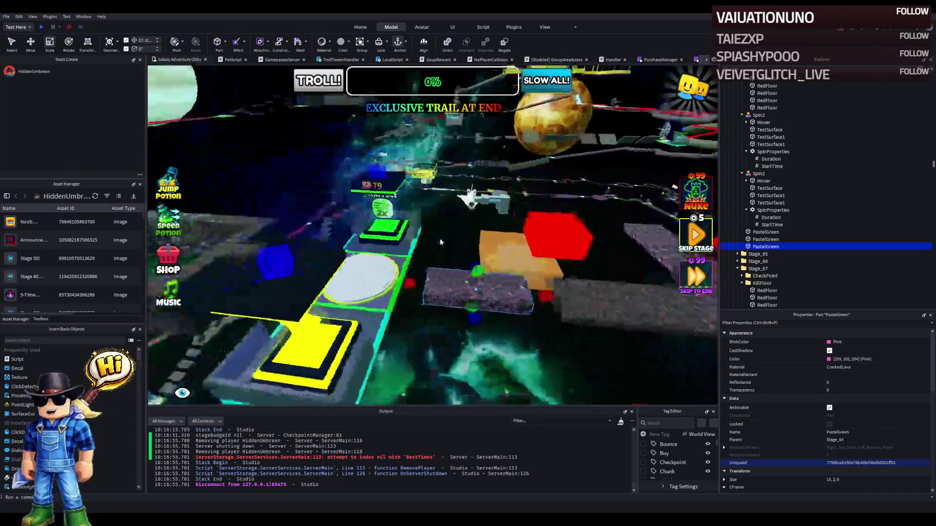
key(w)
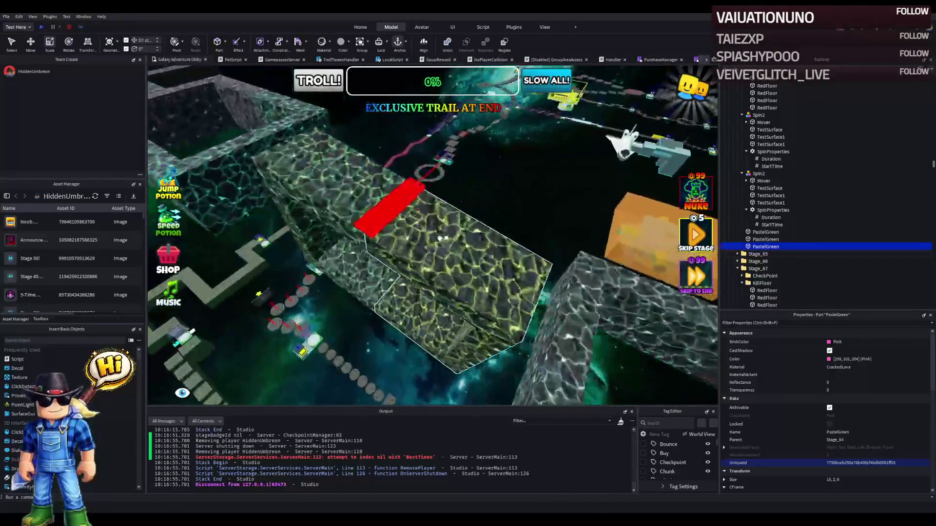
key(w)
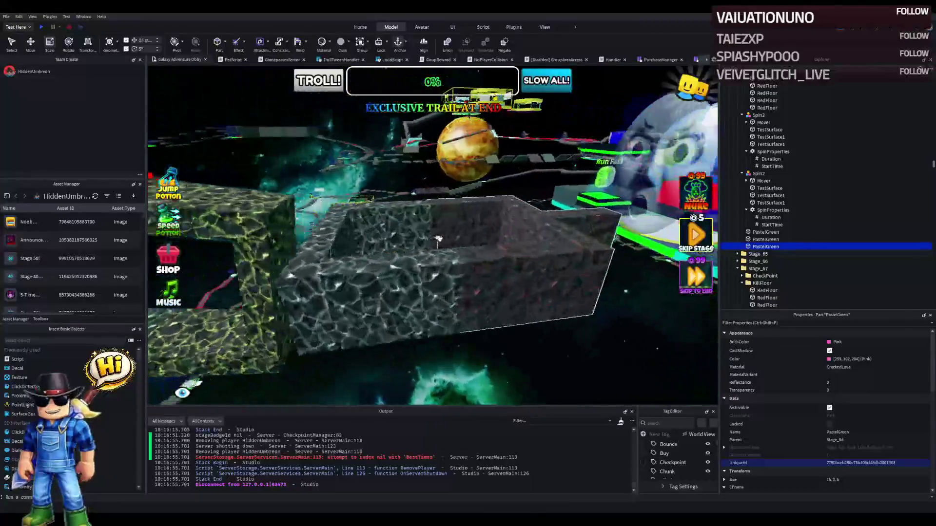
Step: Move the Stage_65 wall model about 4 studs along Z
click(393, 240)
key(f)
key(ctrl+2)
mouse_move(420, 239)
mouse_down()
mouse_move(454, 244)
mouse_move(414, 247)
mouse_up()
drag(418, 245, 424, 245)
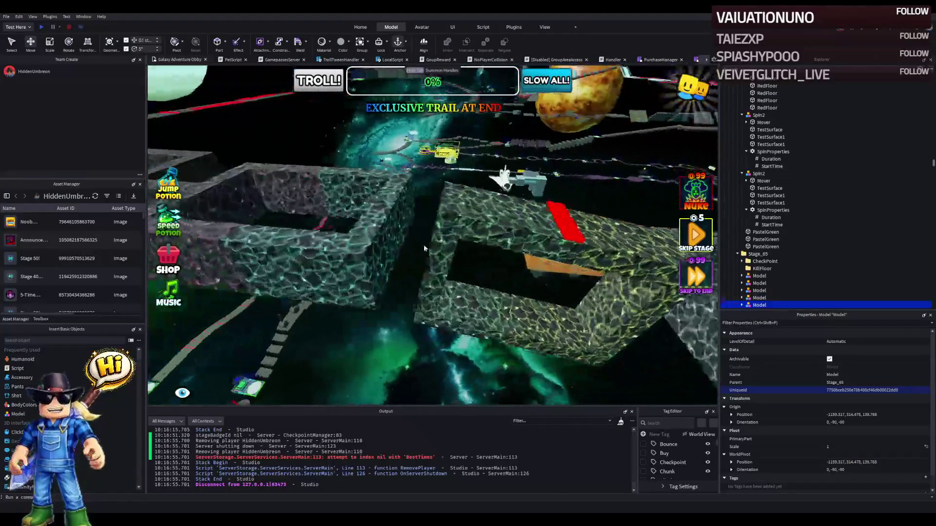
click(439, 230)
drag(444, 226, 474, 228)
key(ctrl+z)
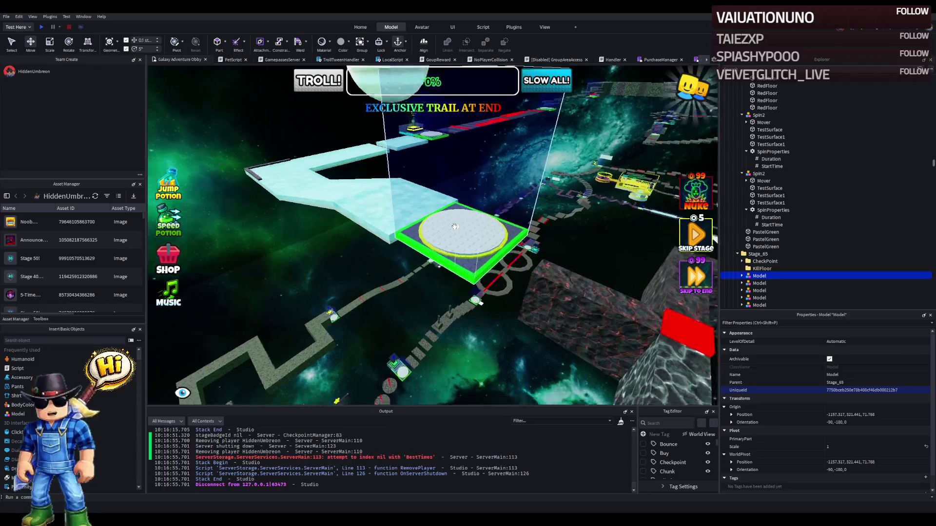
scroll(455, 226, up, 3)
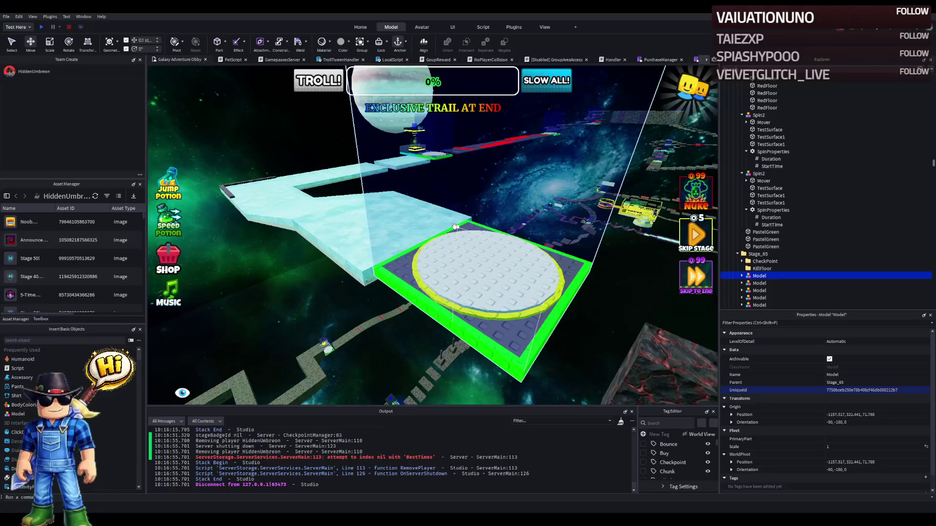
key(w)
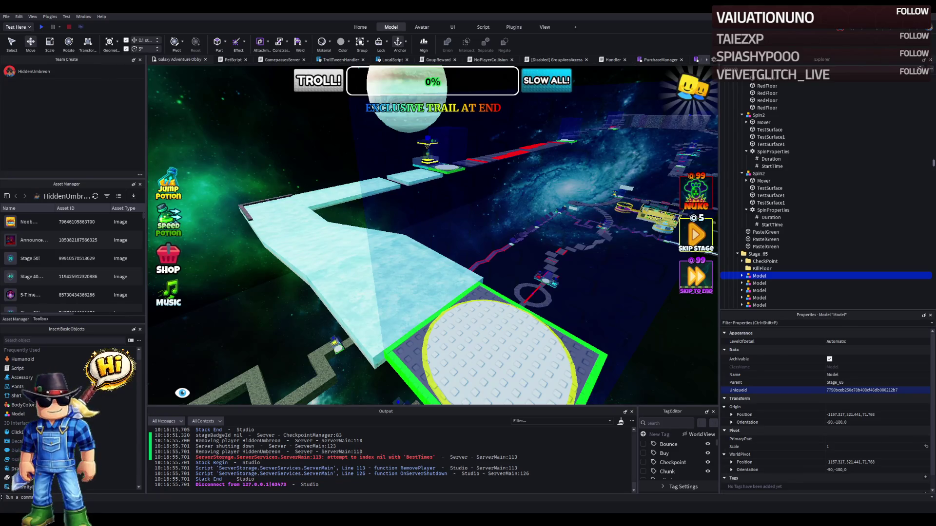
key(a)
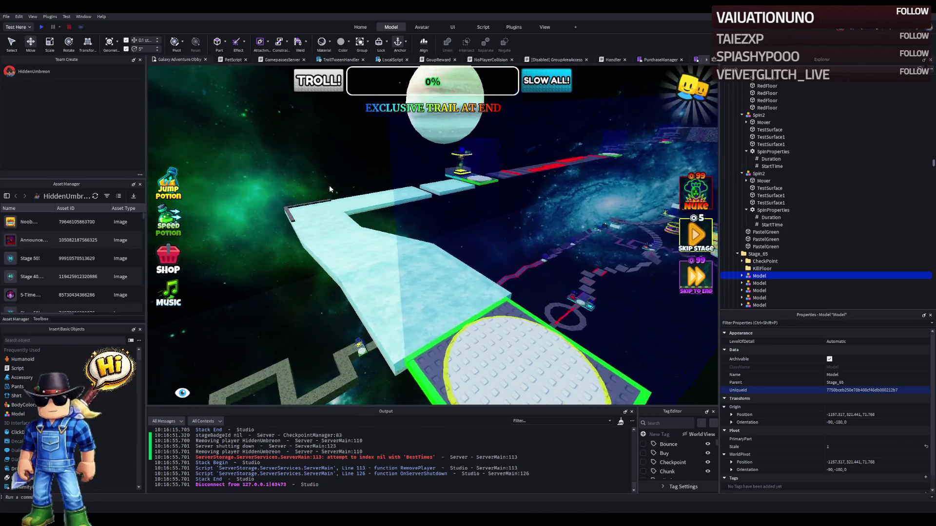
key(d)
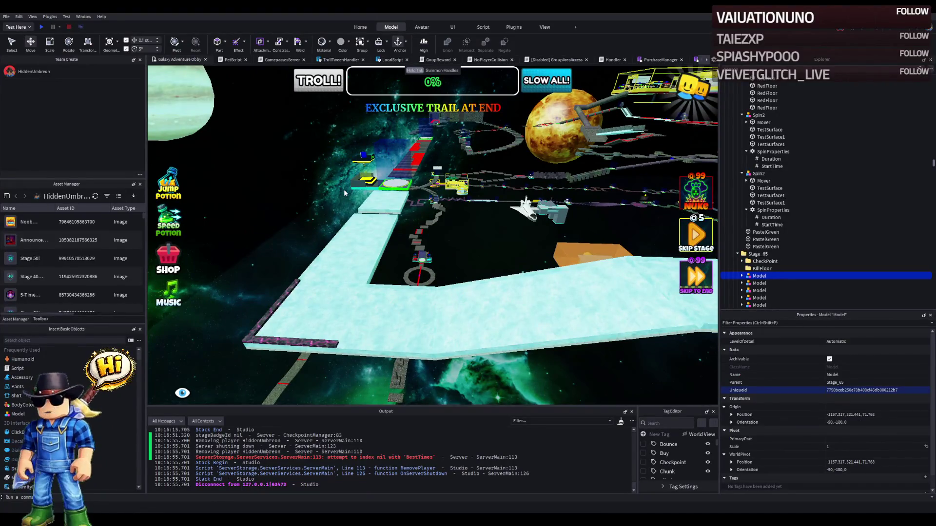
drag(344, 190, 466, 194)
key(w)
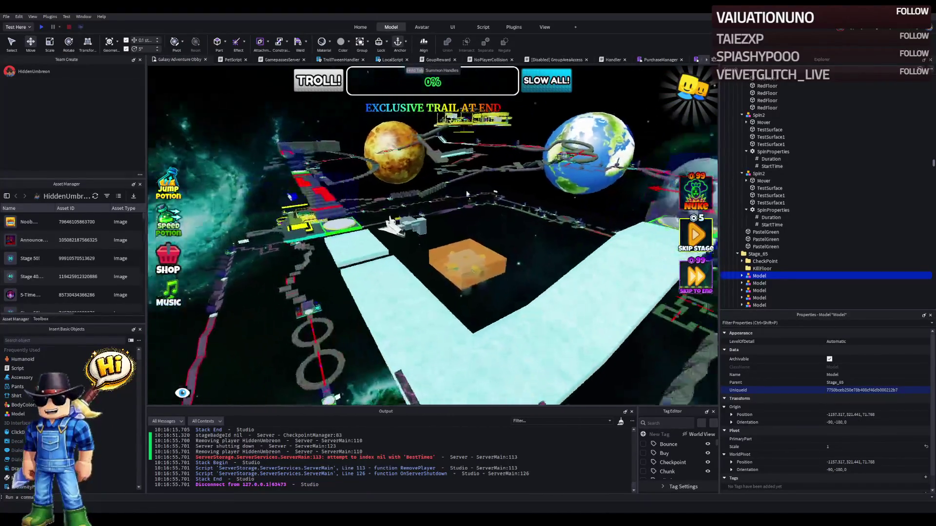
key(a)
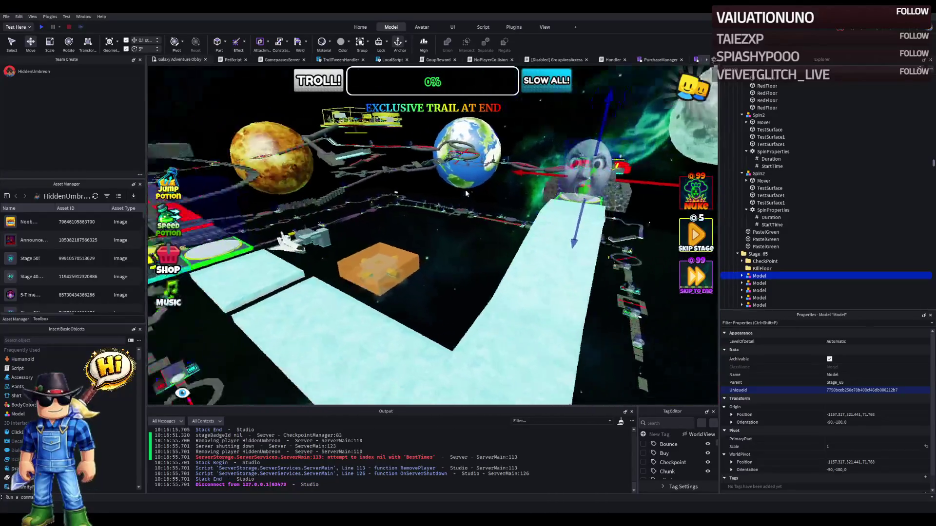
key(w)
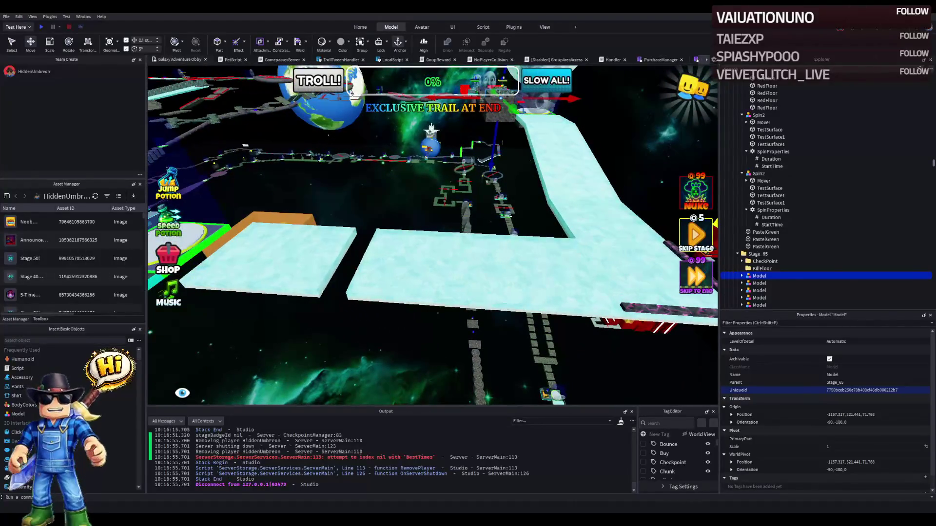
key(a)
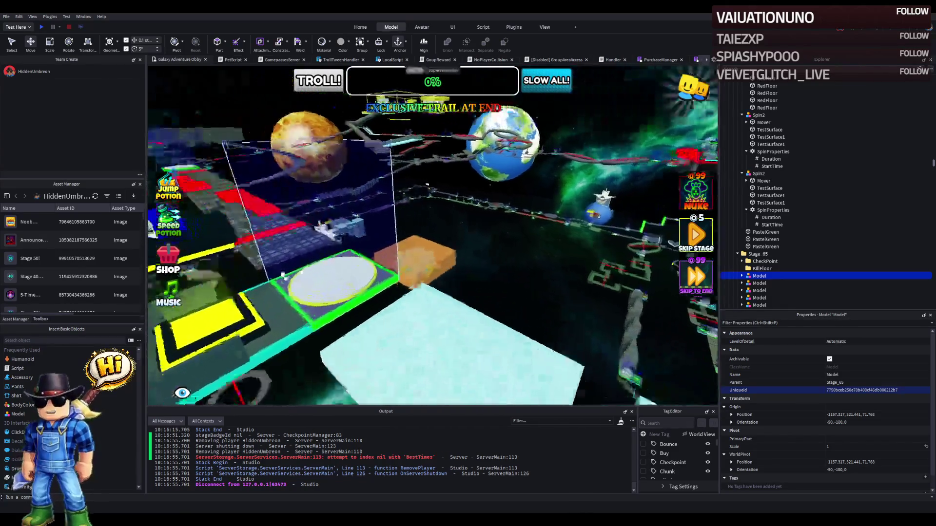
key(w)
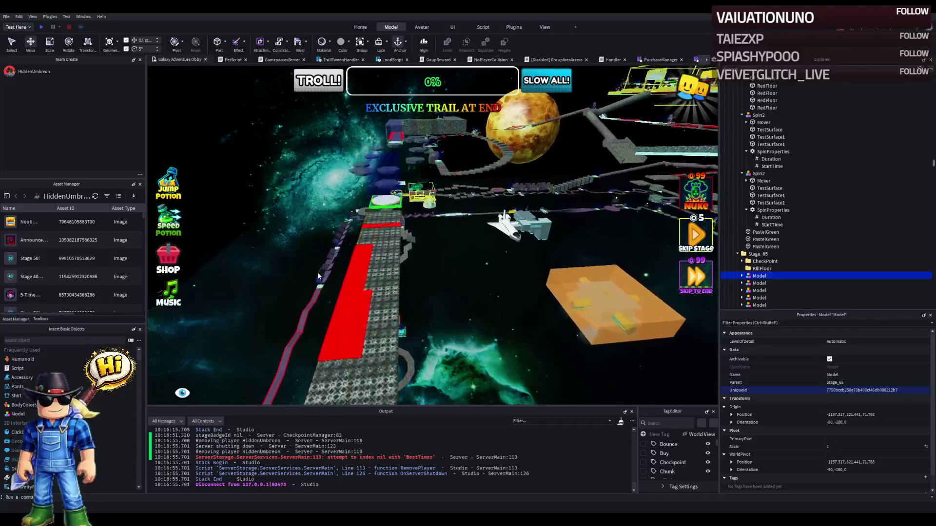
key(w)
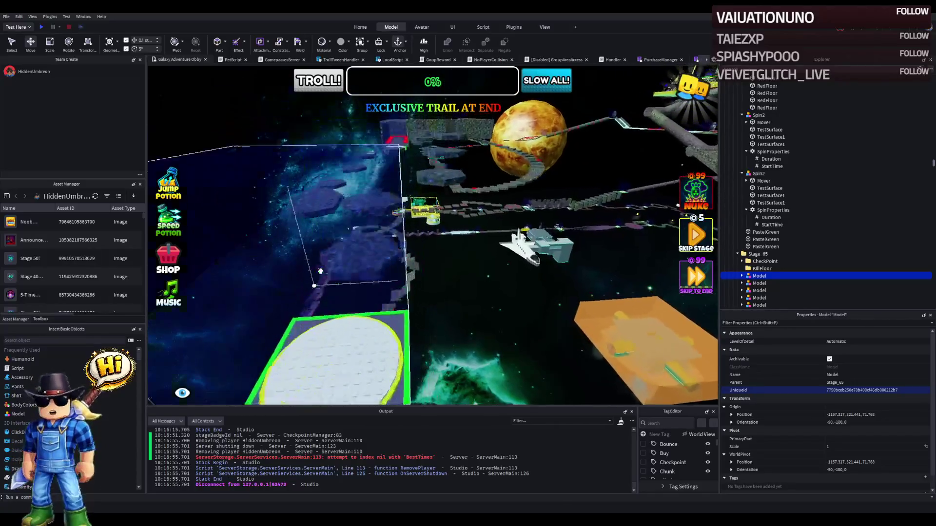
key(w)
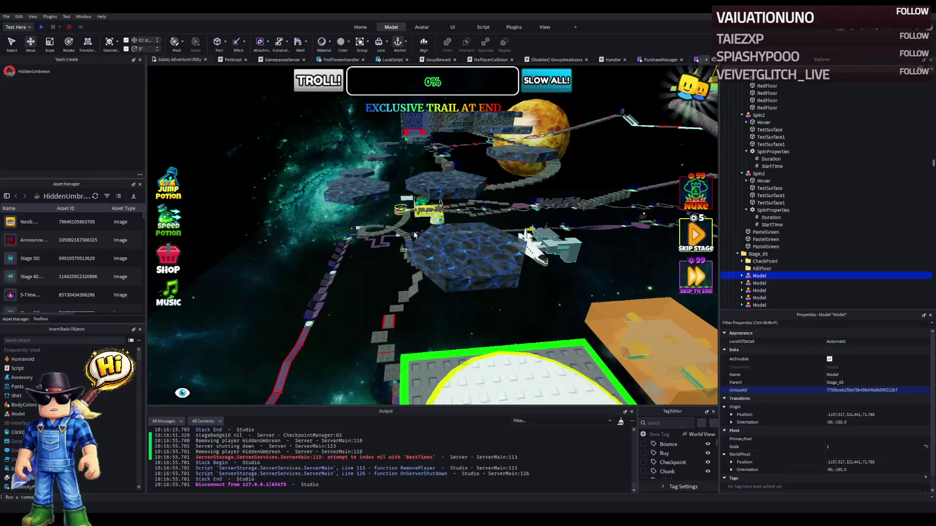
key(d)
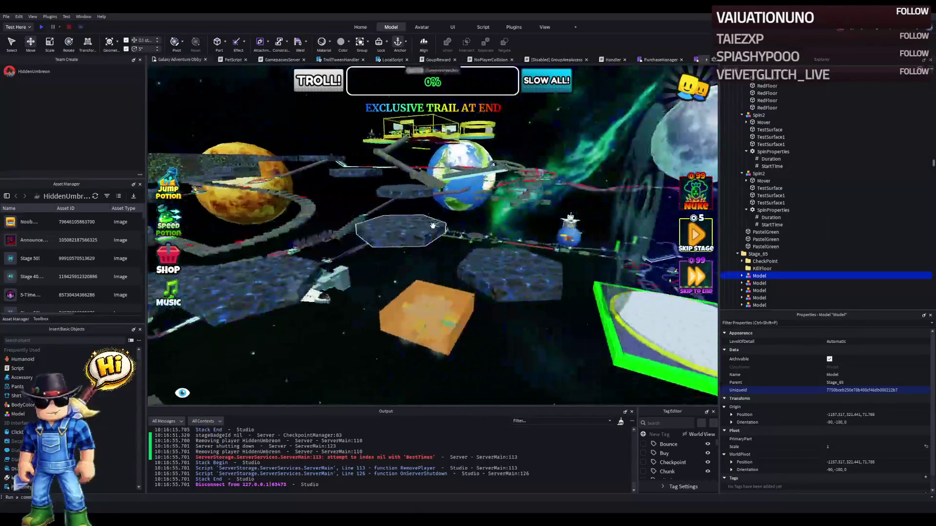
key(a)
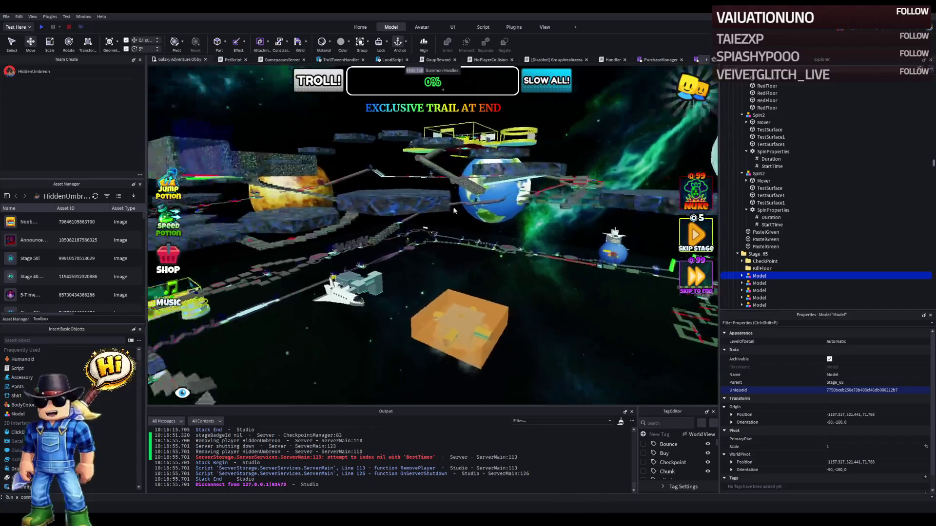
key(s)
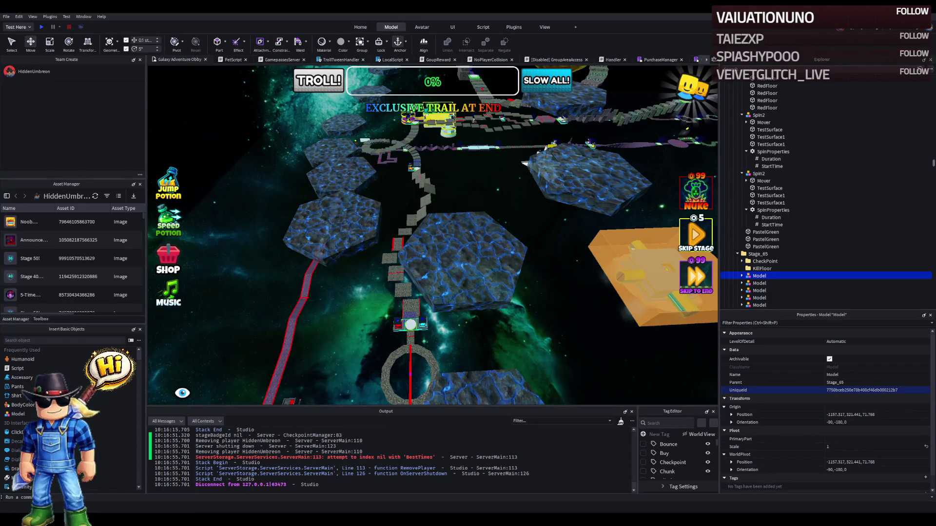
click(319, 186)
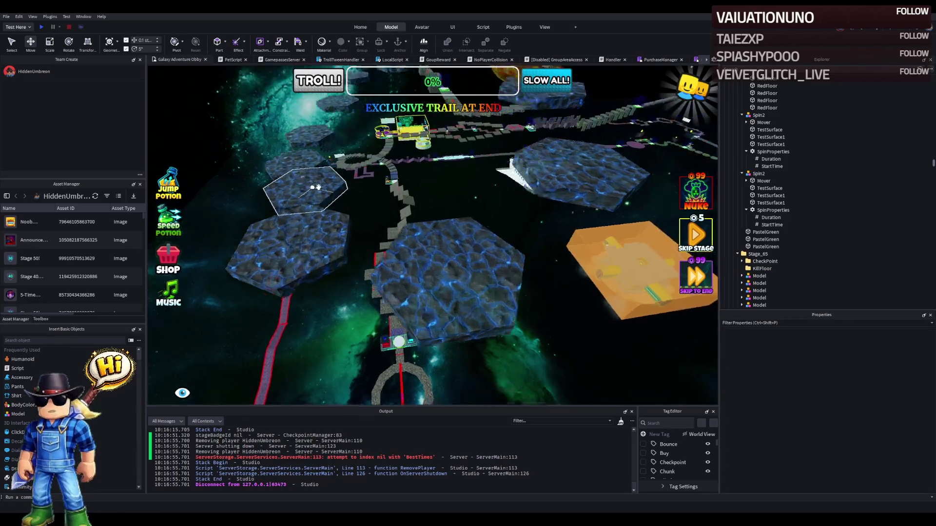
Step: Fly past the green pad into the red-edged corridor and select its RedFloor part
key(w)
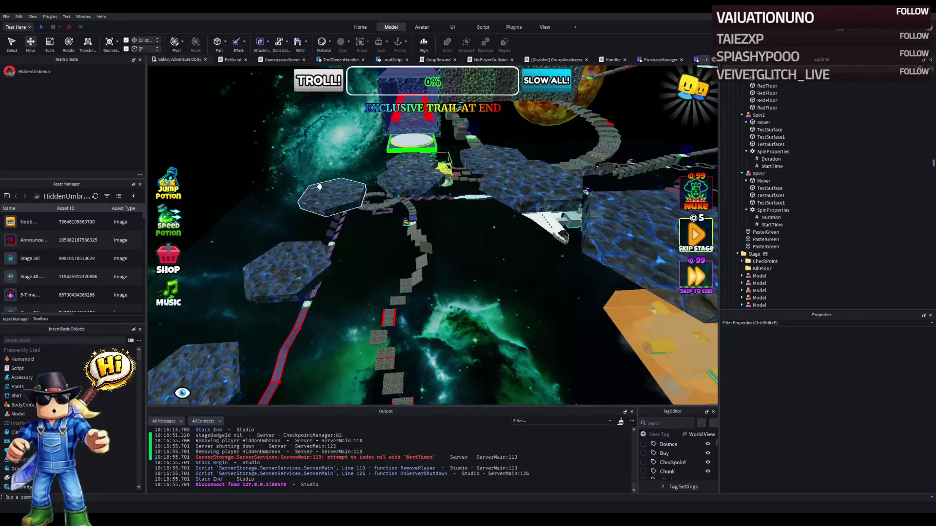
key(w)
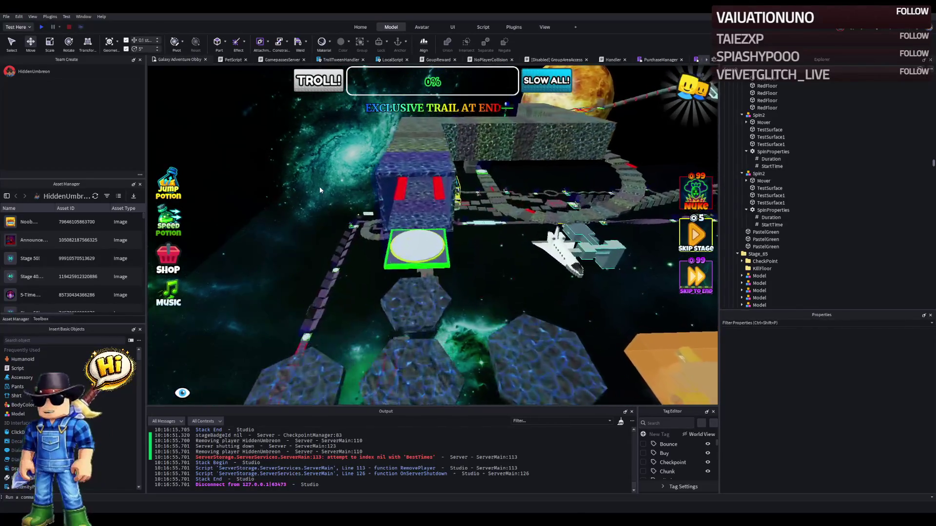
key(w)
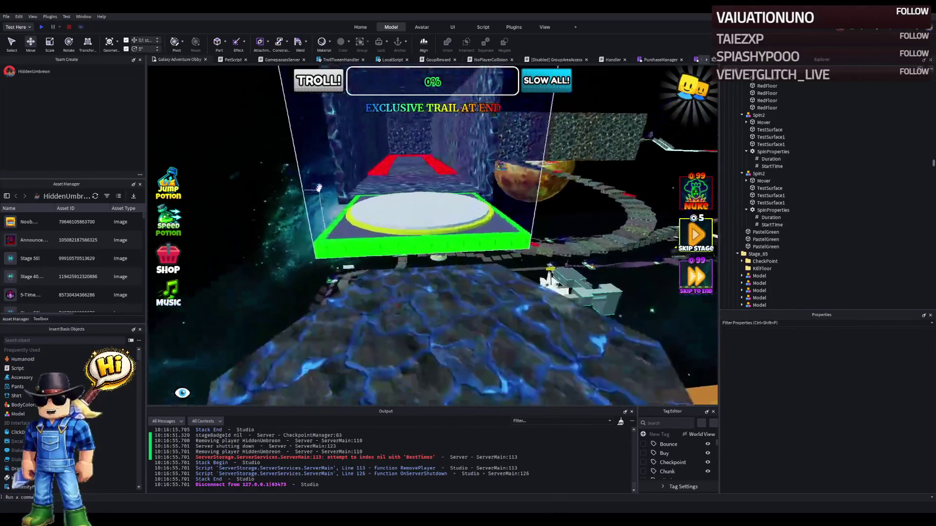
key(w)
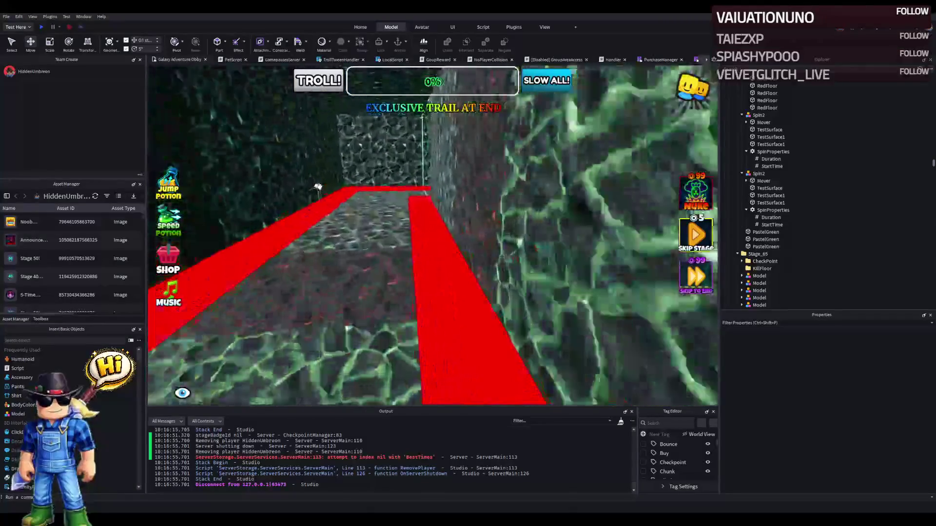
key(w)
key(w)
key(w)
key(w)
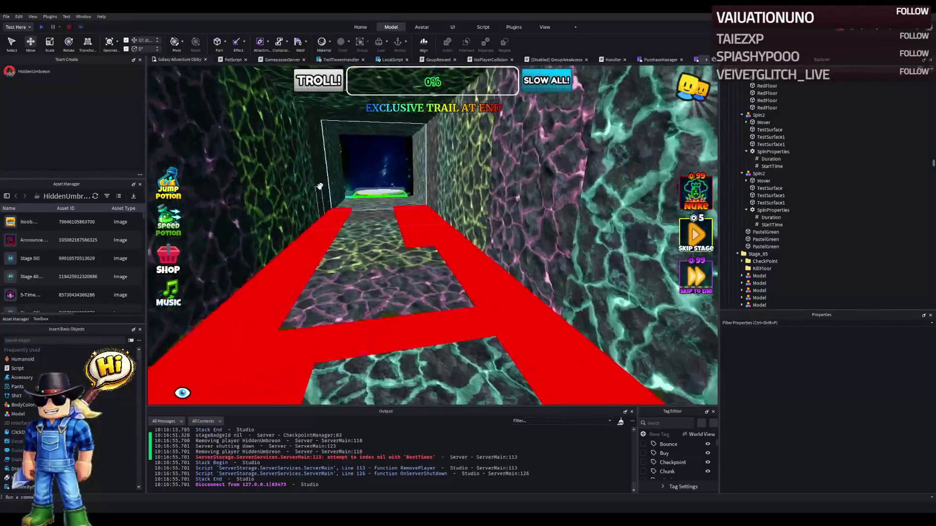
click(441, 249)
key(w)
key(w)
key(w)
key(w)
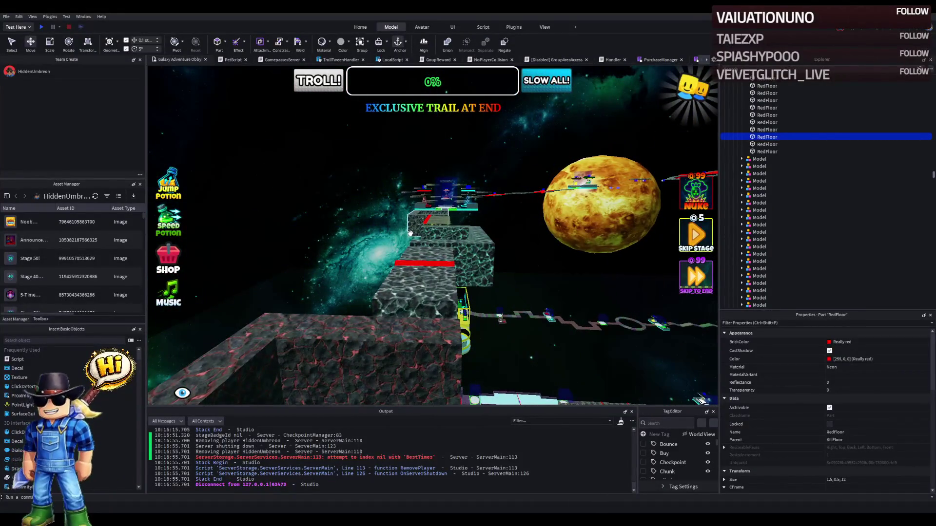
Step: Fly over the round platforms and red cross floors toward Mars, then start a playtest with F5
key(w)
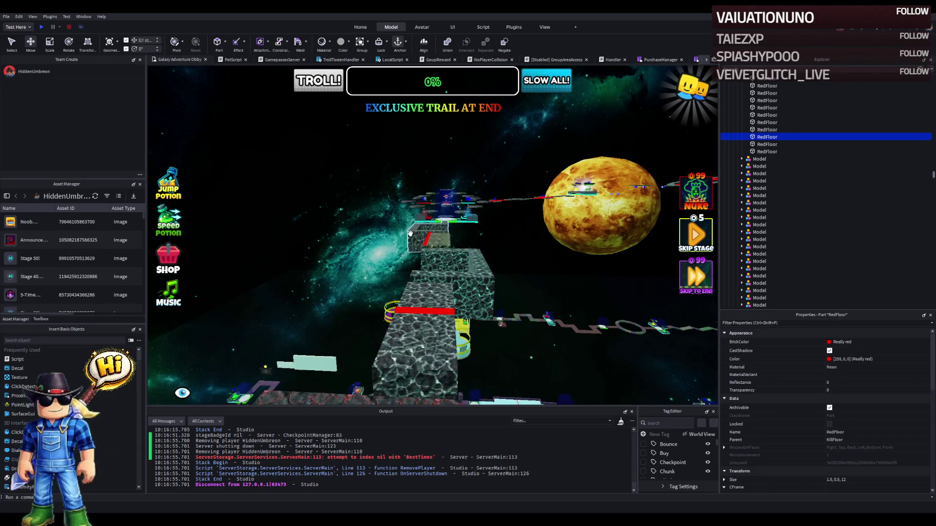
key(w)
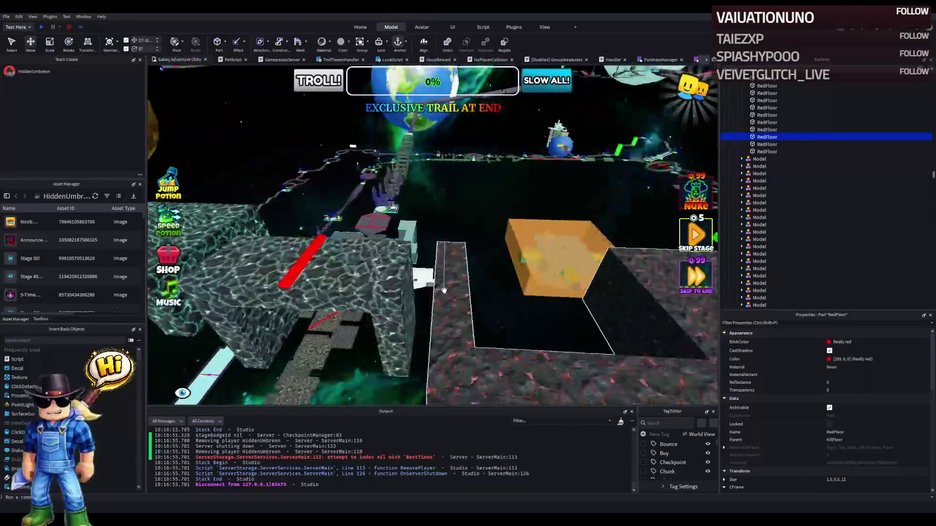
key(w)
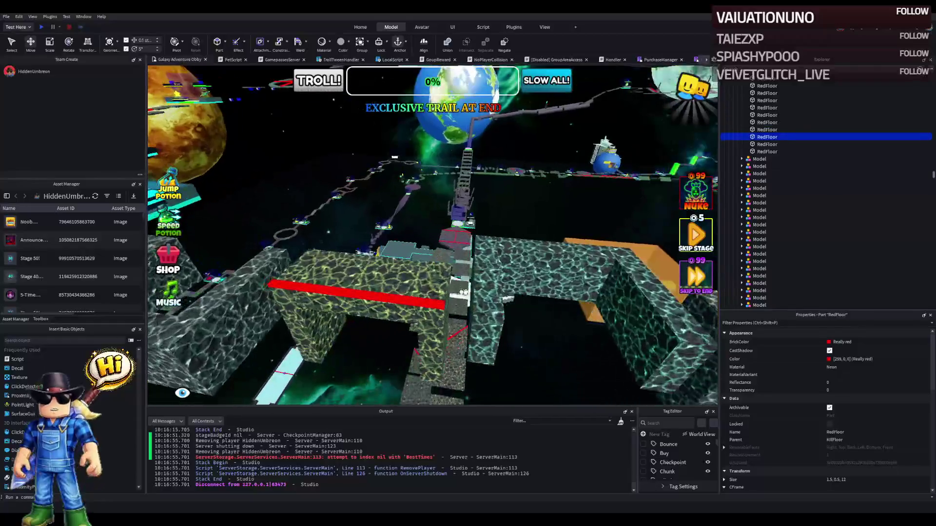
key(w)
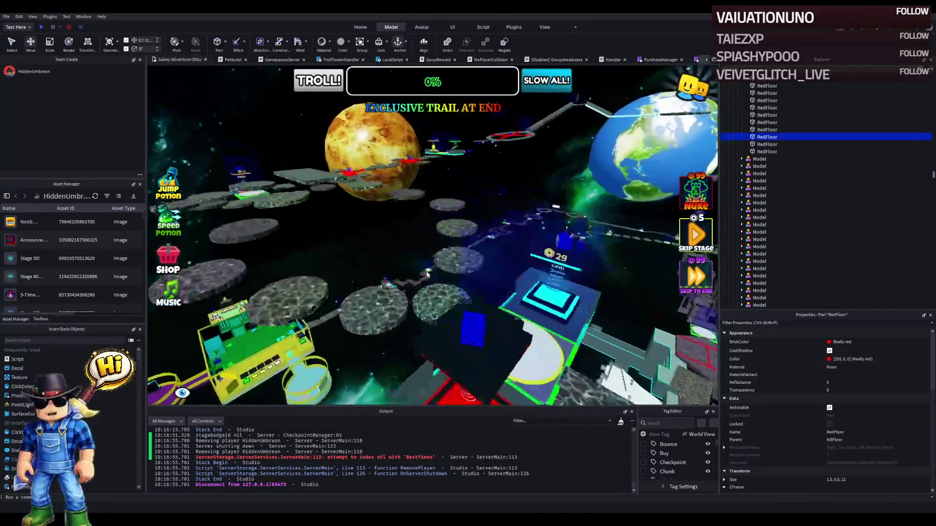
key(w)
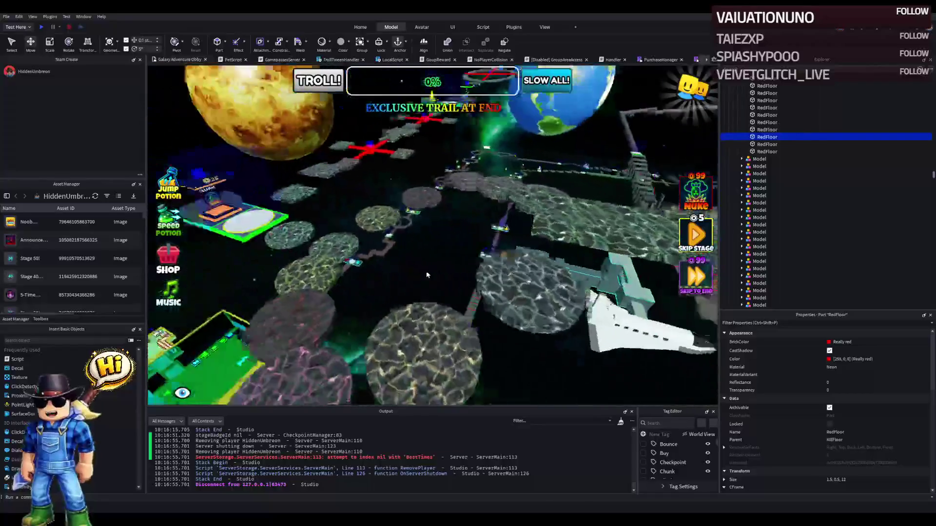
key(w)
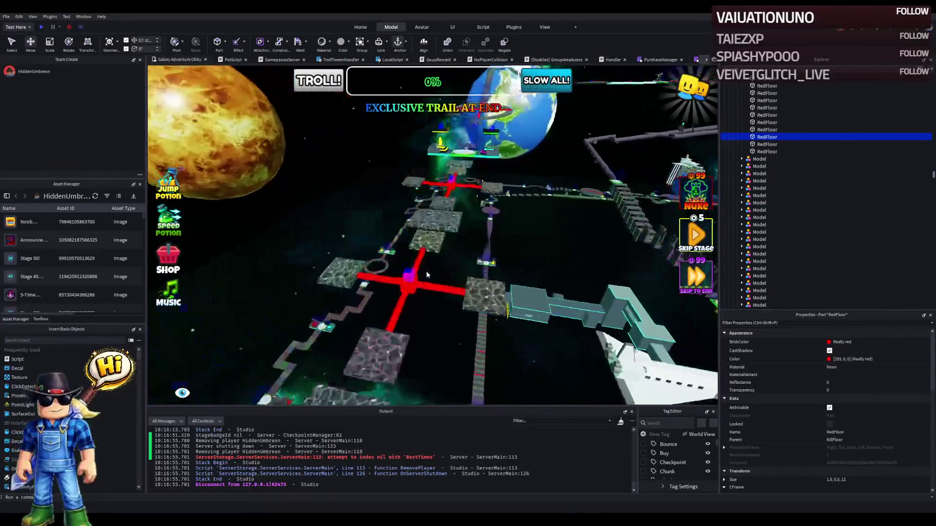
key(w)
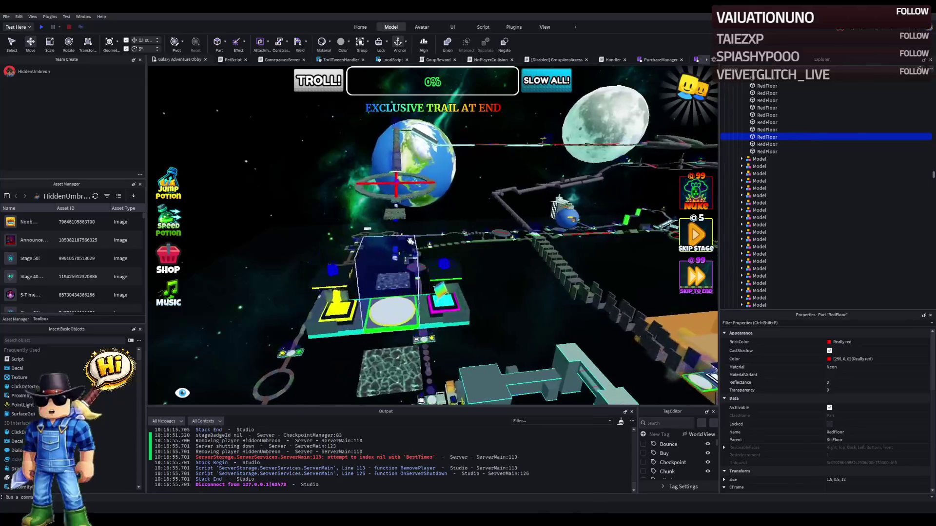
key(w)
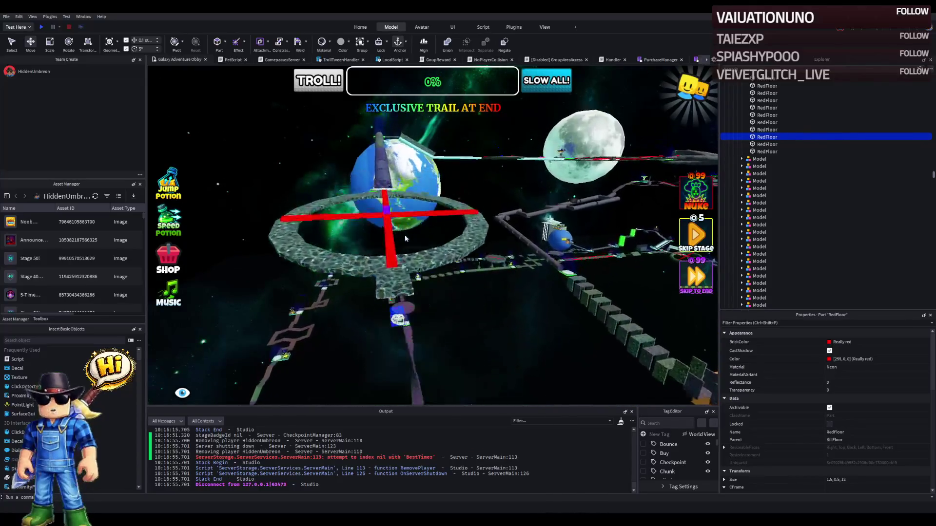
key(w)
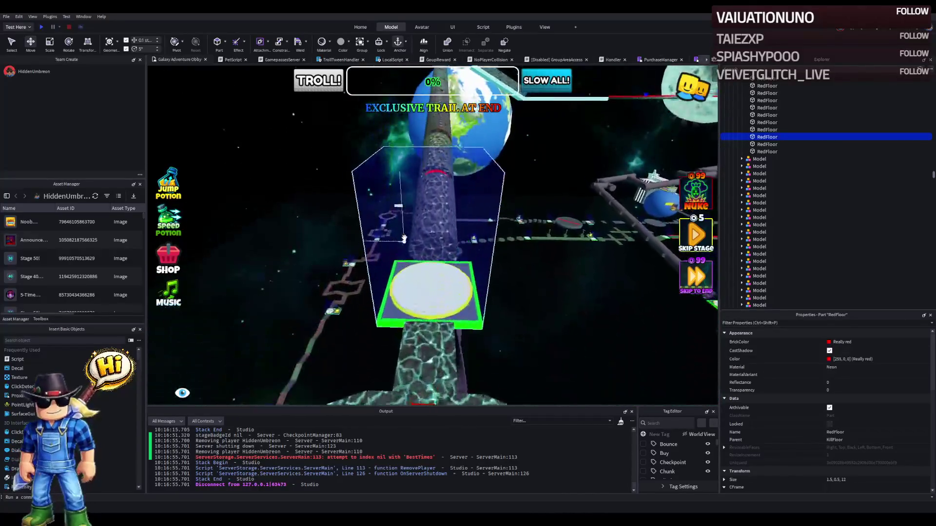
key(w)
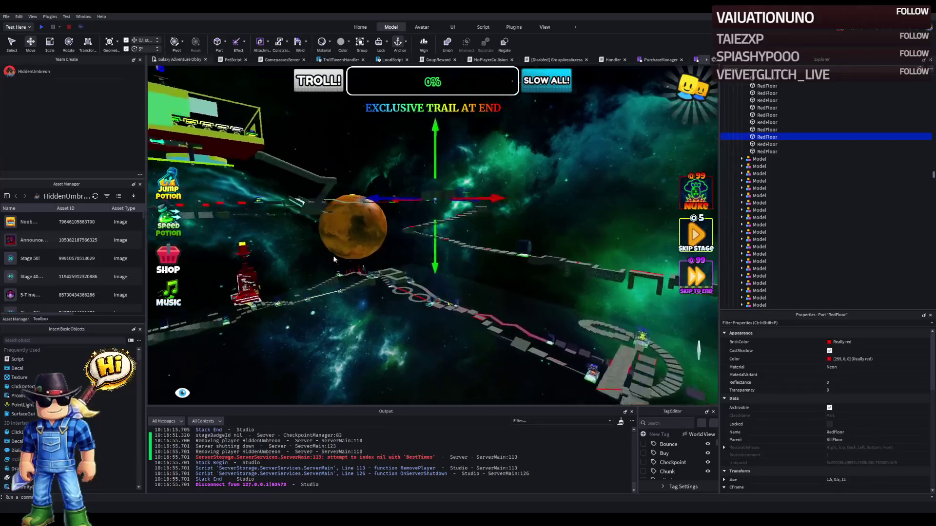
key(w)
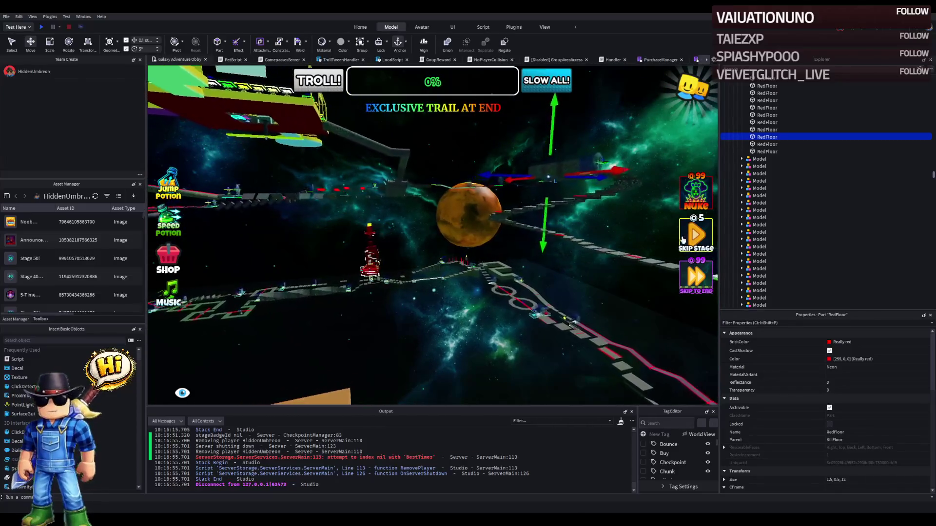
key(w)
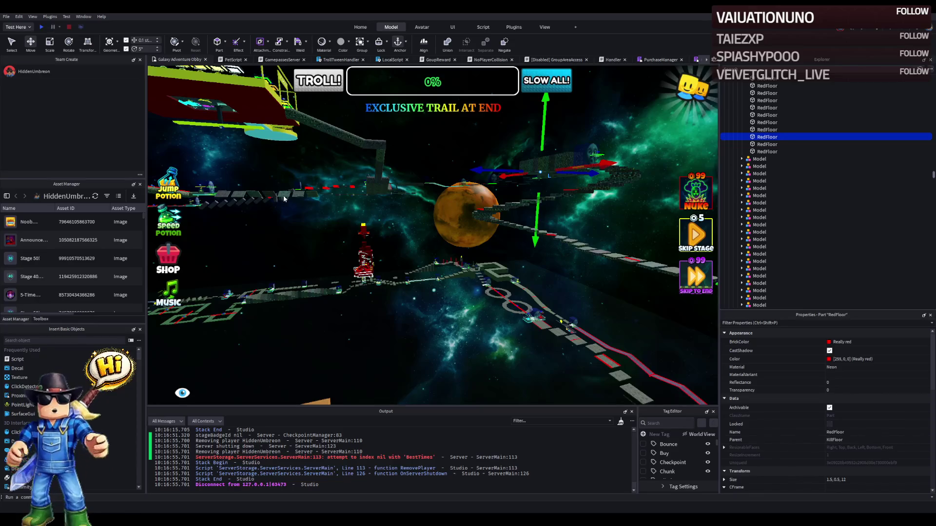
key(F5)
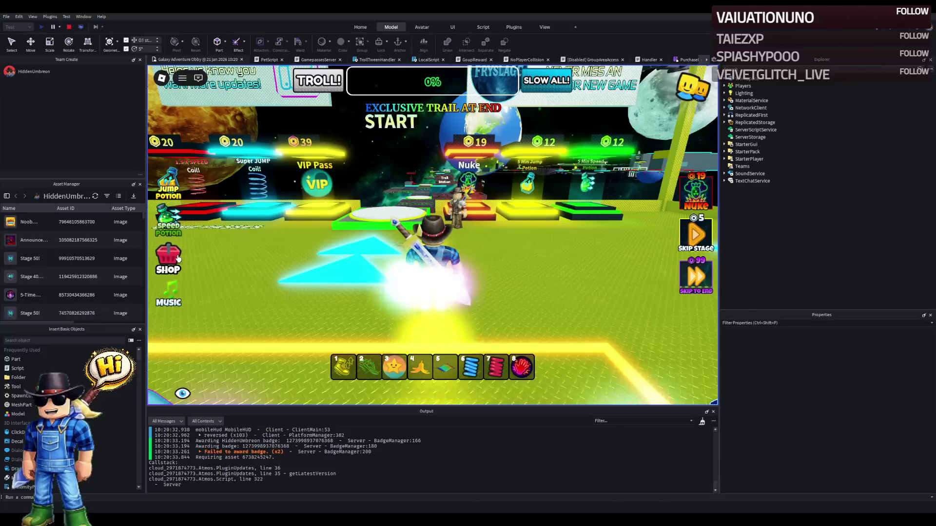
Step: Open the in-game SHOP, scroll through its Game Passes list, then close the shop
click(178, 259)
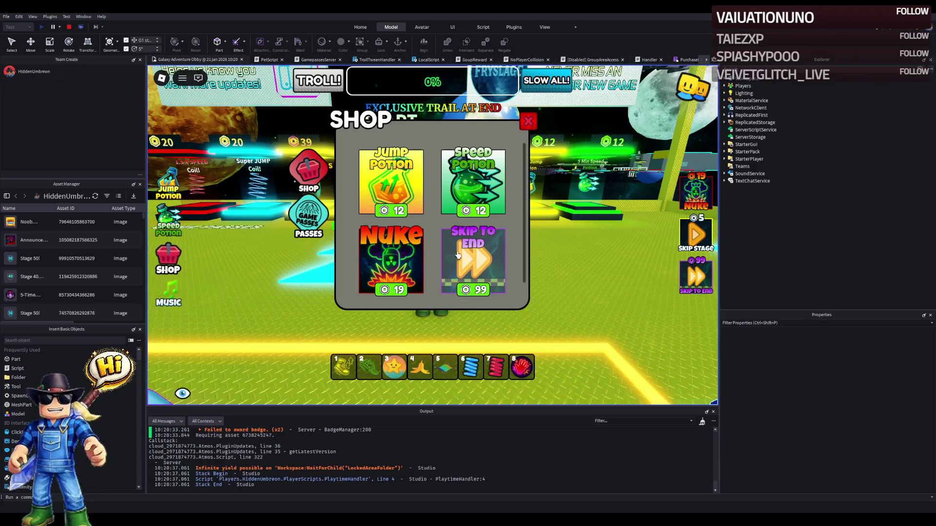
click(313, 221)
scroll(424, 233, down, 2)
scroll(424, 234, down, 2)
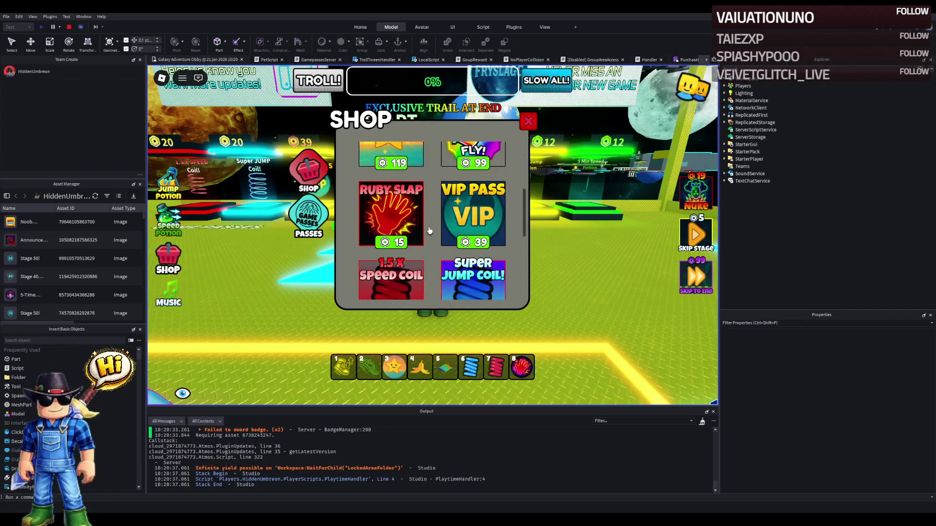
scroll(432, 231, down, 3)
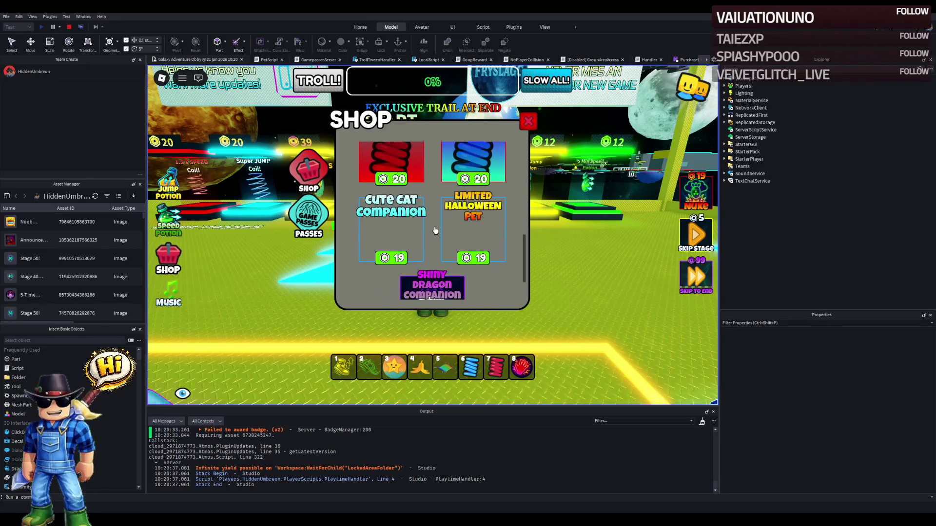
scroll(441, 236, up, 2)
scroll(452, 245, up, 2)
scroll(460, 246, up, 1)
scroll(459, 247, down, 1)
scroll(459, 247, up, 3)
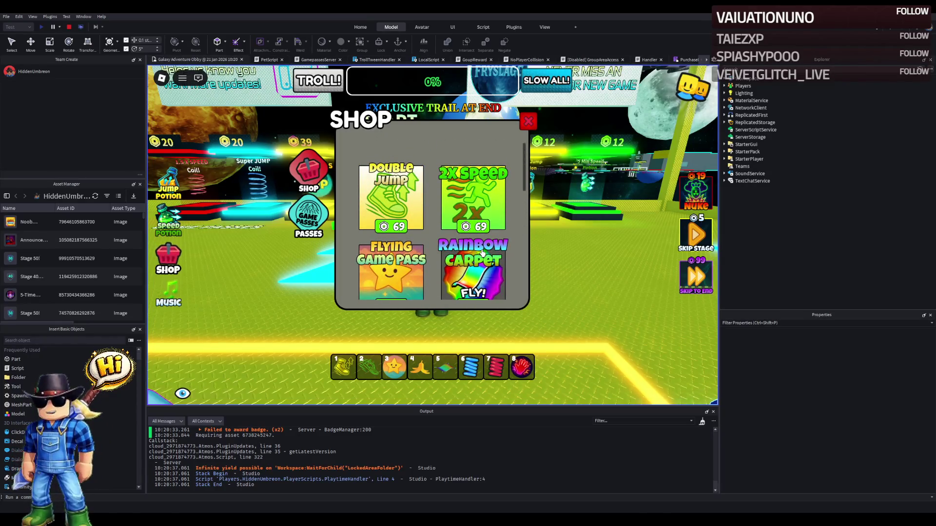
scroll(480, 253, down, 1)
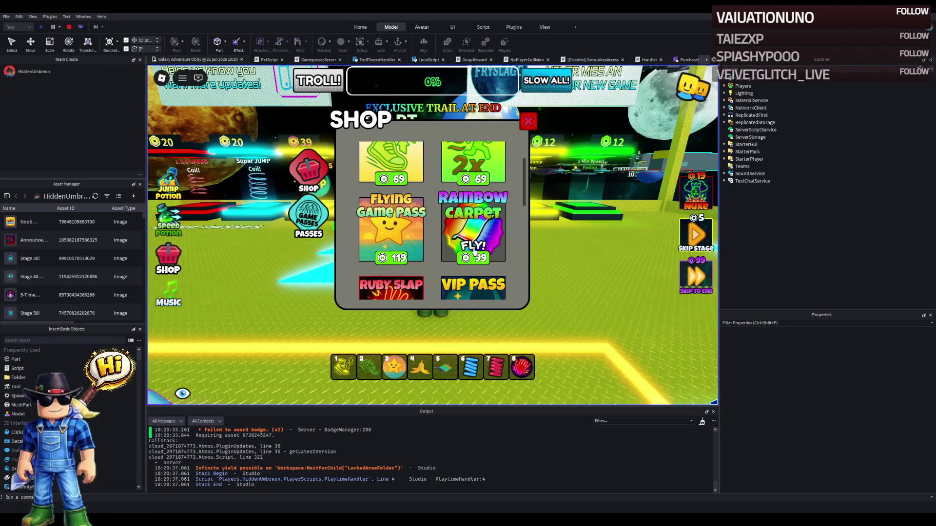
scroll(468, 249, up, 1)
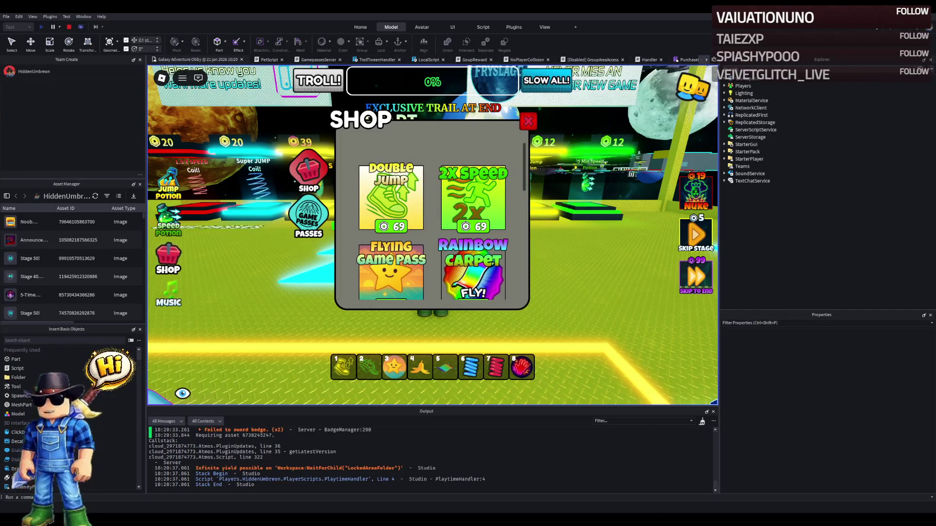
click(522, 121)
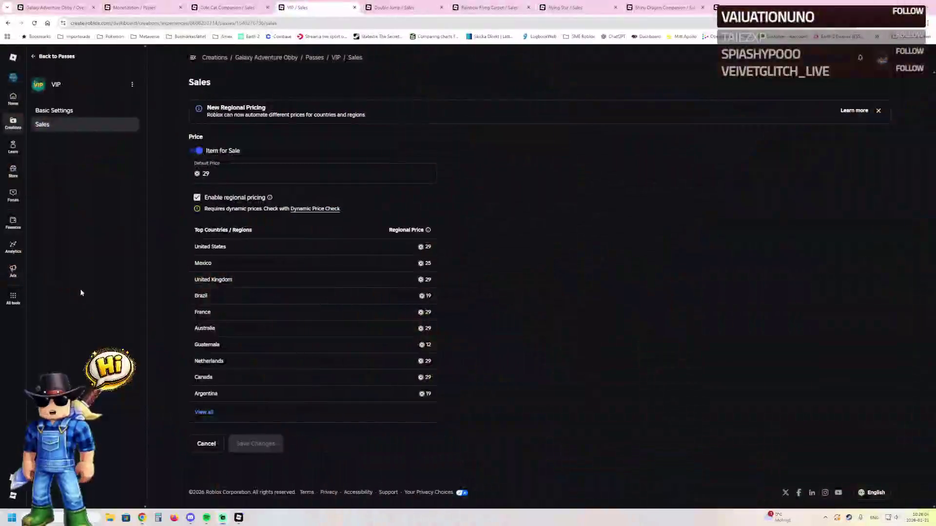
Step: Go to the VIP pass's Sales tab, open Basic Settings and click into the Description field
key(ctrl+shift+Tab)
key(ctrl+shift+Tab)
key(ctrl+shift+Tab)
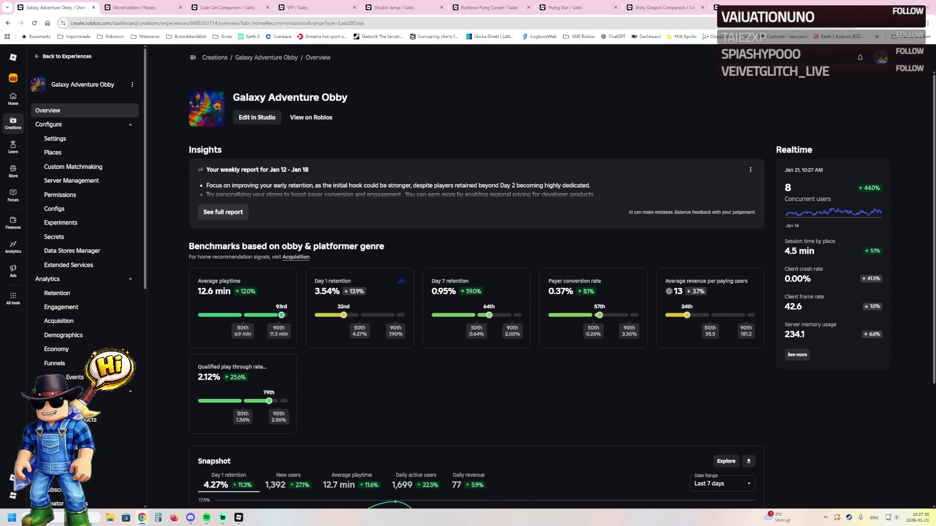
click(299, 8)
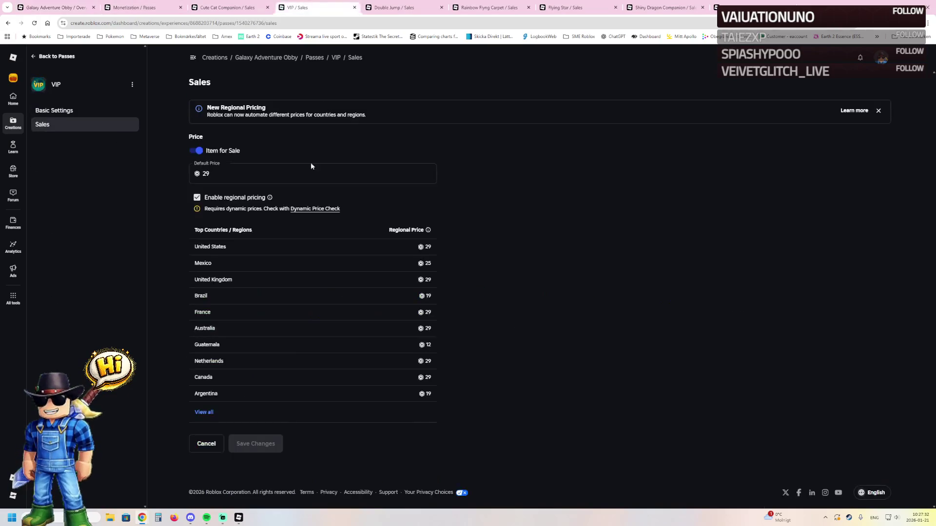
click(65, 111)
click(229, 258)
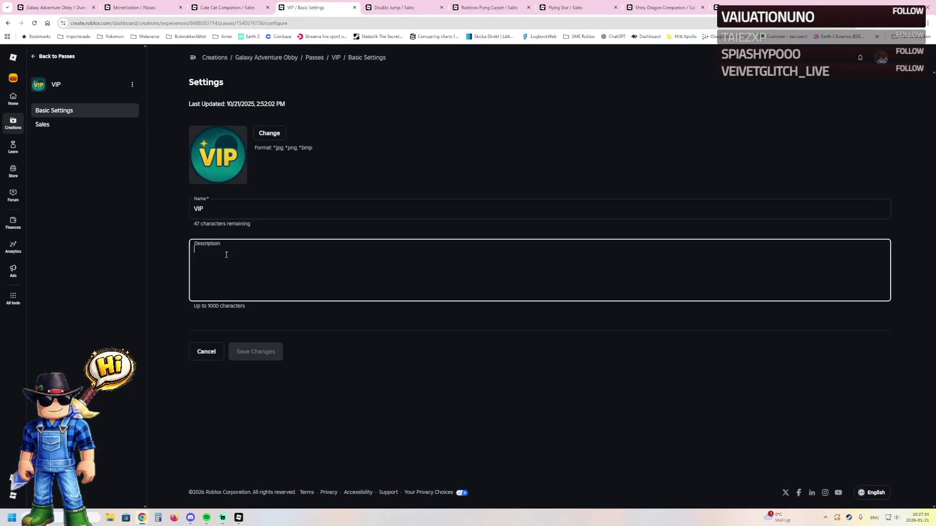
Step: Paste the VIP pass description, replacing 'Island' with 'Station' and 'Islands' with 'Secret areas'
text(Gain exclusive access to the VIP Island with portals to all the Islands, VIP Chat Tag, and an exclusive trail!)
double_click(287, 249)
text(Station)
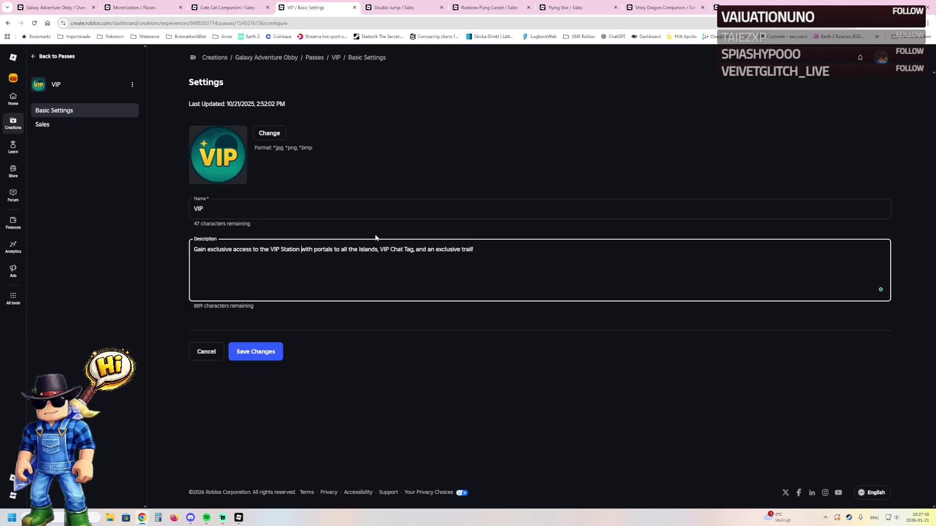
double_click(368, 249)
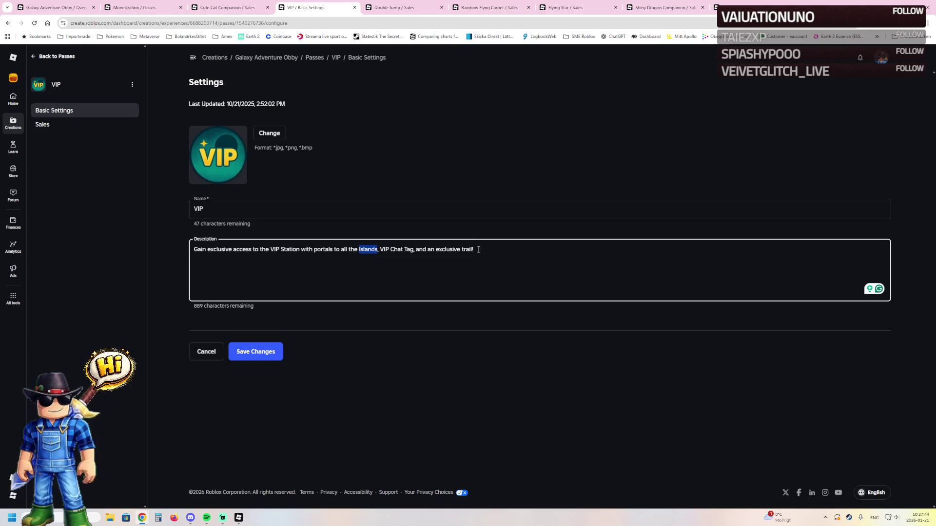
text(Secret areas)
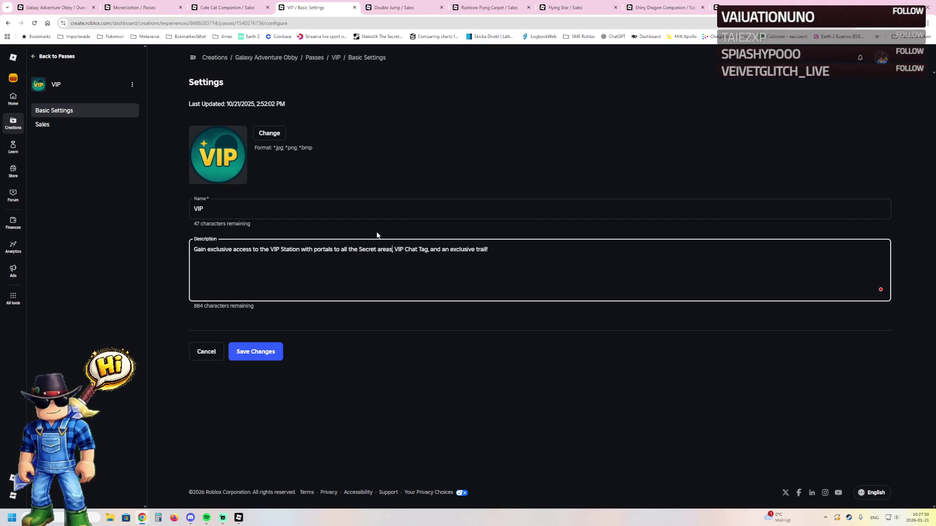
Step: Save the pass changes, return to Passes and the game Overview, then resume the Studio playtest
click(271, 350)
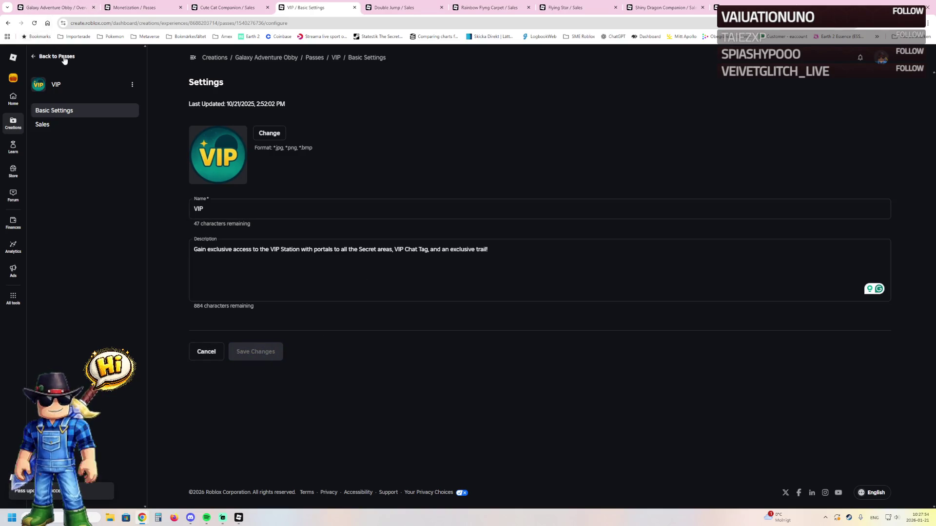
click(61, 56)
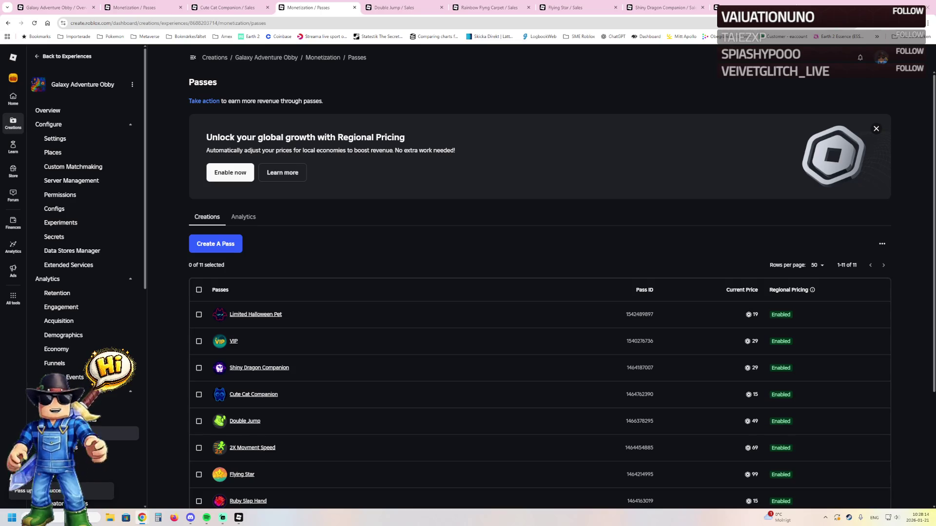
click(73, 111)
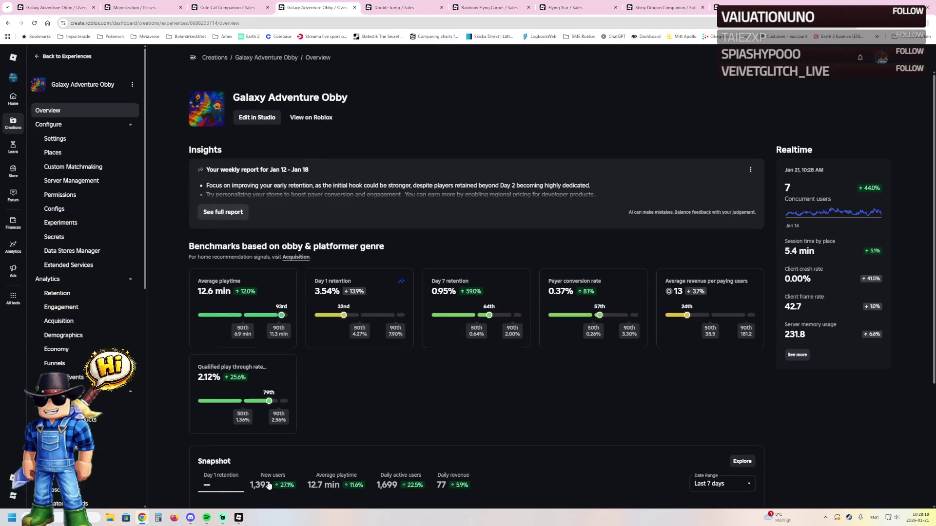
key(alt+Tab)
key(Right)
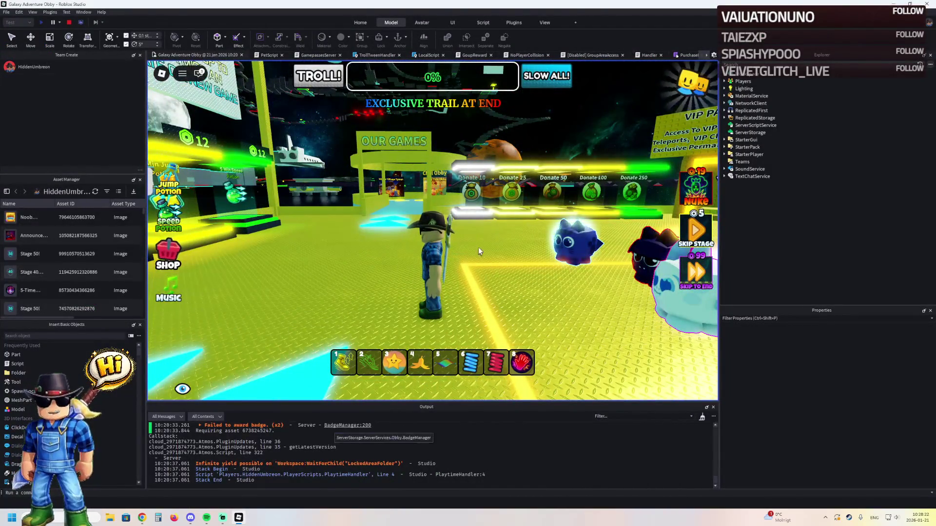
Step: Run the playtest character across the lobby to view the Winter Tycoon and Chill Obby portal signs
key(w)
key(Left)
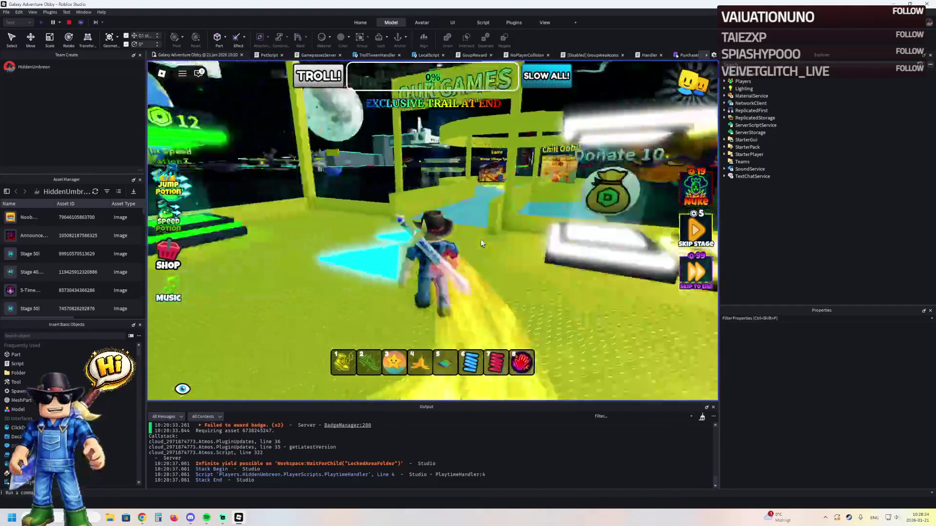
key(w)
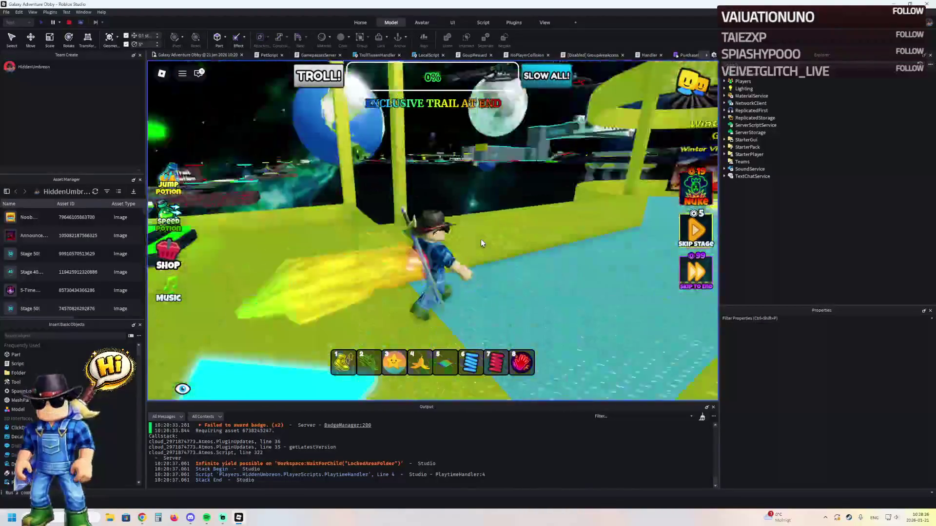
key(w)
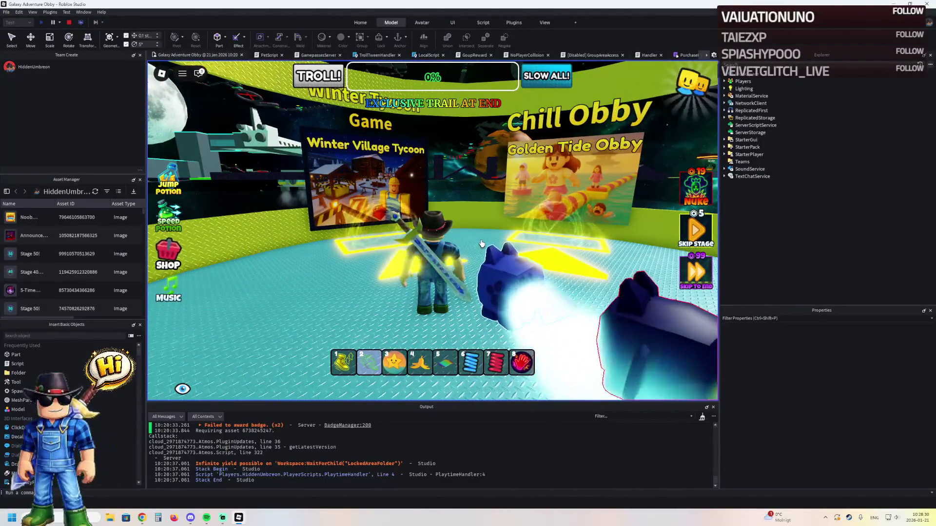
key(Left)
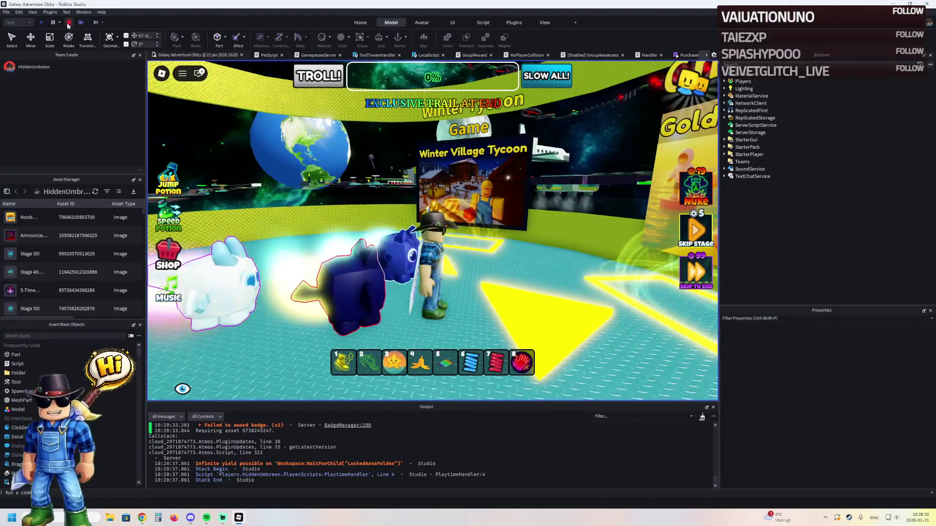
Step: Stop the playtest and bring the editor camera back to the spawn platform
click(69, 22)
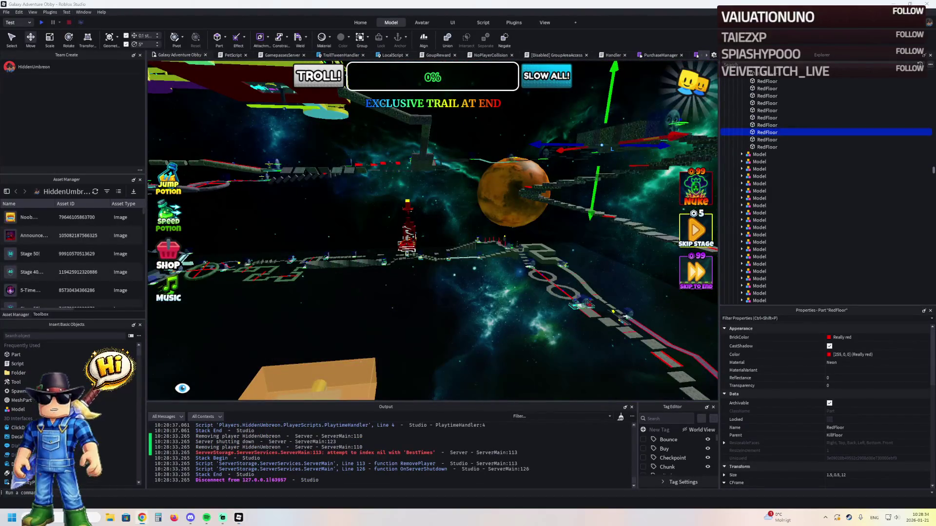
right_click(129, 204)
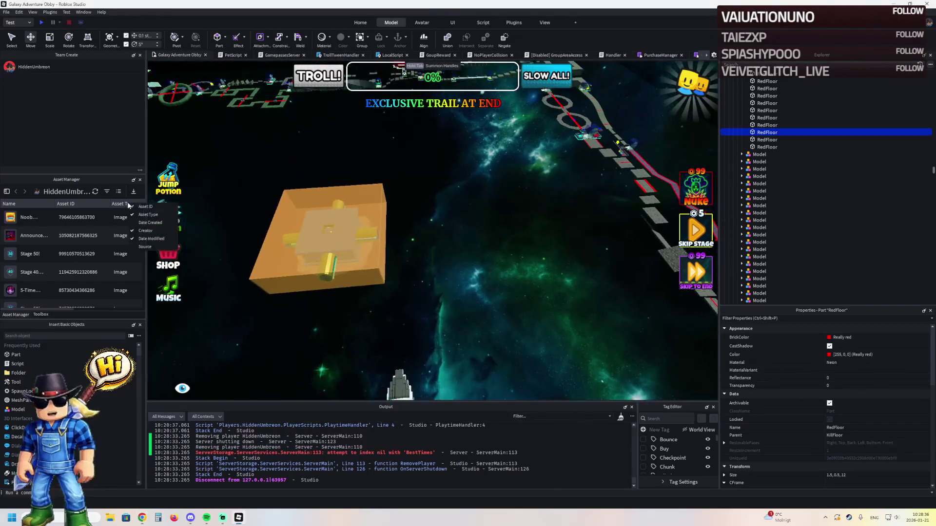
right_click(209, 143)
click(460, 175)
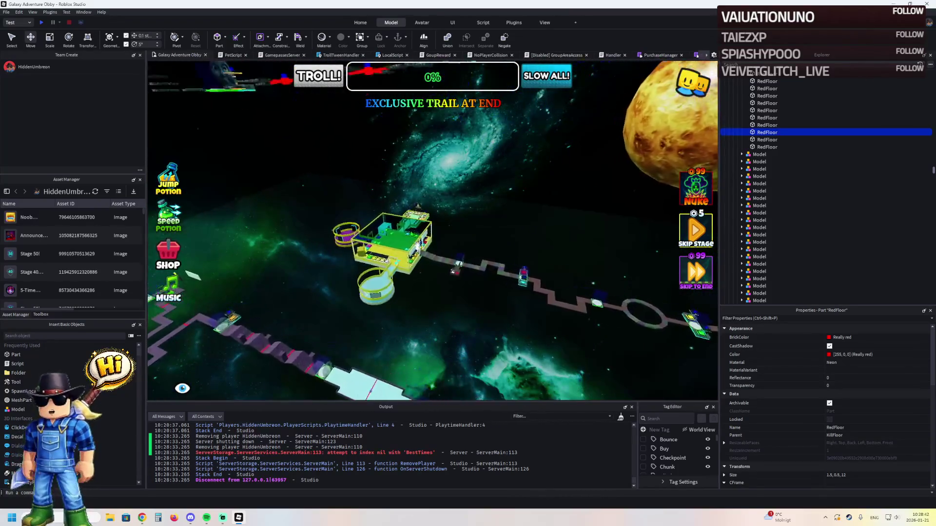
scroll(413, 241, up, 10)
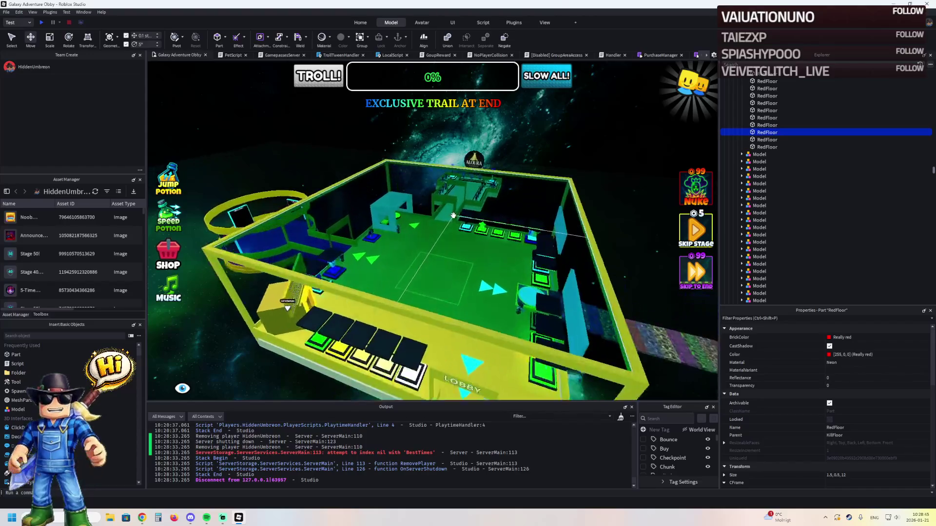
scroll(451, 216, up, 10)
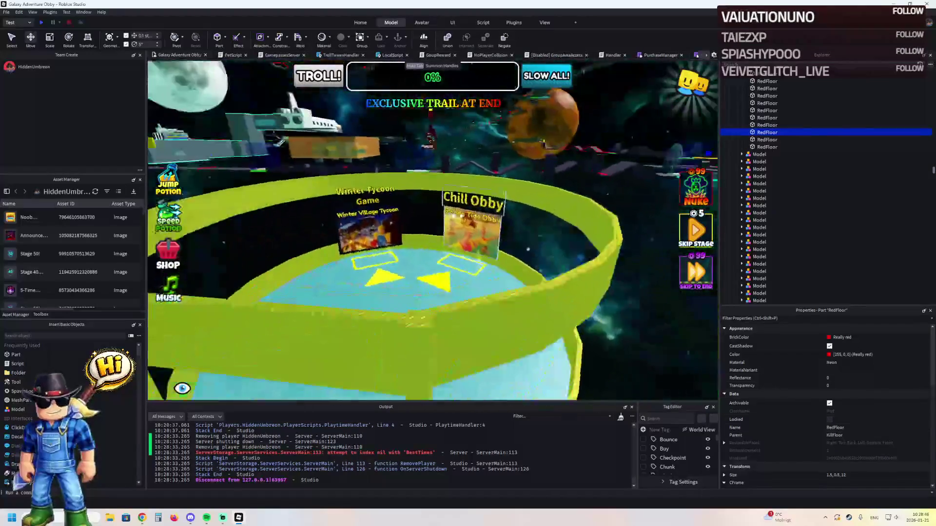
scroll(445, 218, up, 3)
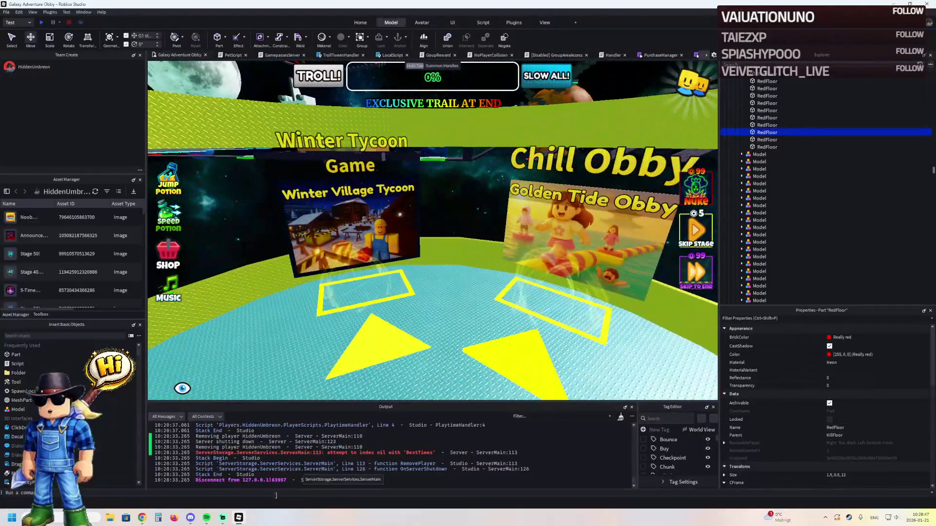
click(7, 11)
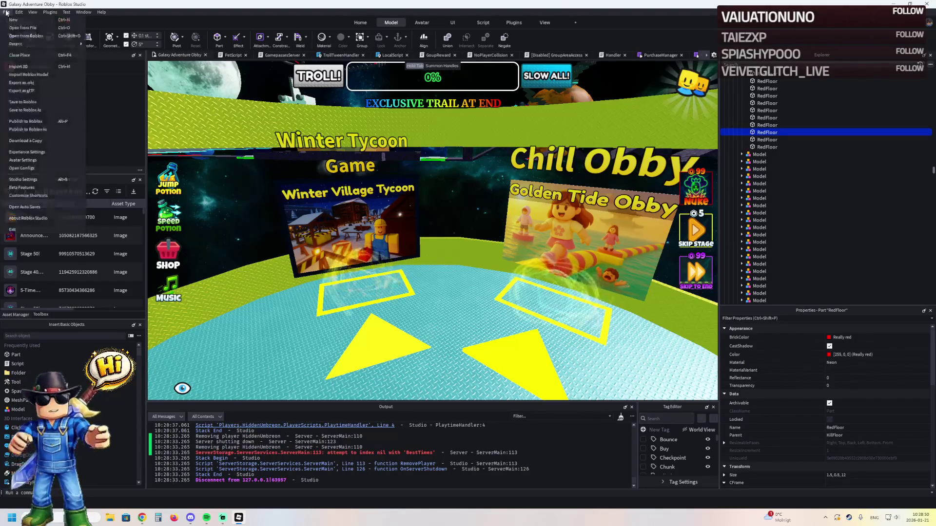
Step: Open Cyber Tower Escape [UPD] from File > Recent
mouse_move(40, 43)
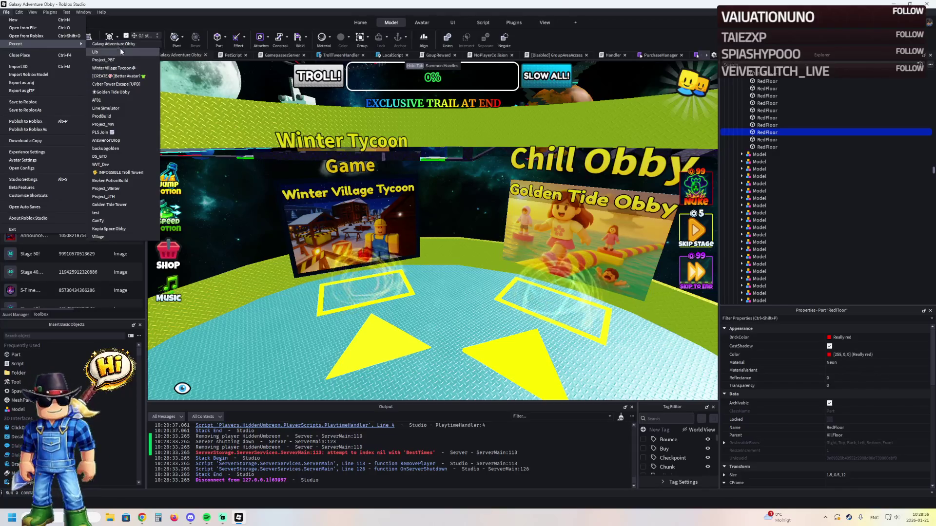
click(116, 86)
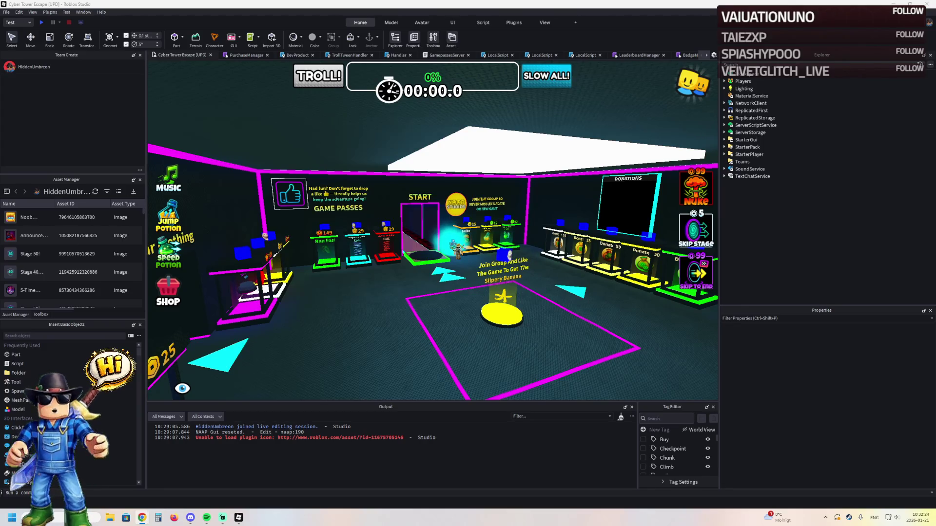
Step: Read the Tycoon sign's SignHead > SurfaceGui > ImageLabel Image asset id, then switch back to Galaxy Adventure Obby
key(w)
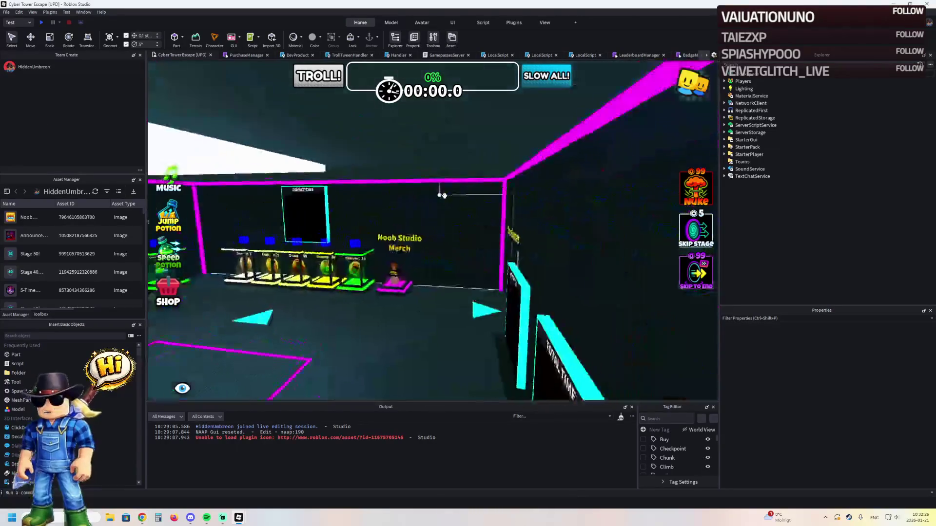
key(w)
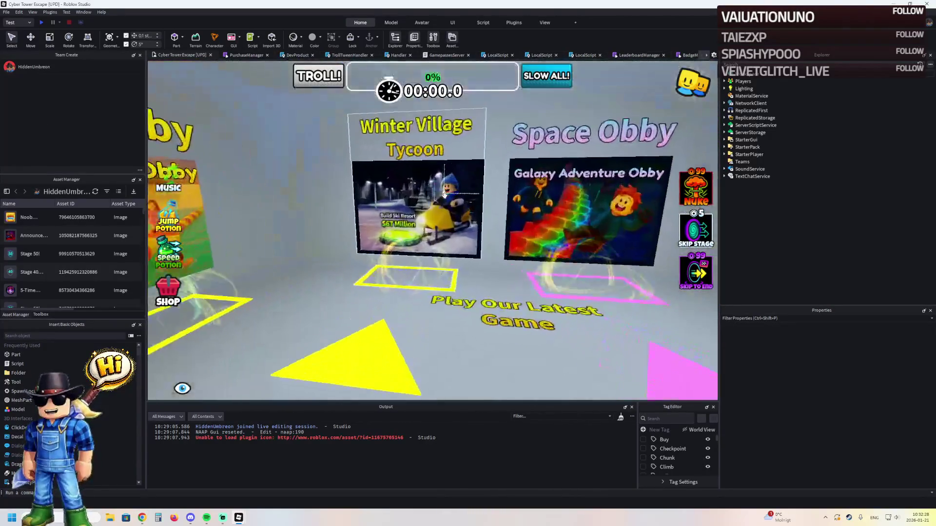
click(406, 184)
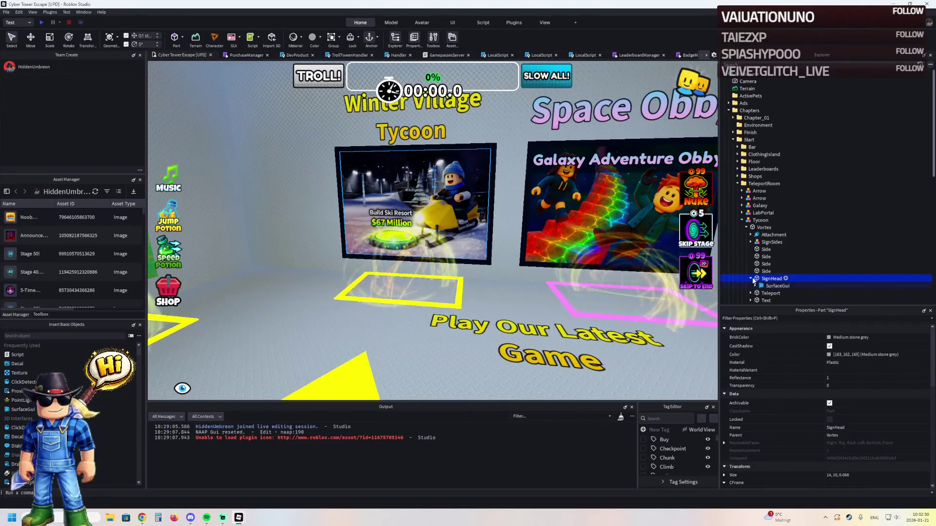
click(755, 286)
click(783, 293)
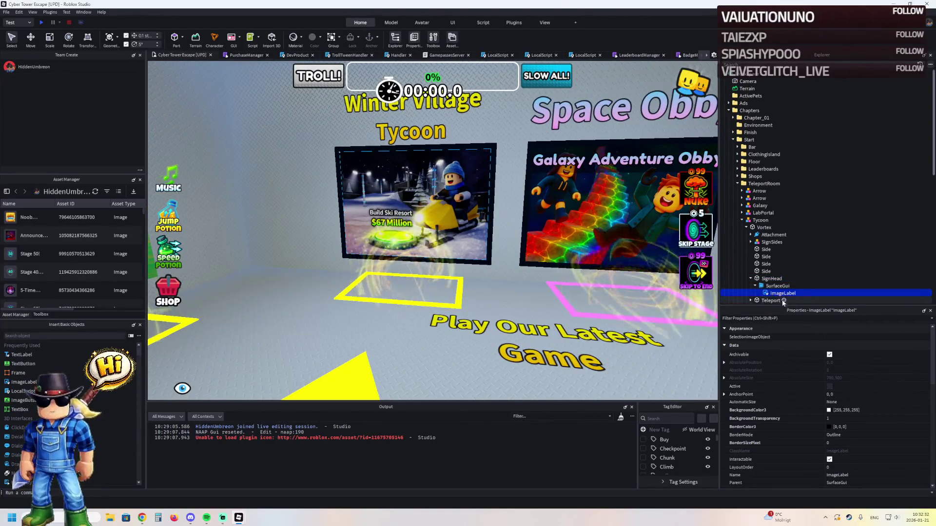
scroll(858, 405, down, 5)
click(879, 430)
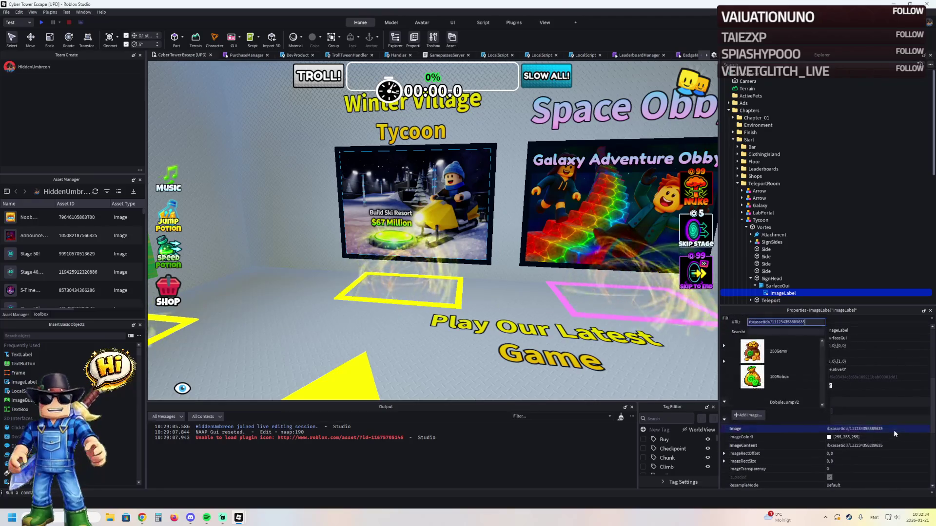
click(880, 430)
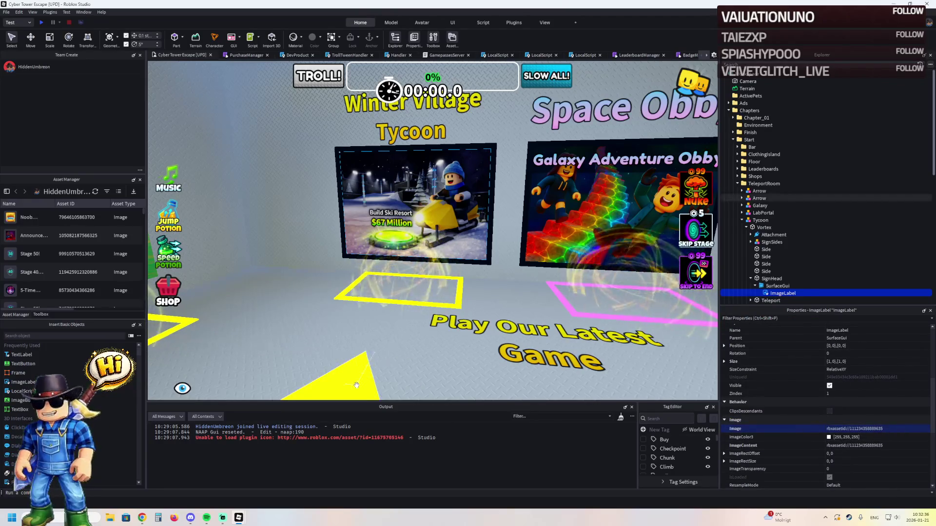
mouse_move(239, 518)
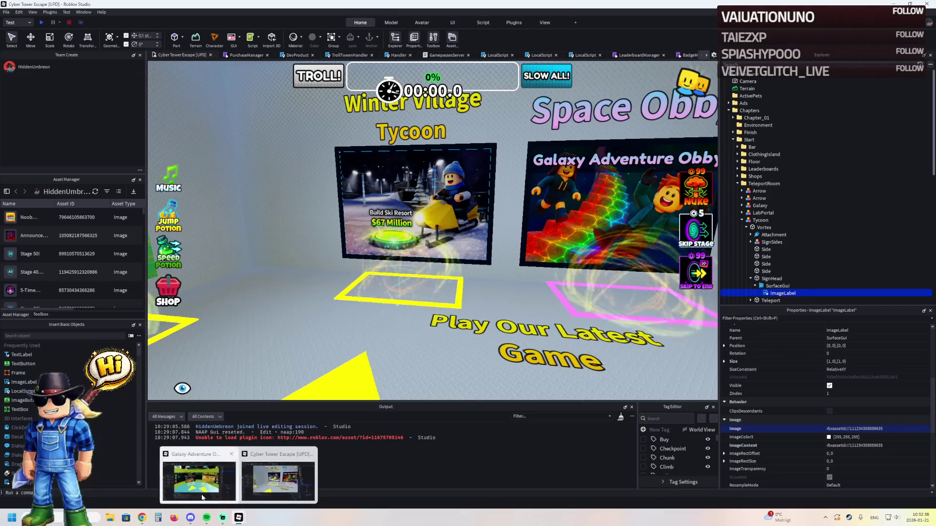
click(199, 481)
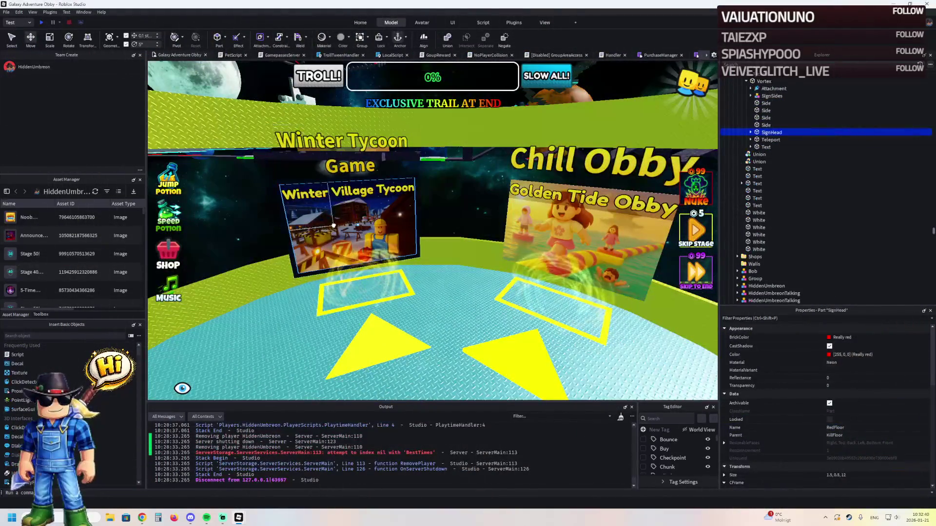
click(750, 132)
click(755, 140)
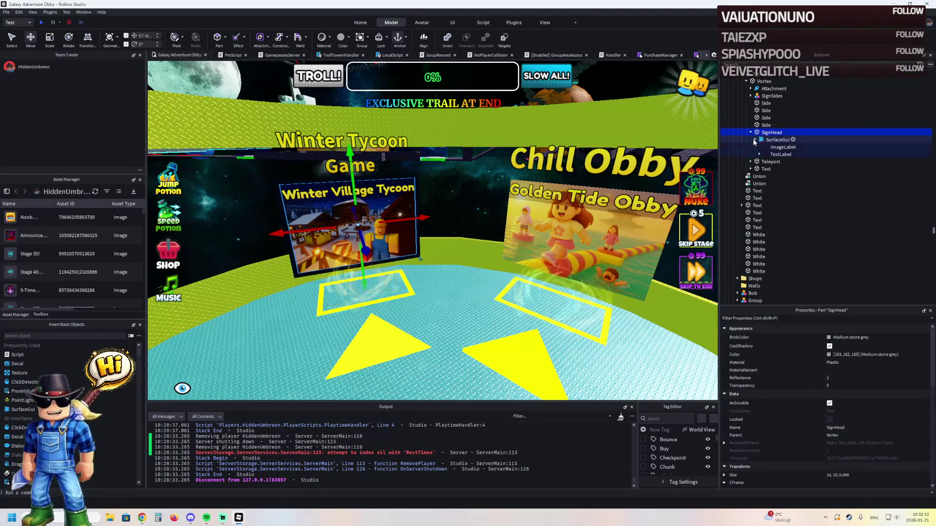
click(771, 147)
scroll(876, 453, down, 5)
click(888, 477)
key(Return)
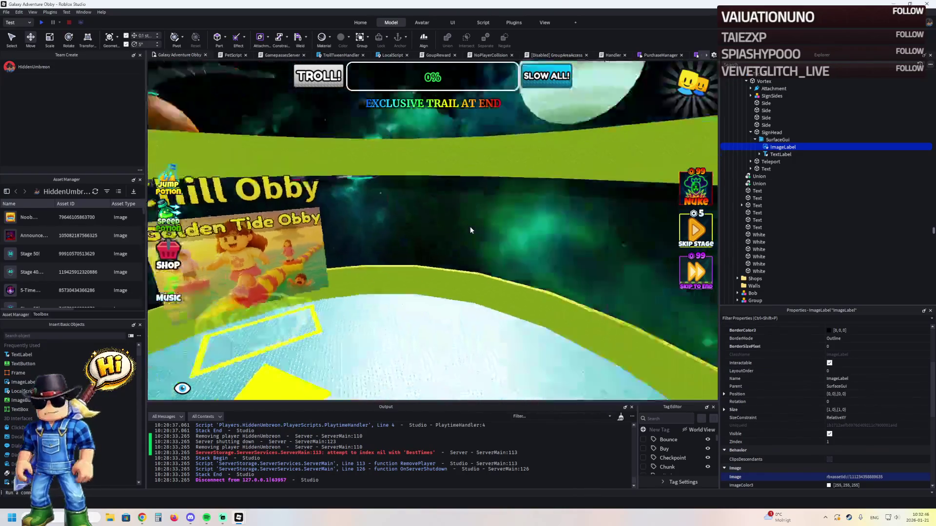
Step: Turn the camera to inspect the updated Winter Tycoon sign and the Tycoon and Space Obby signs
key(Right)
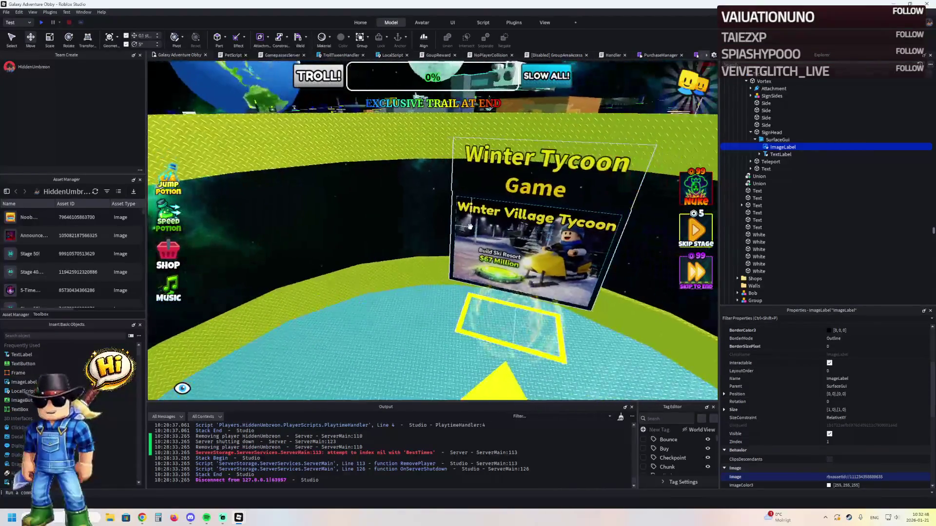
key(Right)
key(Left)
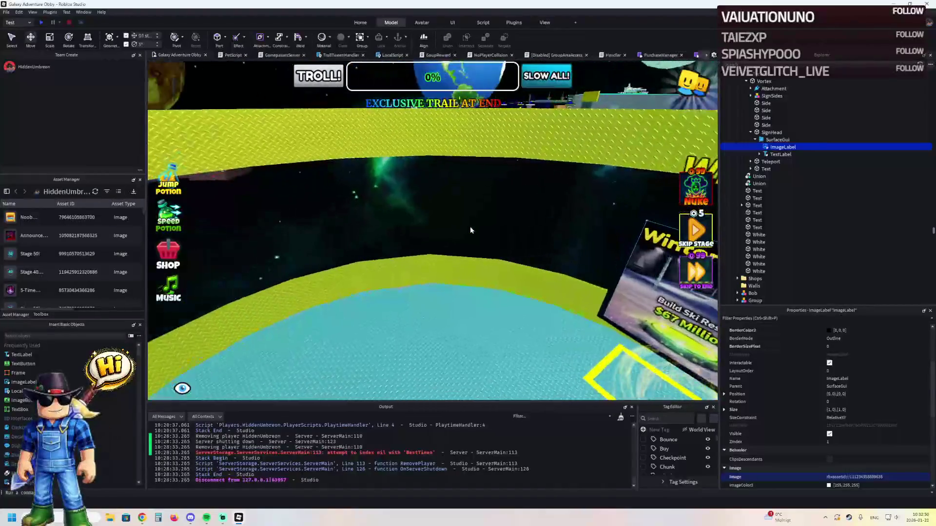
key(Right)
key(Right)
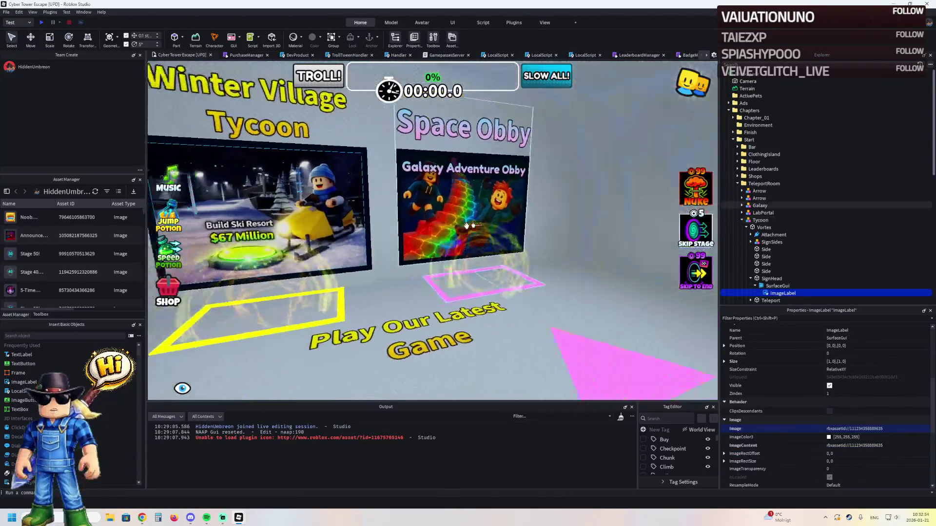
key(Right)
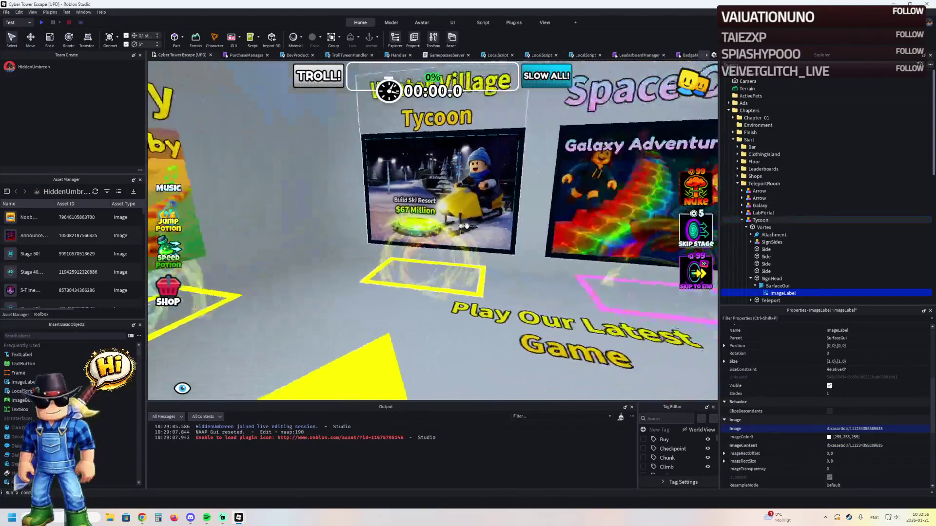
Step: Fly the camera past the portal signs and leaderboard room toward the game passes wall and Aloura Fashion shop
key(Up)
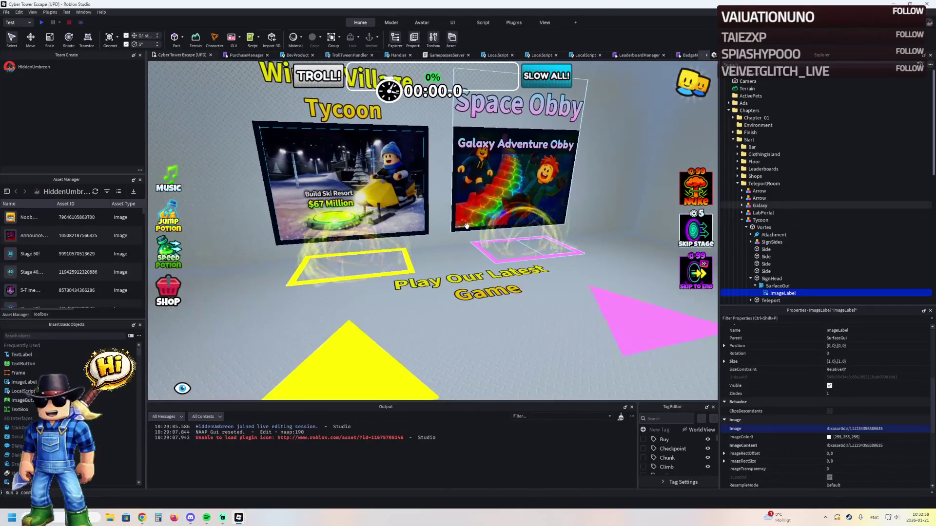
key(Left)
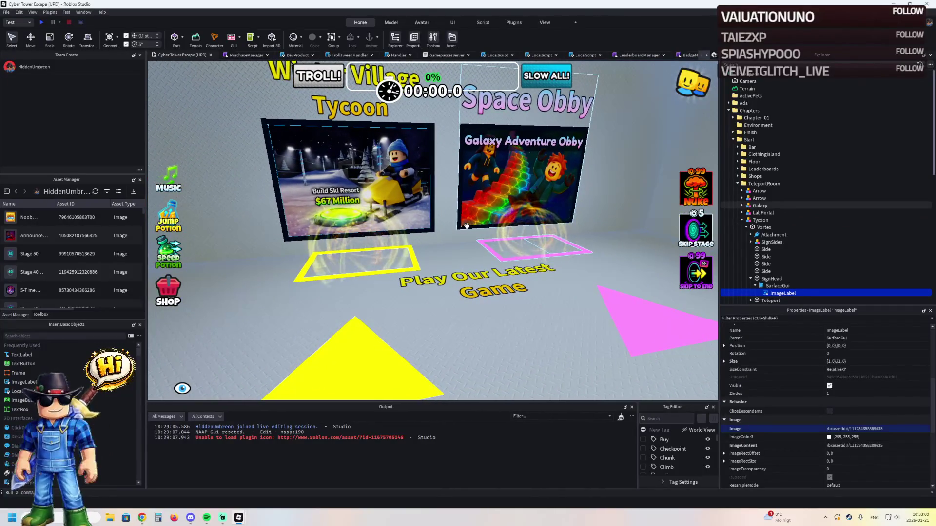
key(Right)
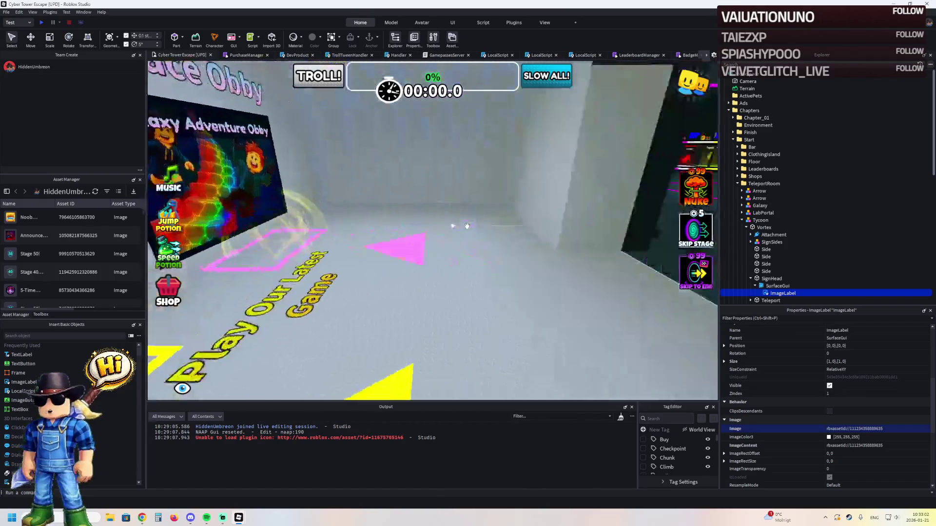
key(Up)
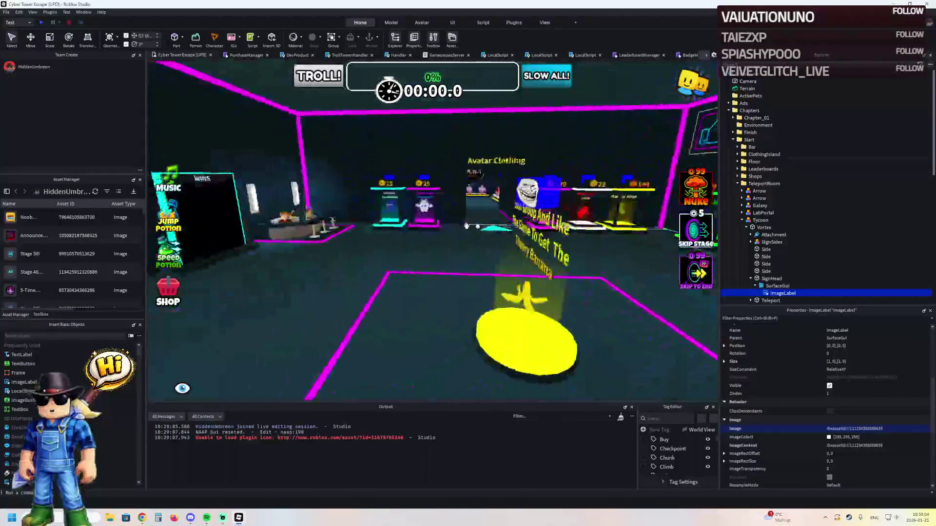
key(Left)
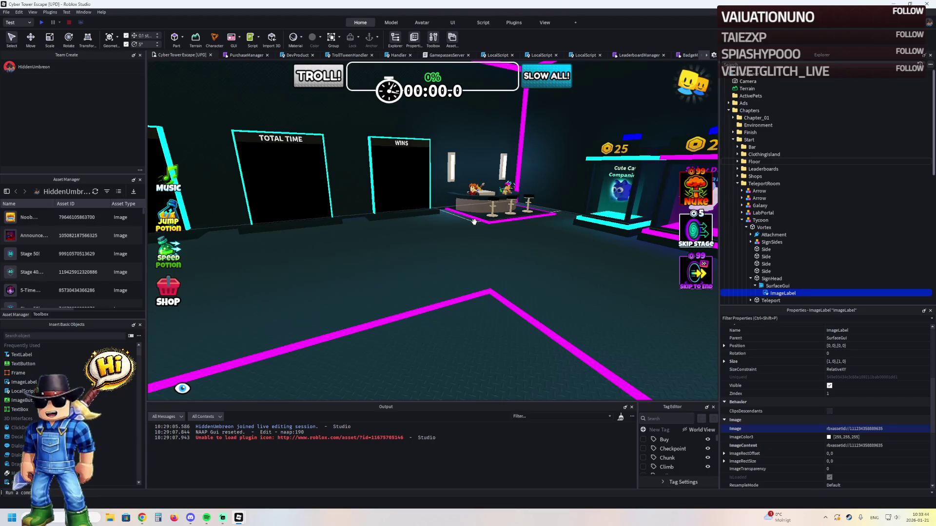
key(d)
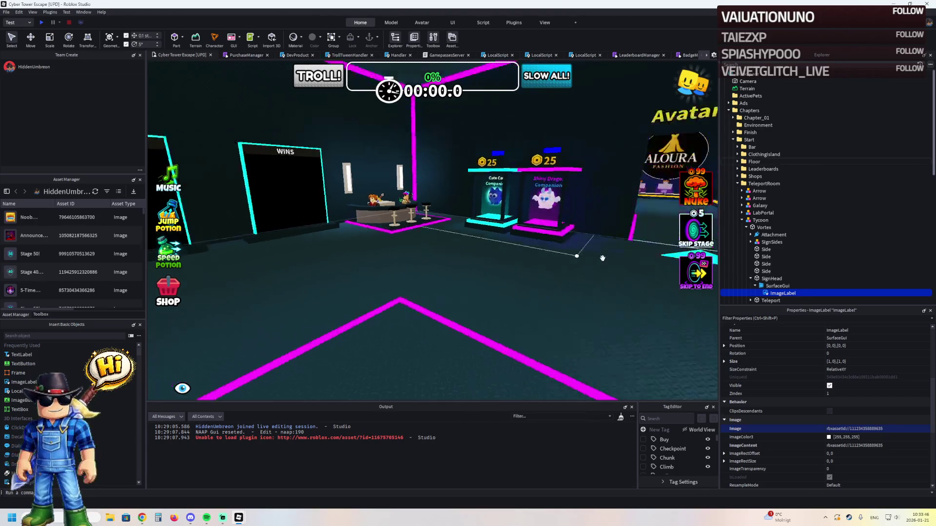
key(w)
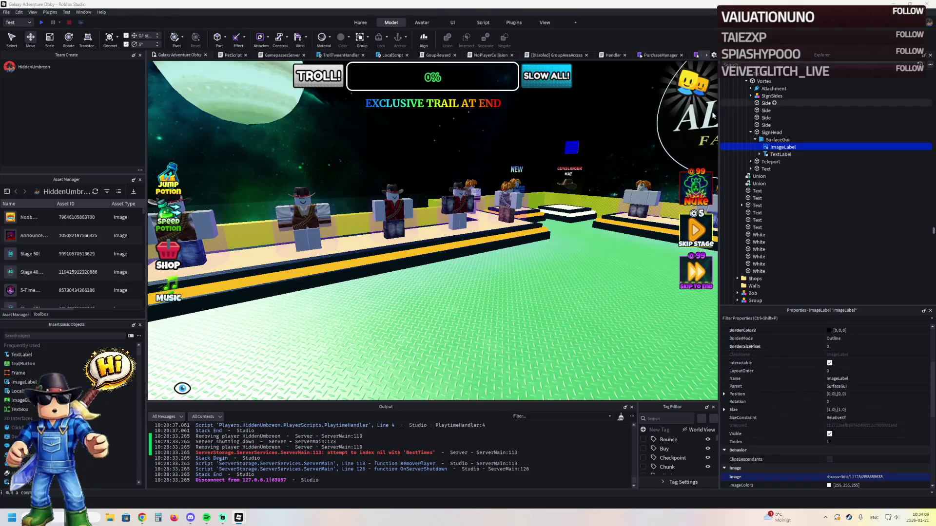
Step: Select all twelve clothing-island podium models through the ClothingIsland folder
click(488, 237)
right_click(752, 104)
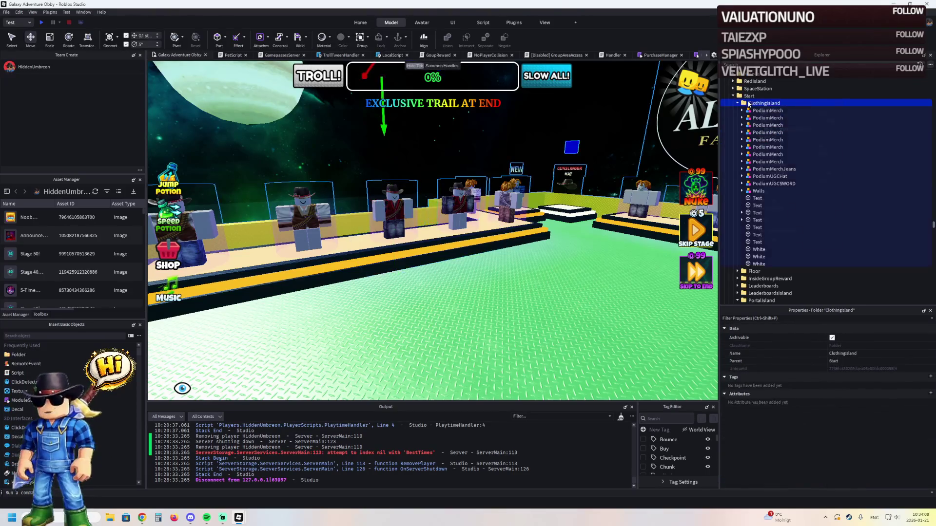
click(775, 121)
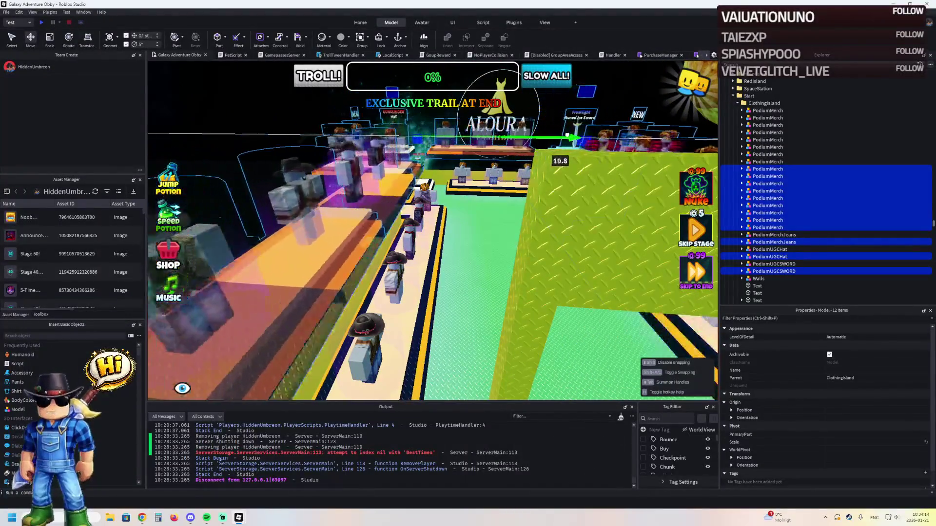
scroll(496, 196, down, 3)
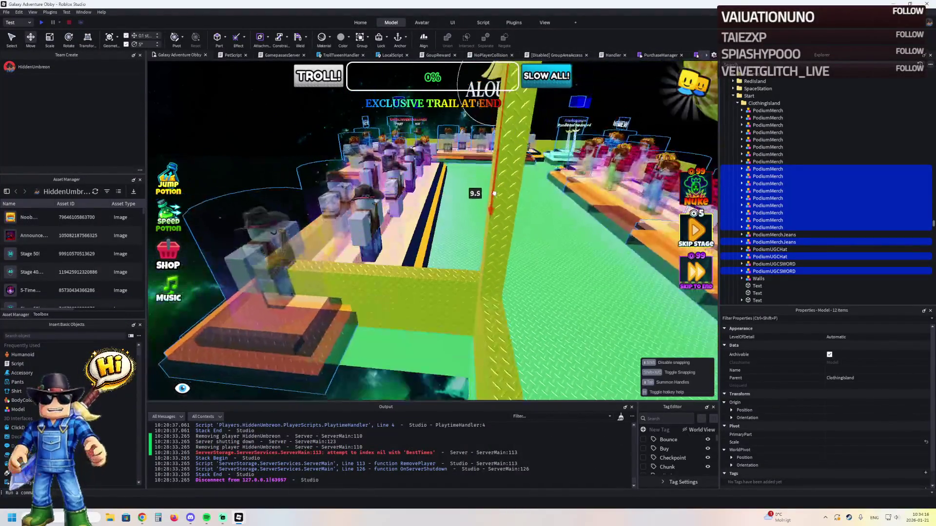
scroll(488, 192, down, 3)
key(a)
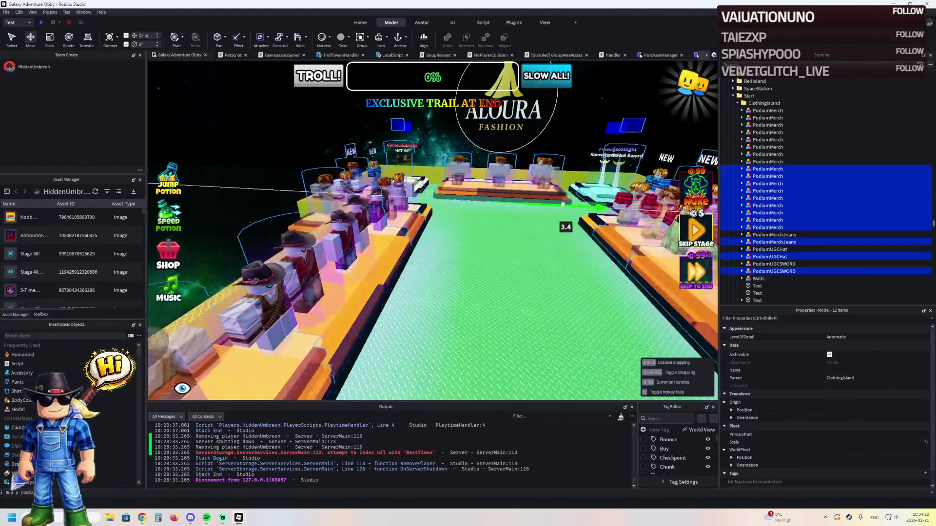
key(s)
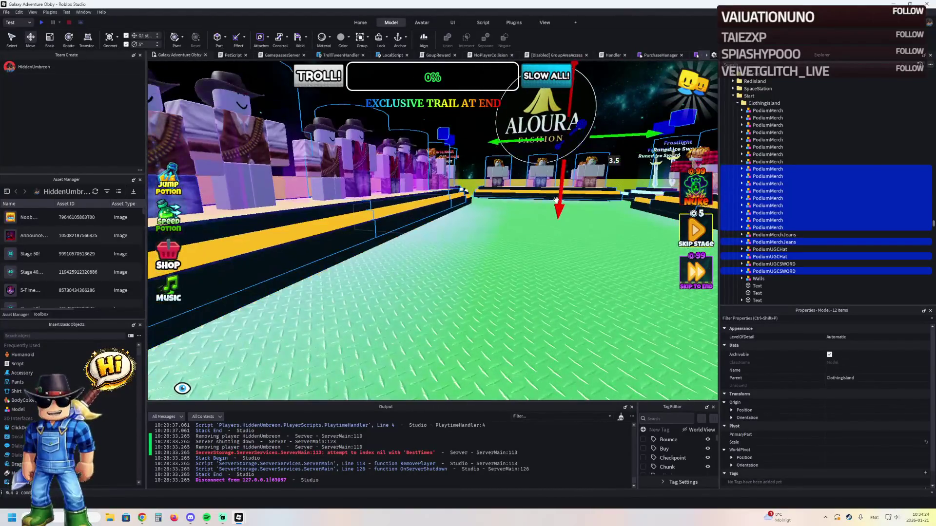
Step: Shift the selected podiums about 5.5 studs sideways along the row and group them with Ctrl+G
drag(557, 201, 550, 206)
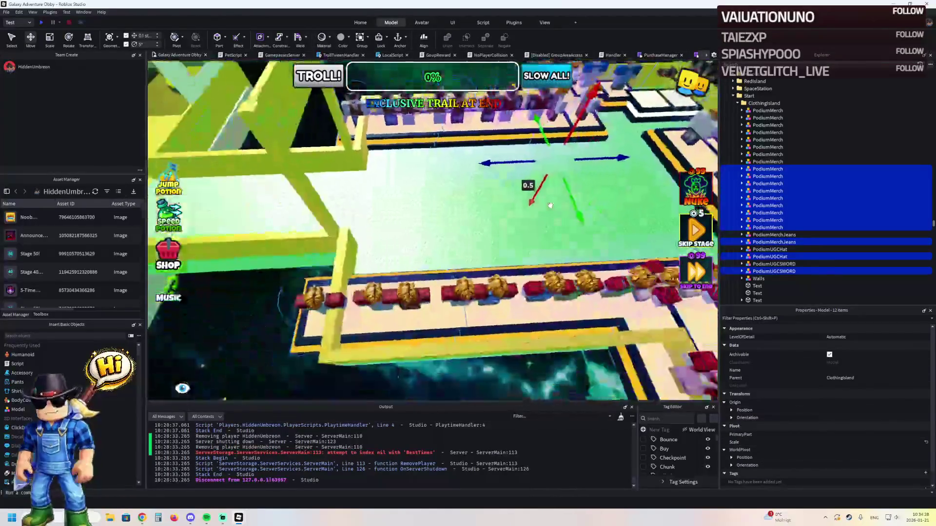
mouse_move(531, 154)
mouse_down()
mouse_move(569, 148)
mouse_move(320, 185)
mouse_up()
key(w)
key(s)
drag(262, 197, 496, 184)
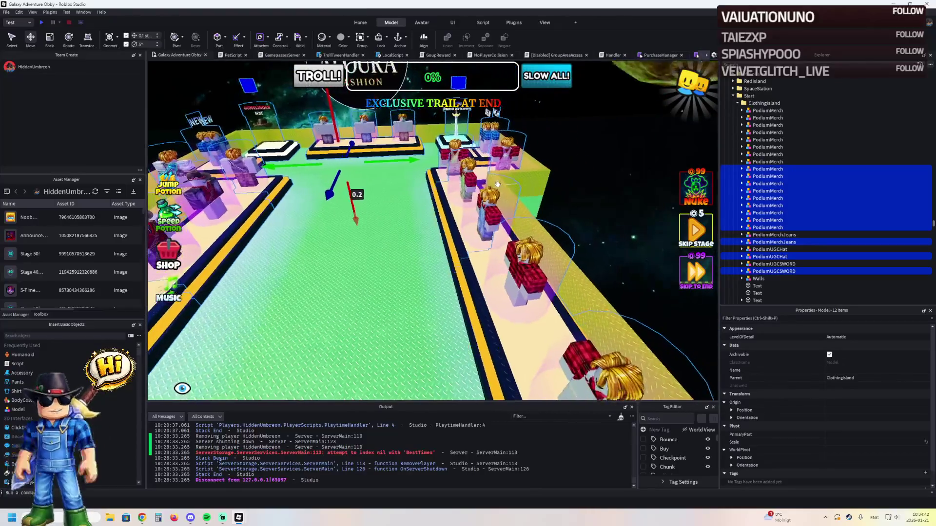
key(ctrl+g)
Step: Select the twelve podiums inside the new Model and frame them in the view
click(768, 118)
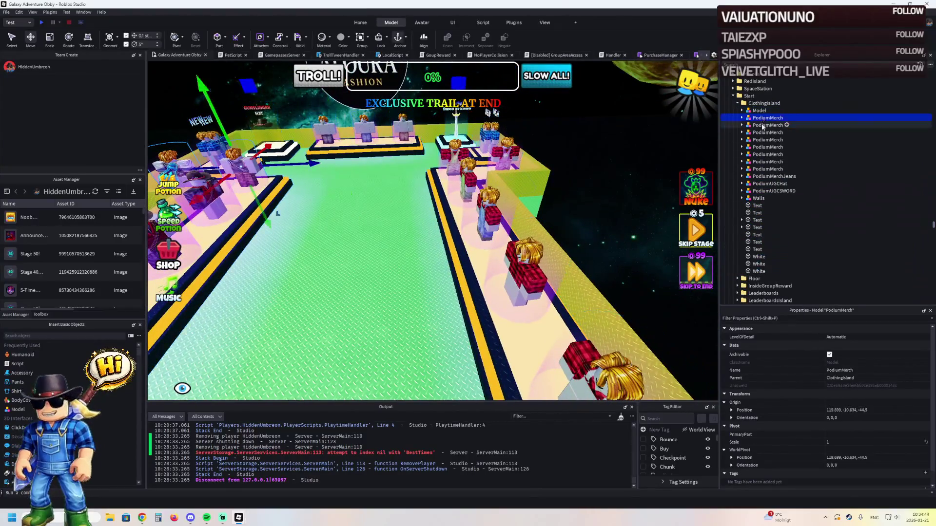
shift+click(760, 192)
key(f)
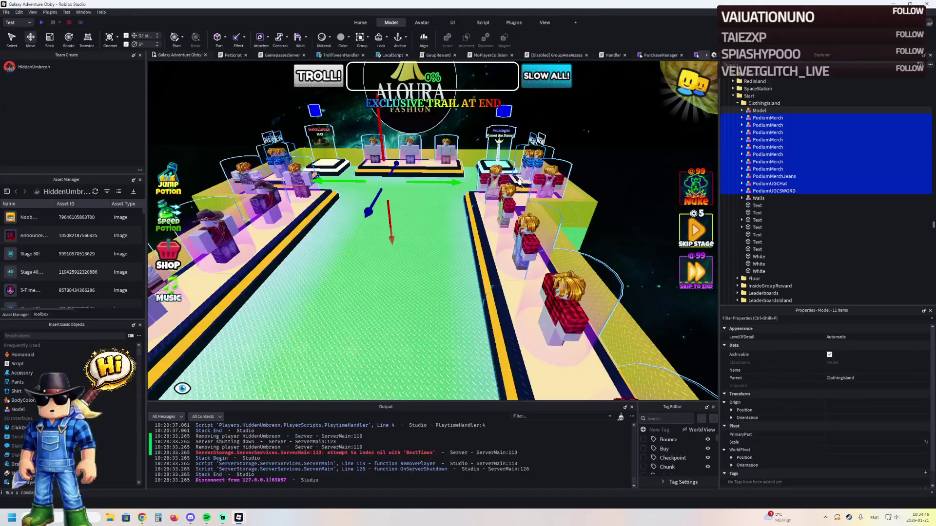
click(519, 182)
click(745, 112)
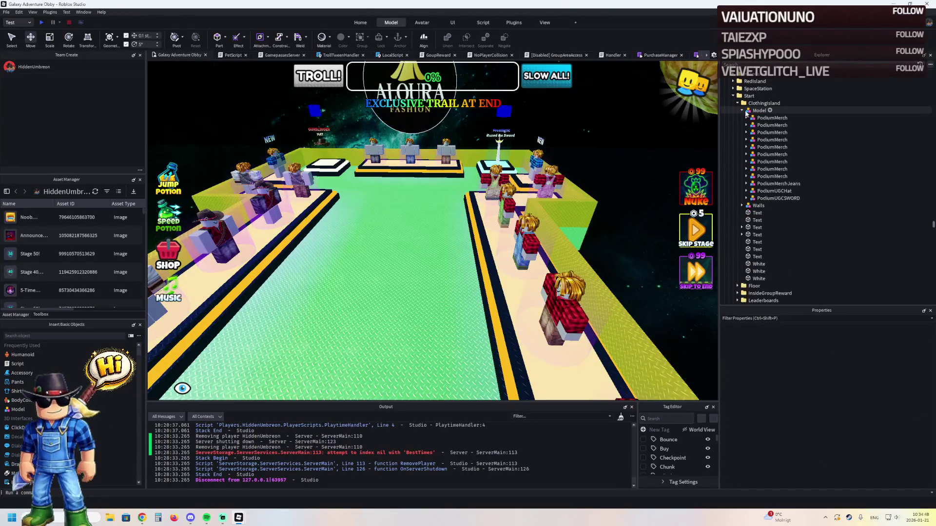
click(767, 118)
shift+click(778, 197)
Step: Move the podiums out into ClothingIsland, delete the empty Model, and reselect the twelve podiums
drag(759, 121, 760, 107)
click(759, 112)
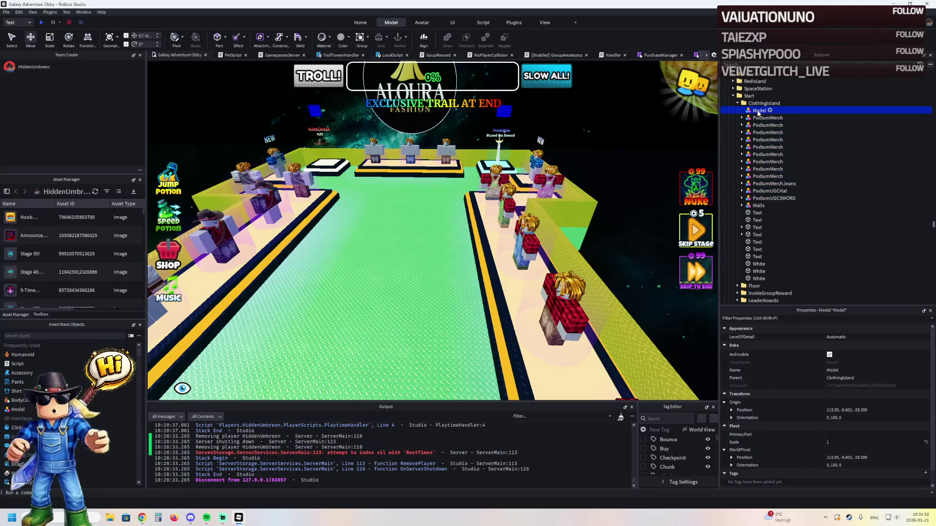
key(Delete)
click(759, 111)
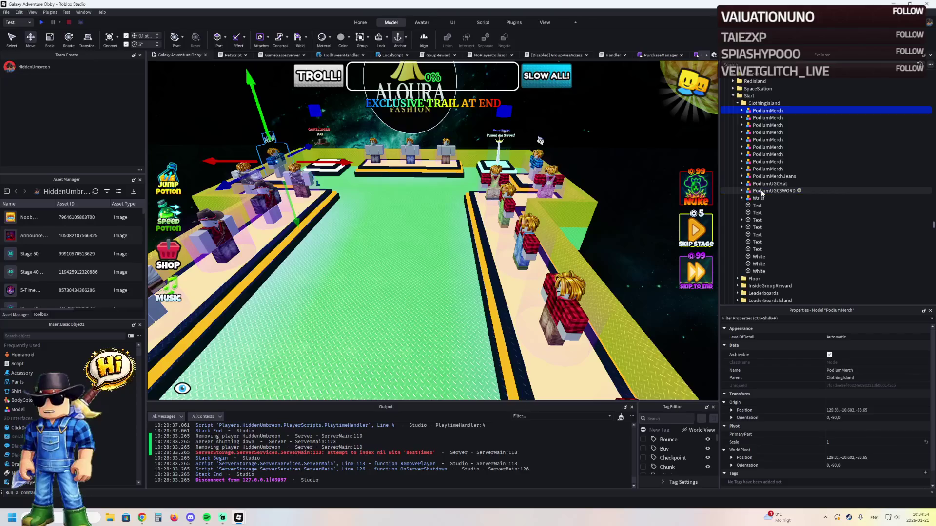
shift+click(763, 192)
key(f)
key(w)
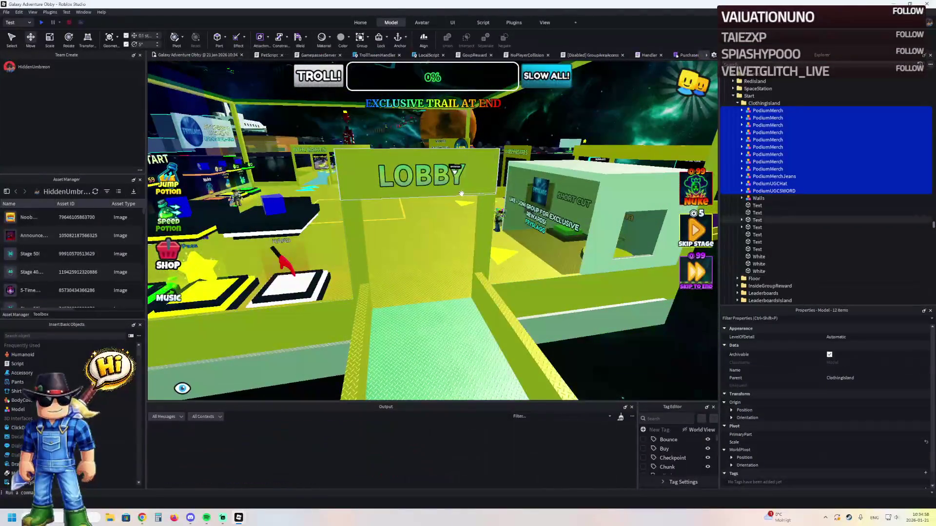
Step: Start a playtest and walk into the Aloura Fashion room along the clothing podium stand
key(F5)
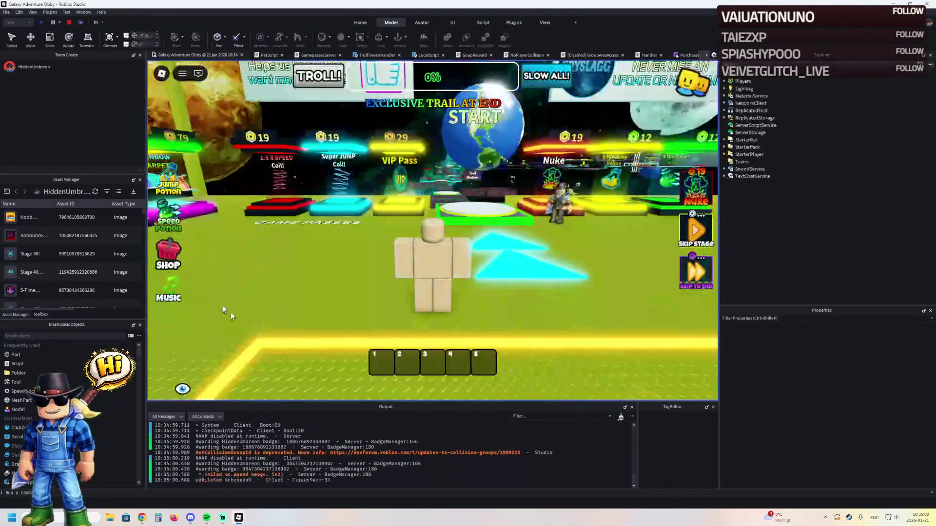
scroll(310, 428, up, 4)
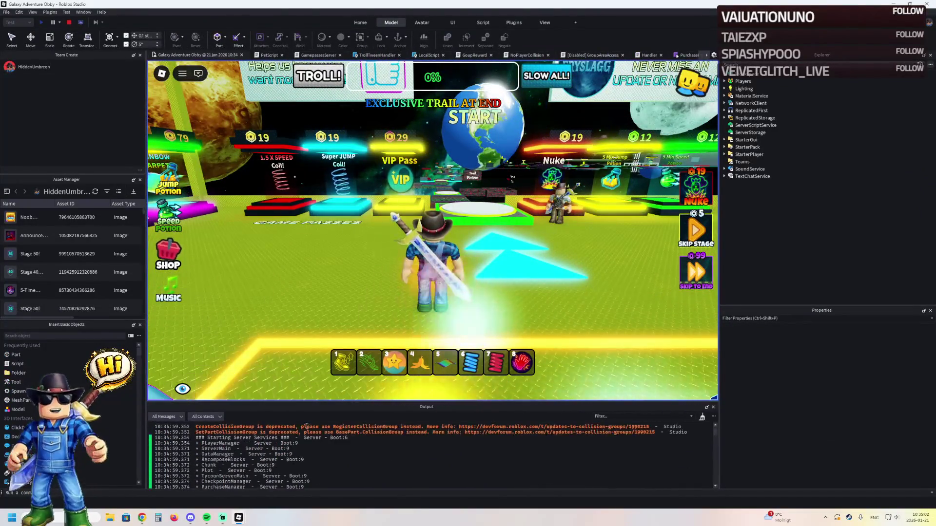
click(429, 244)
key(w)
key(w)
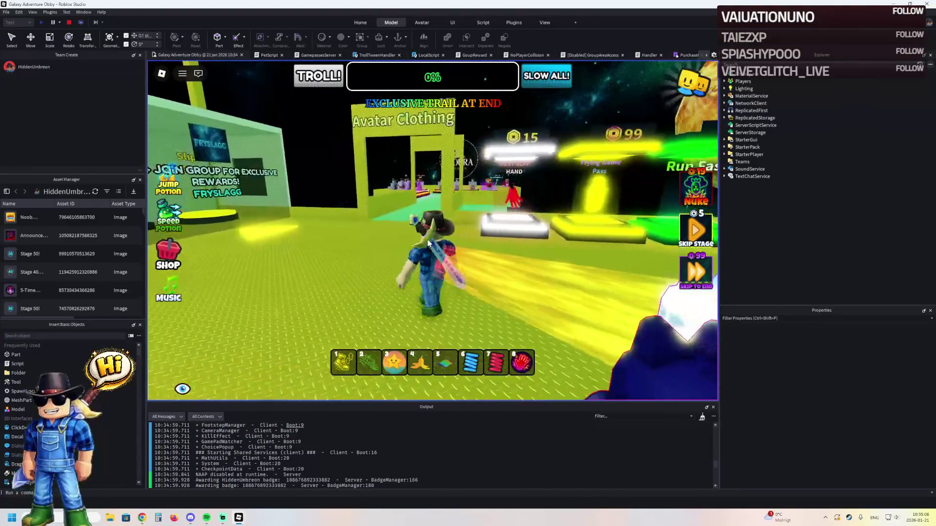
key(w)
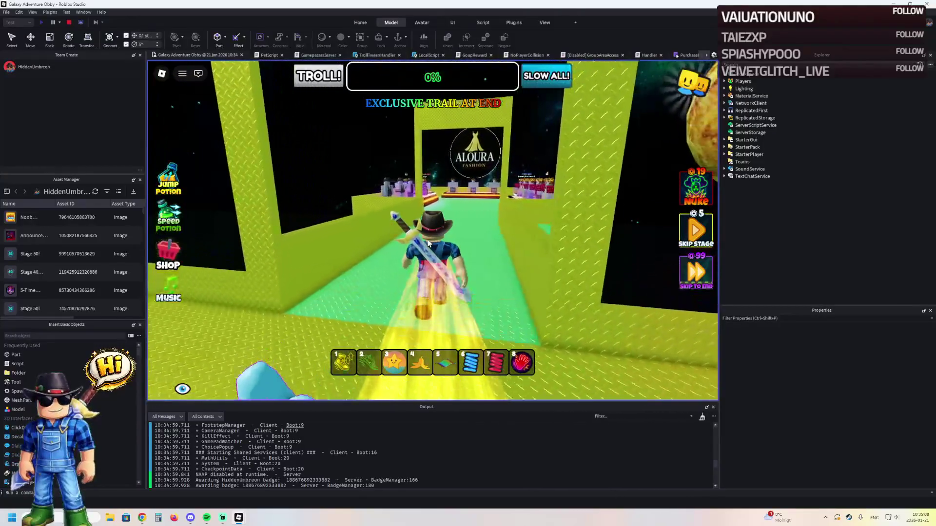
key(w)
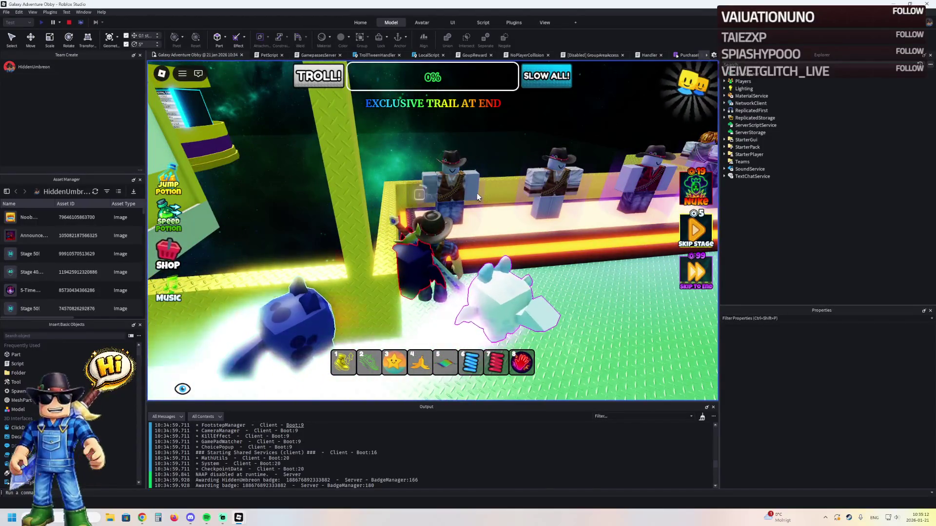
key(s)
key(w)
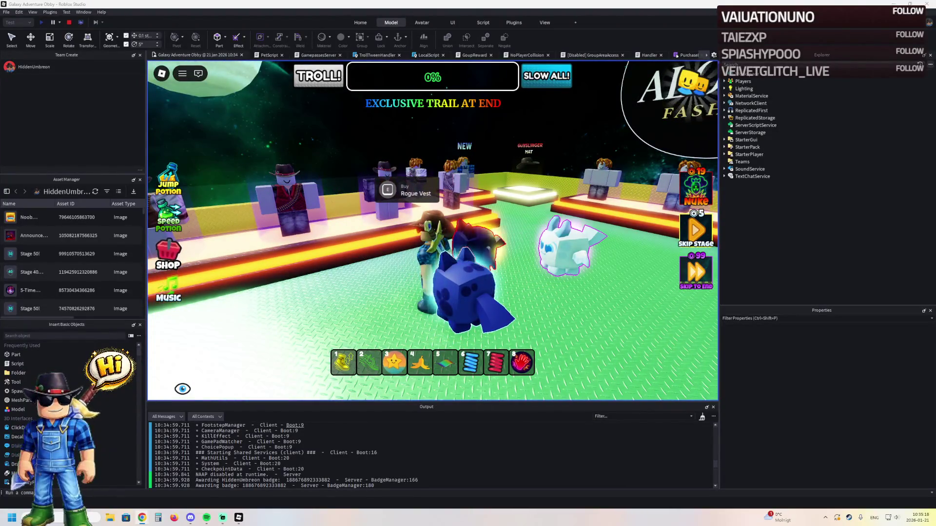
key(a)
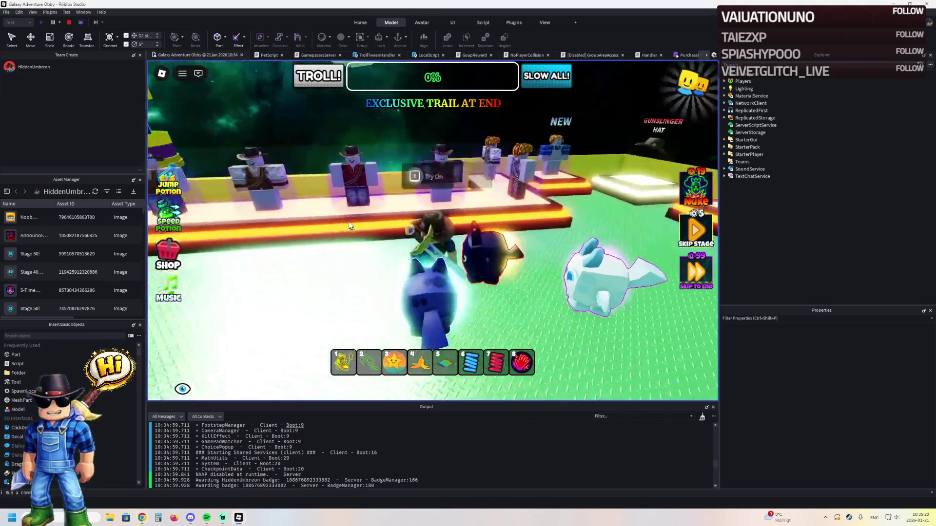
key(a)
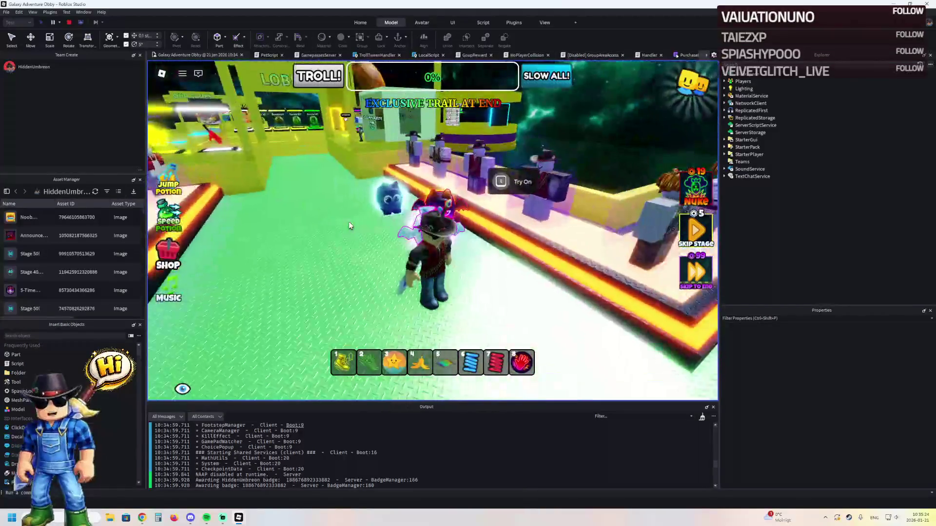
key(a)
key(a)
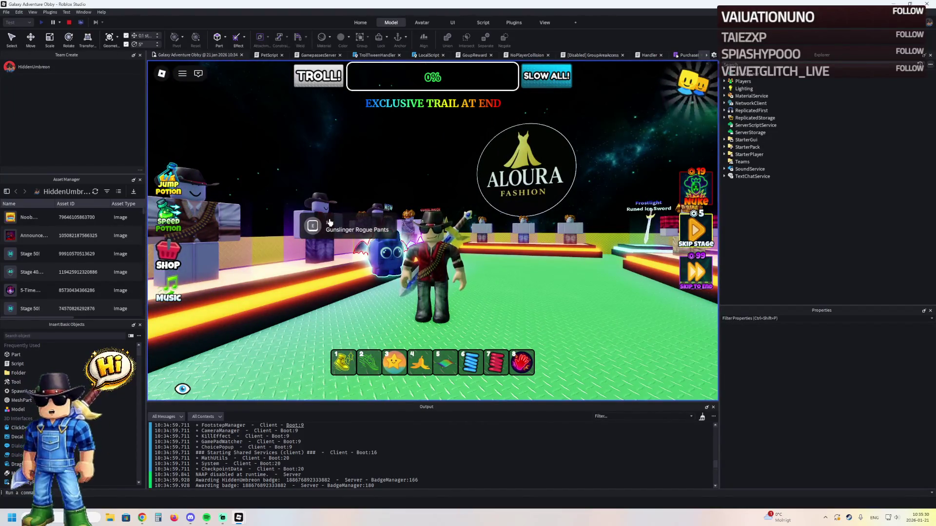
key(a)
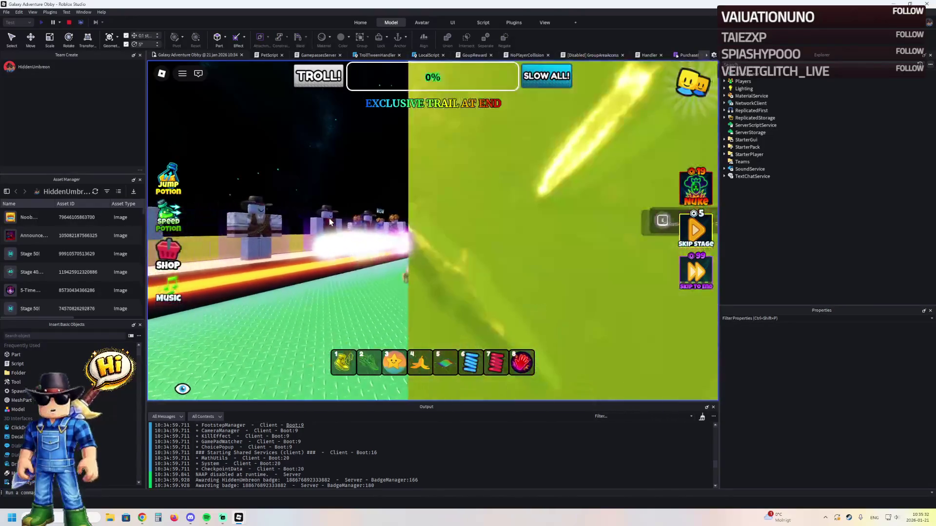
Step: Walk back through the lobby past the Slap Hand and potion stands to START, then stop the playtest
key(s)
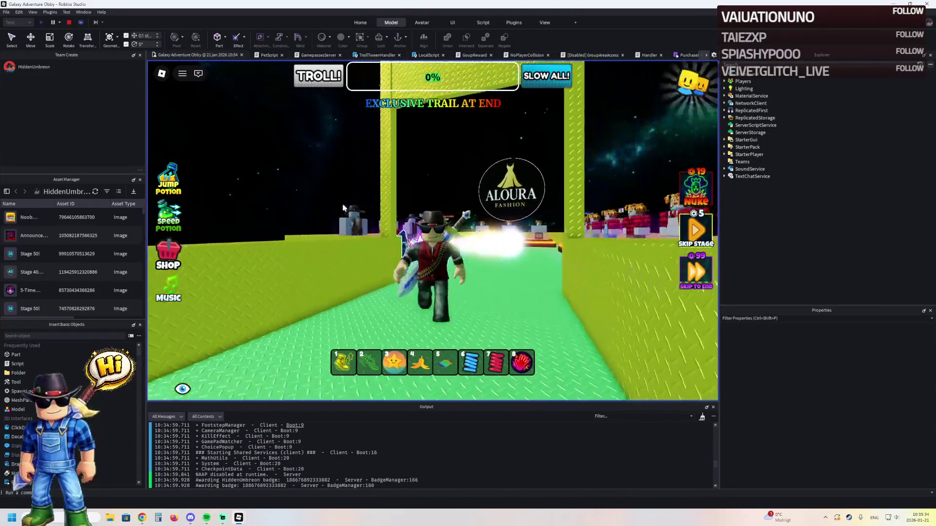
key(w)
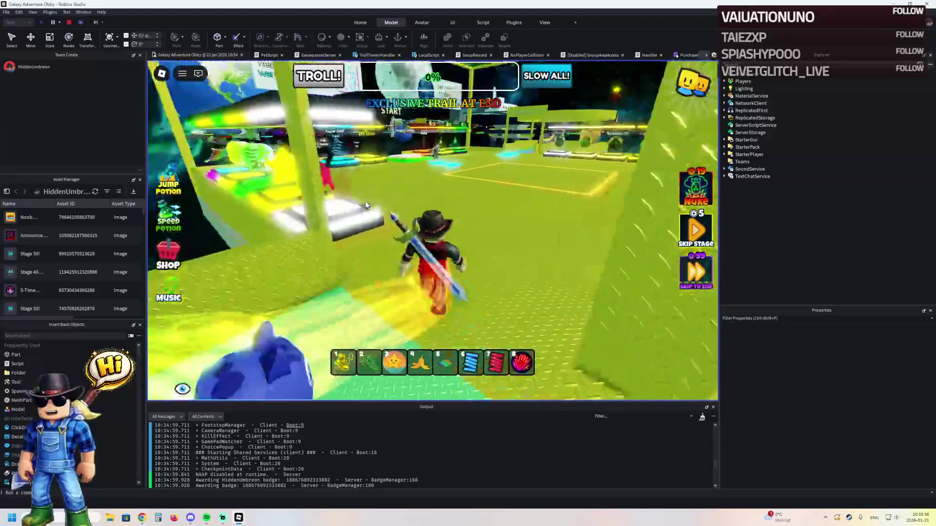
key(a)
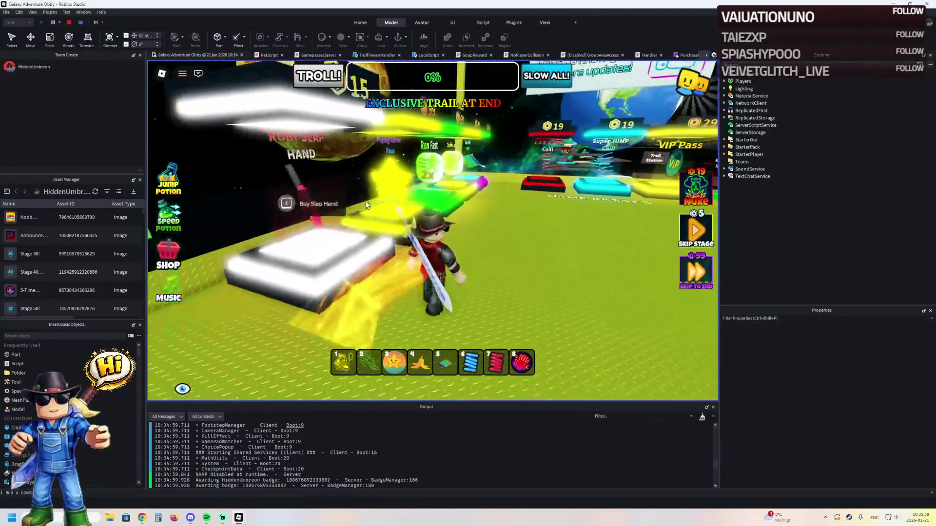
key(w)
key(a)
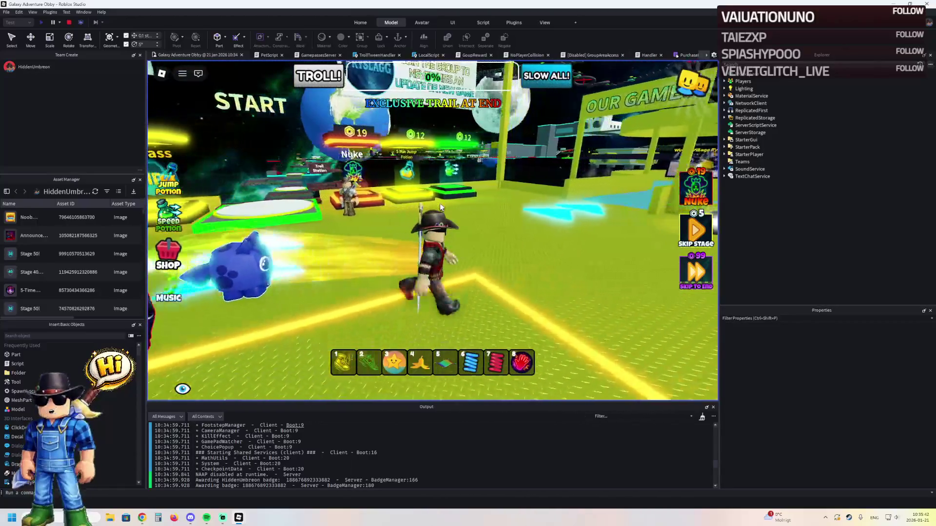
key(w)
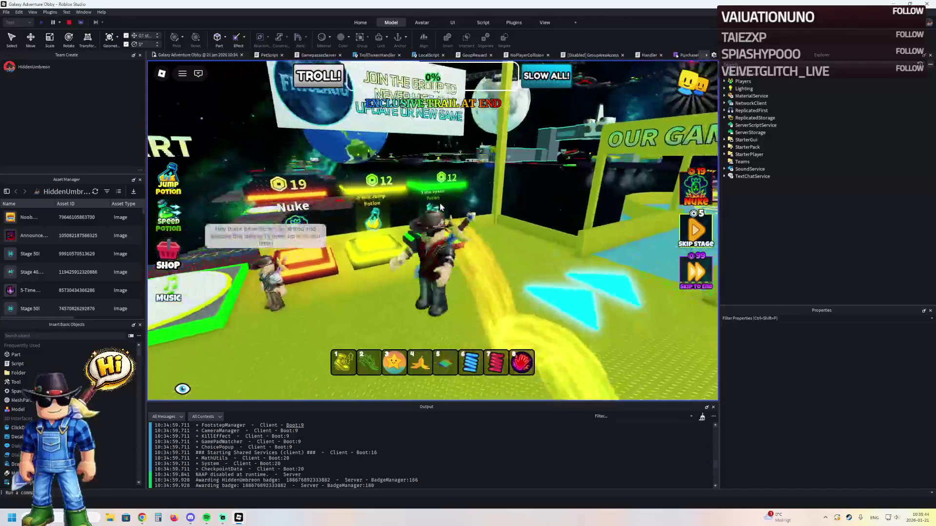
key(s)
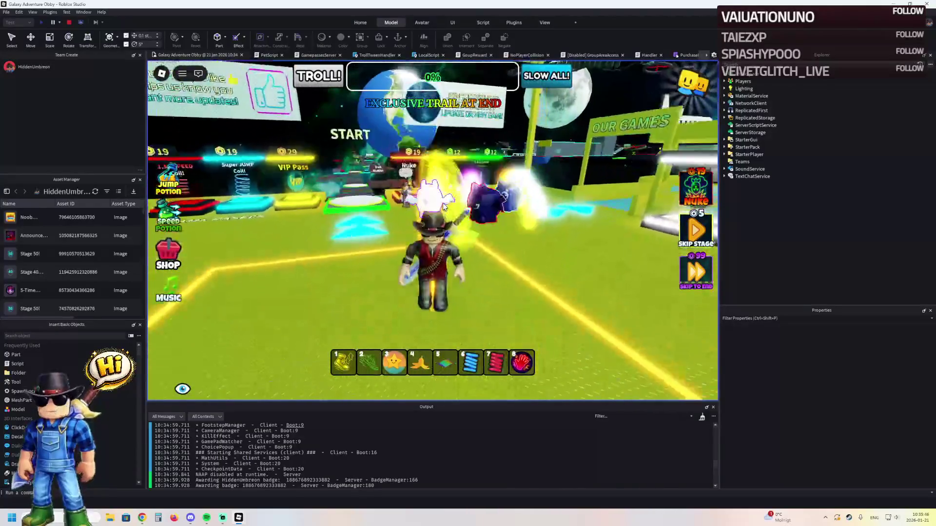
key(w)
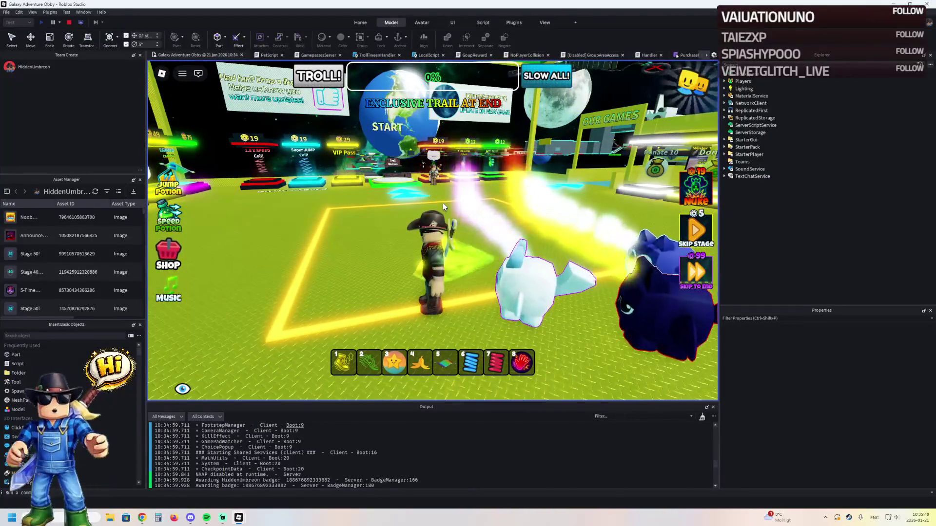
key(a)
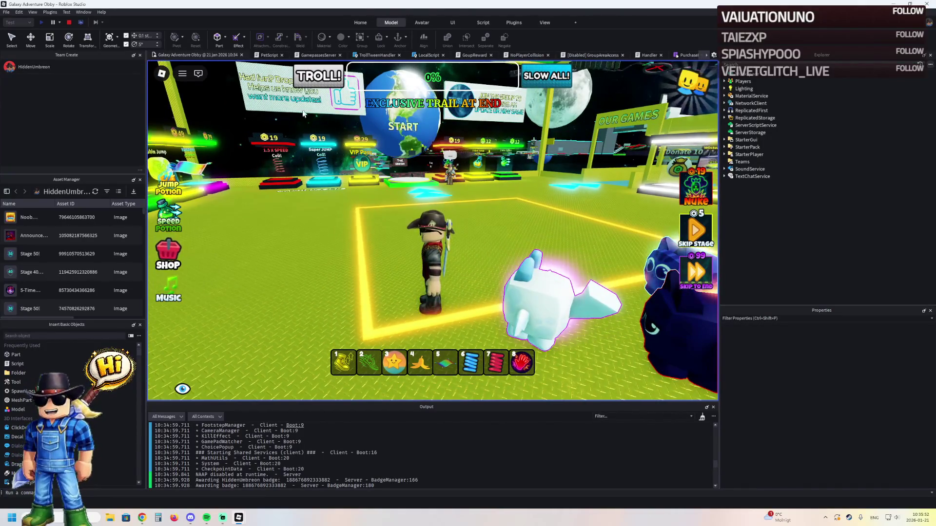
click(71, 22)
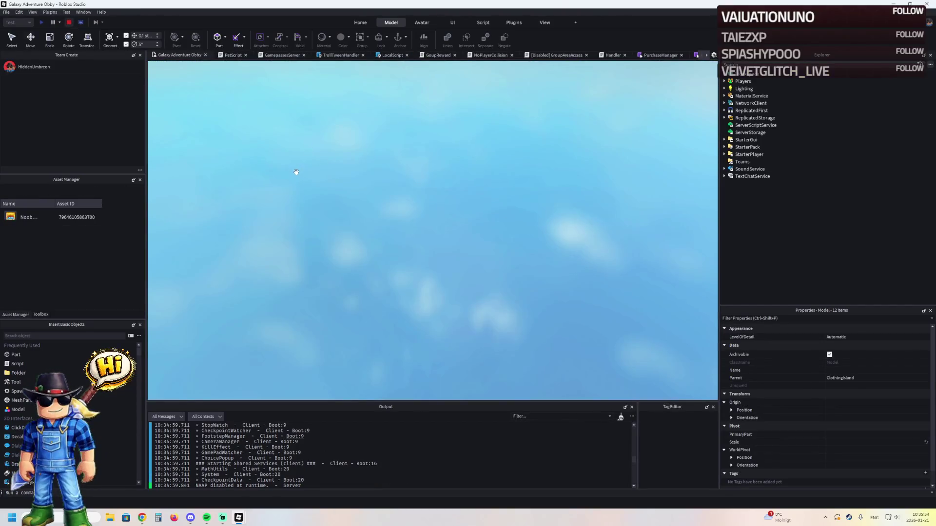
Step: Nest the twelve PodiumMerch/UGC models inside ClothingIsland's Walls model alongside the White wall parts
scroll(328, 190, down, 10)
scroll(348, 188, up, 5)
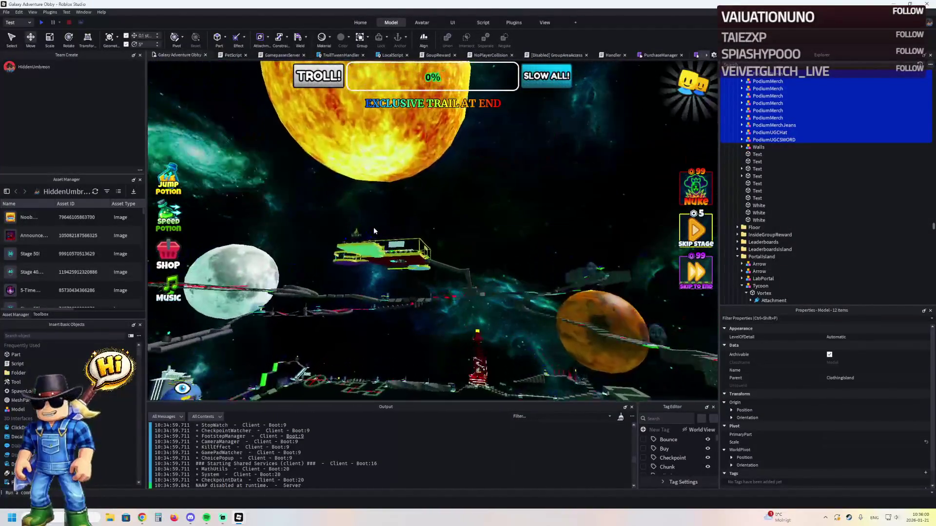
scroll(375, 231, up, 8)
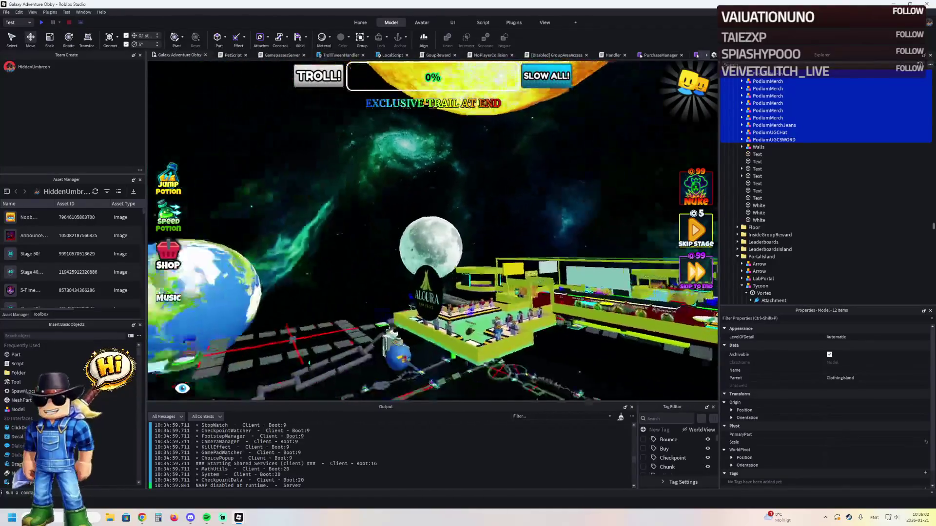
drag(403, 246, 403, 246)
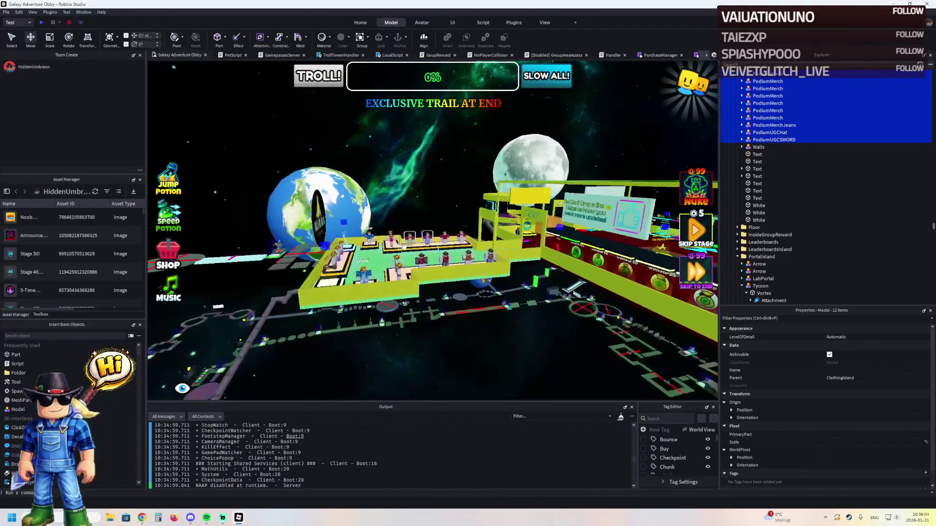
click(403, 246)
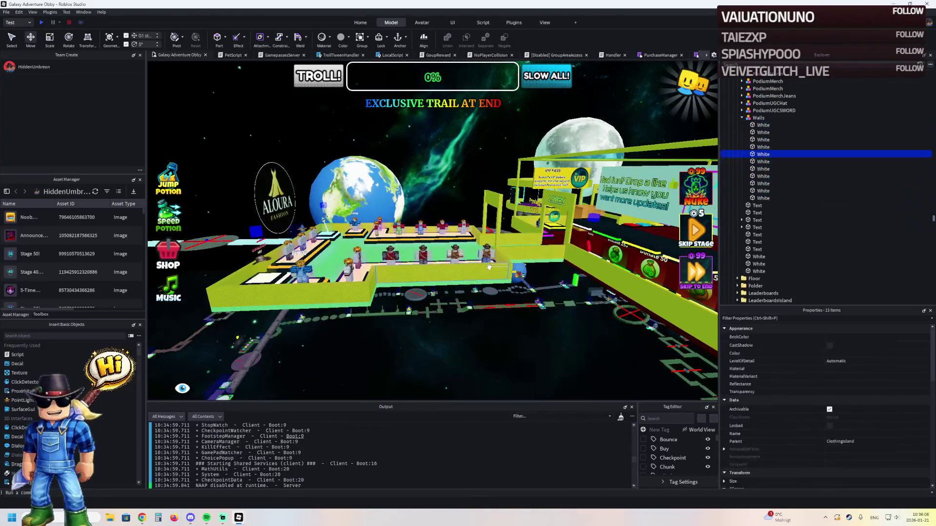
drag(758, 124, 759, 120)
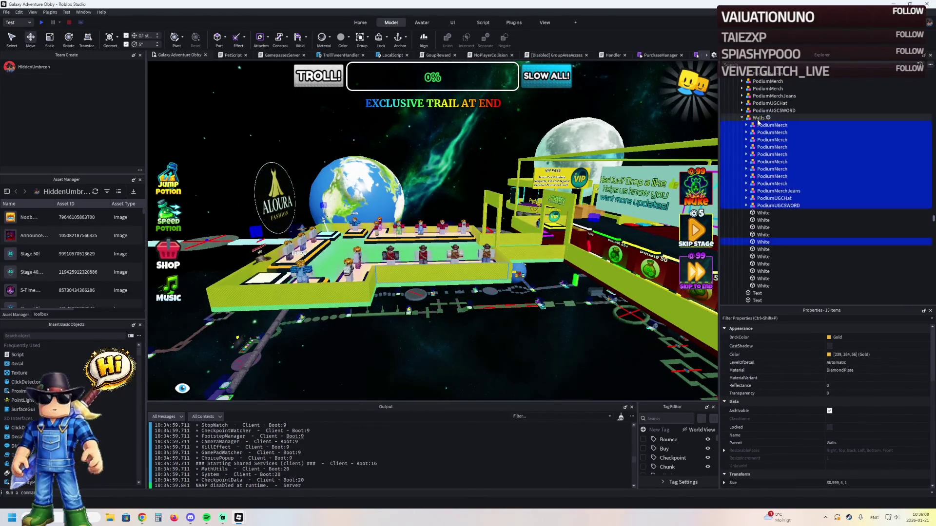
Step: Deselect the White part so only the podium models stay selected, and frame them in view
ctrl+click(763, 243)
key(f)
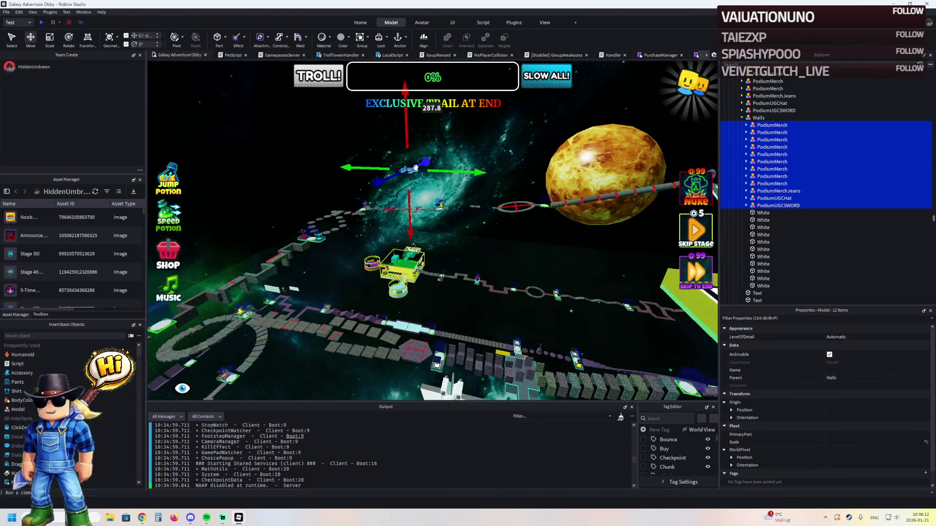
drag(558, 181, 582, 199)
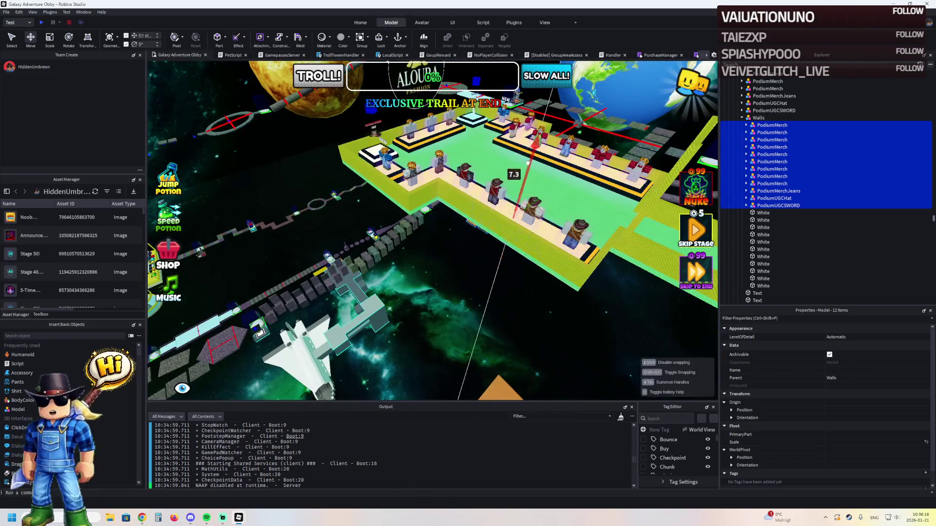
drag(549, 70, 476, 187)
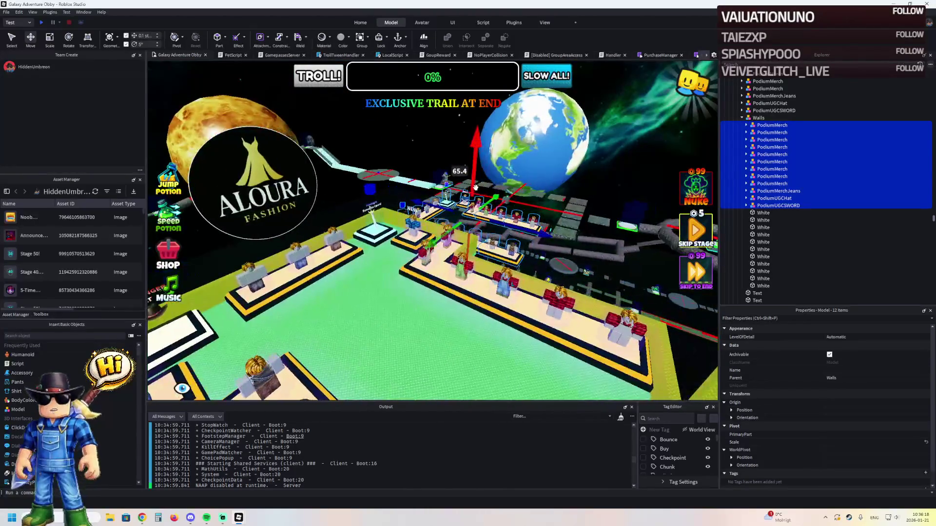
Step: Drag the Walls model onto the clothing island floor, near -644.4, 384.1, 236.6
drag(514, 253, 459, 289)
mouse_move(439, 340)
mouse_down()
mouse_move(448, 288)
mouse_move(398, 366)
mouse_up()
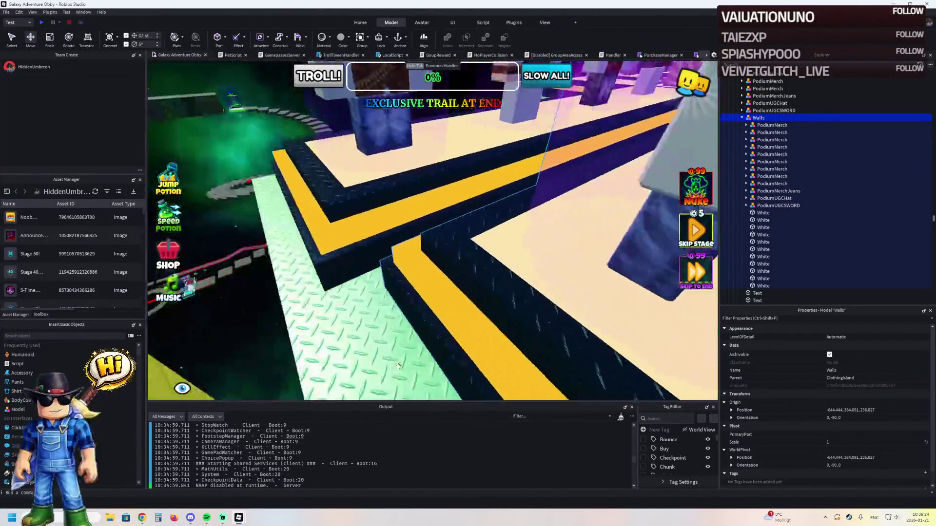
mouse_move(385, 293)
mouse_down()
mouse_move(374, 274)
mouse_move(438, 244)
mouse_move(550, 226)
mouse_up()
drag(613, 208, 545, 173)
scroll(537, 181, down, 3)
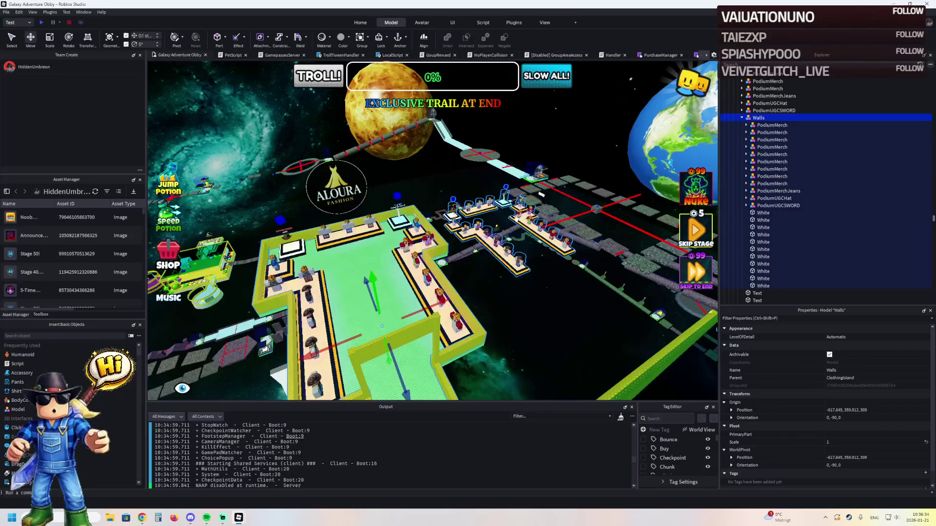
scroll(513, 220, up, 5)
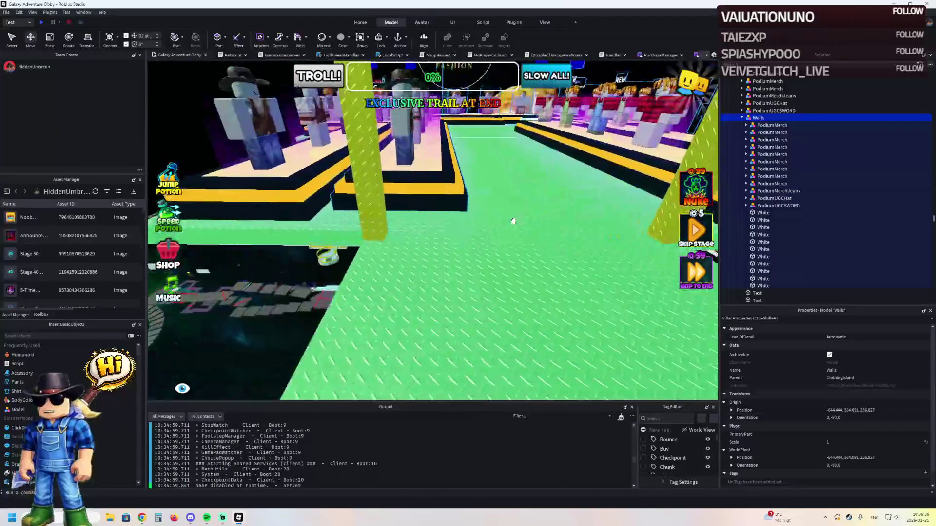
Step: Undo the Walls move, shift the podiums about 49 studs sideways and lower them half a stud
key(ctrl+z)
key(f)
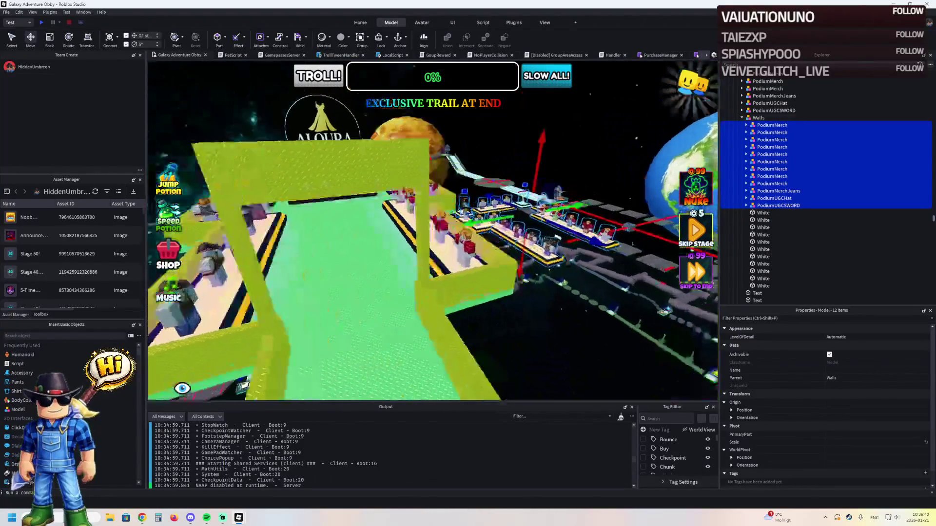
mouse_move(555, 169)
mouse_down()
mouse_move(487, 120)
mouse_move(454, 195)
mouse_up()
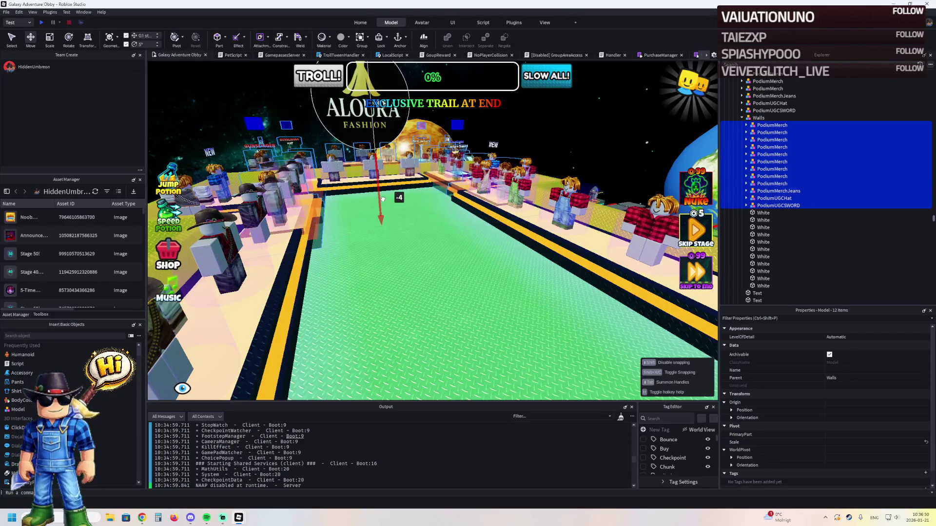
key(w)
key(a)
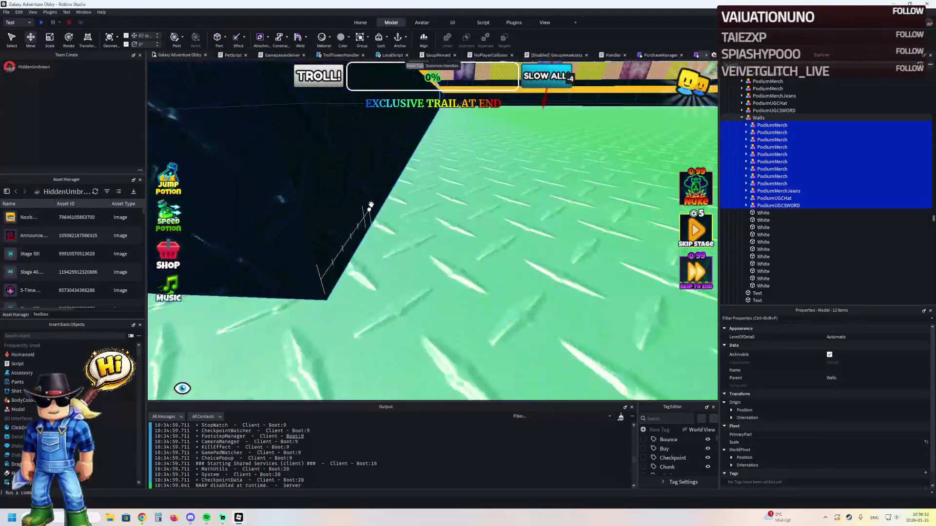
key(d)
drag(348, 127, 345, 127)
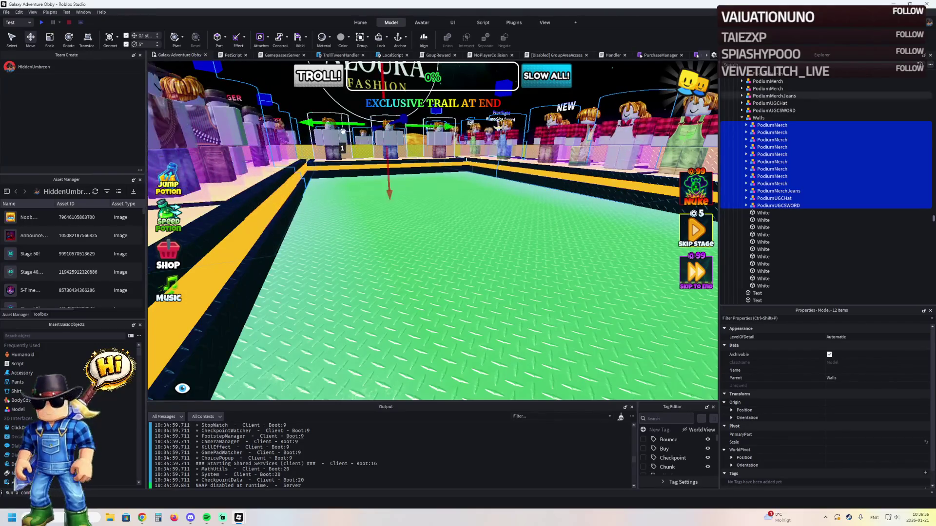
Step: Check the podiums against the floor edge and slide the row about 28 studs along the ledge
key(a)
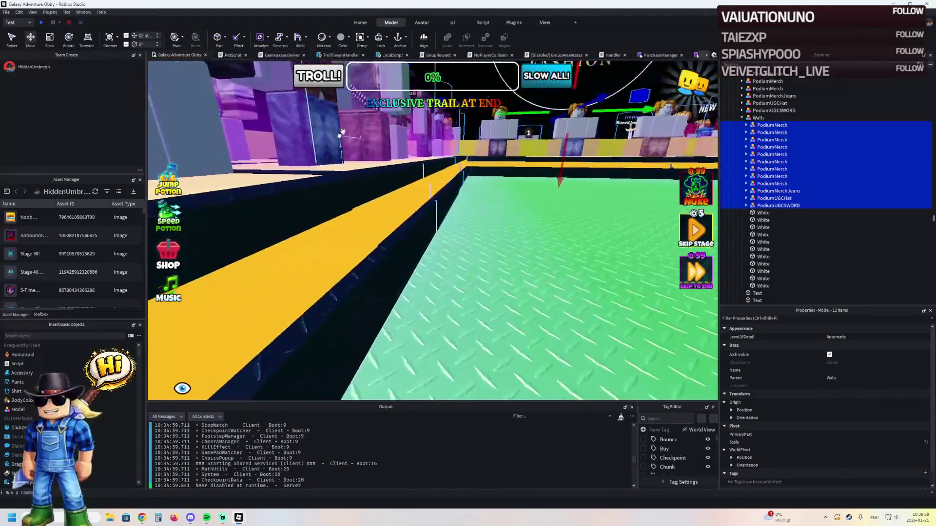
key(a)
key(a)
key(d)
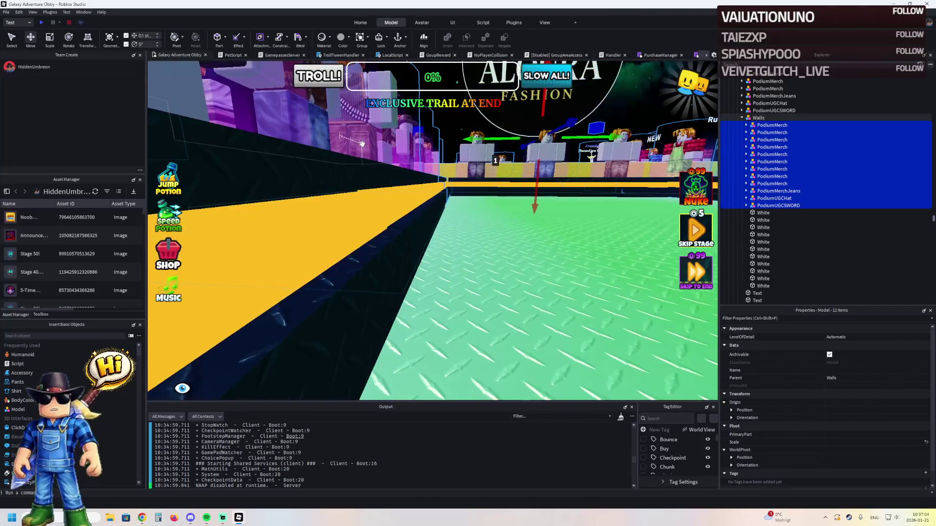
key(q)
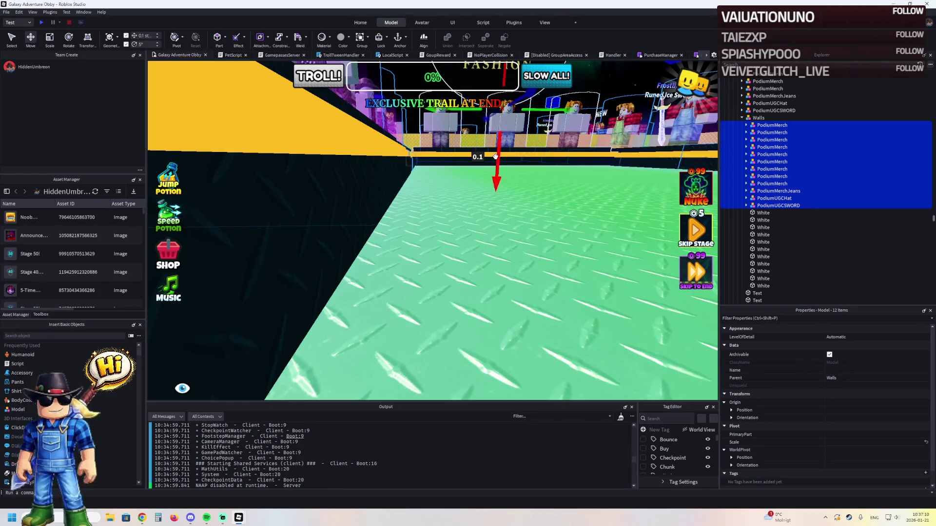
scroll(495, 156, down, 10)
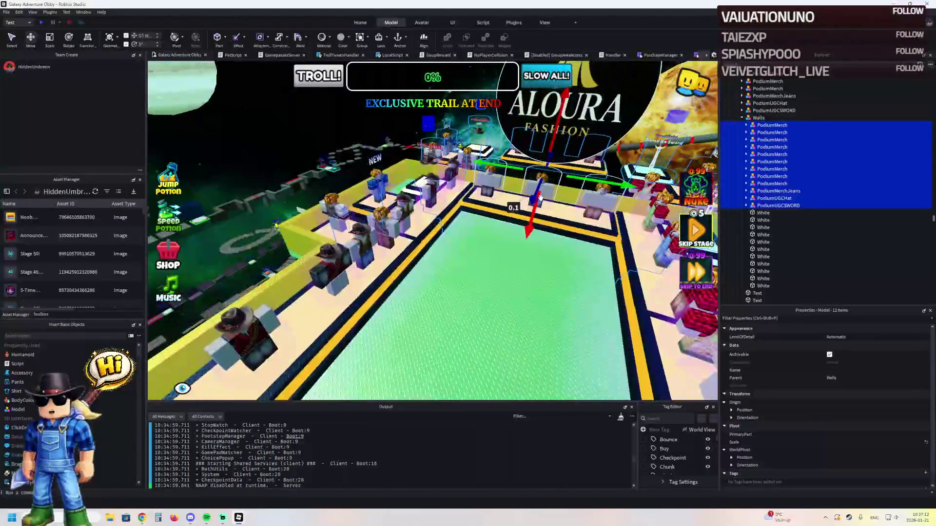
drag(536, 198, 545, 198)
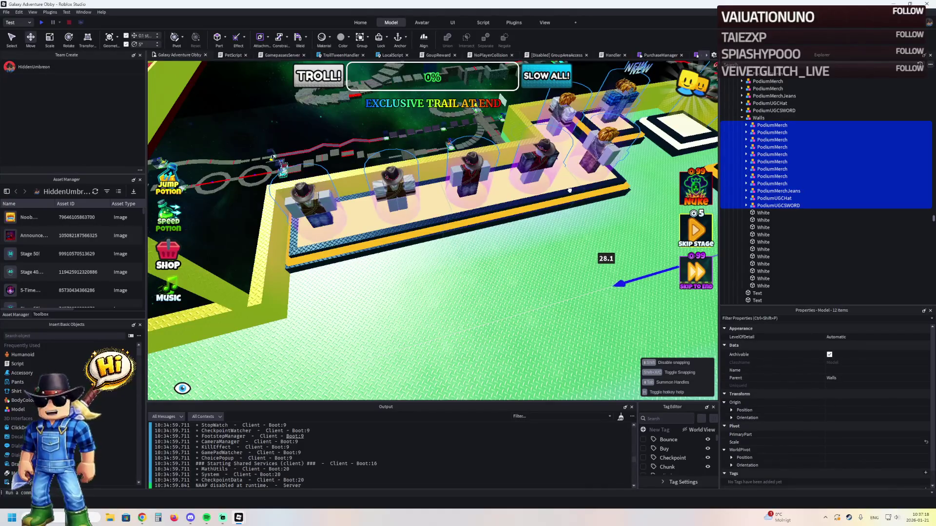
scroll(567, 191, up, 10)
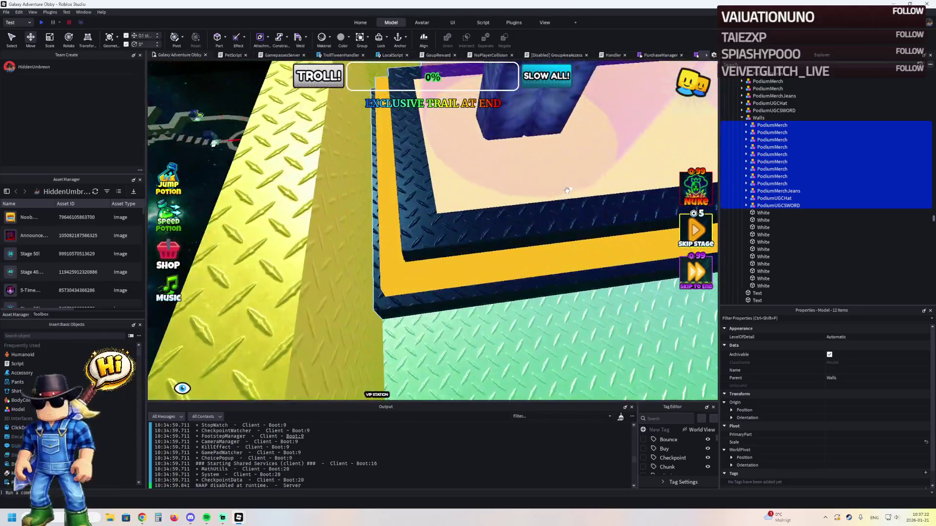
scroll(567, 190, down, 10)
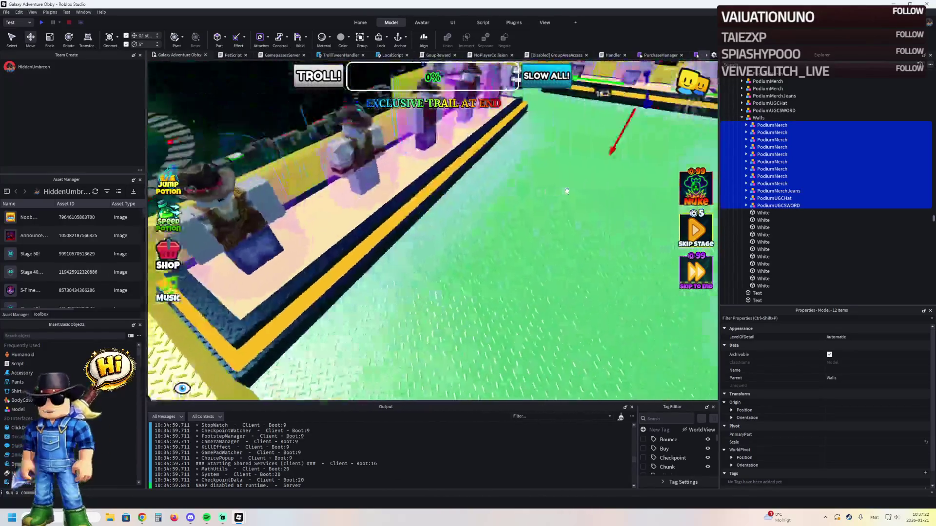
Step: Delete the stray podium models from PodiumUGCSWORD to the first PodiumMerch under ClothingIsland
click(742, 118)
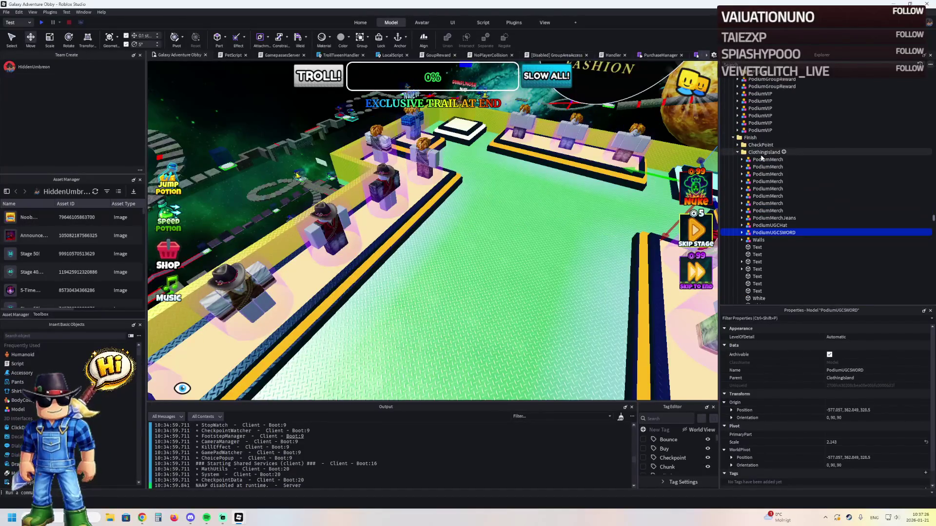
shift+click(762, 159)
key(Delete)
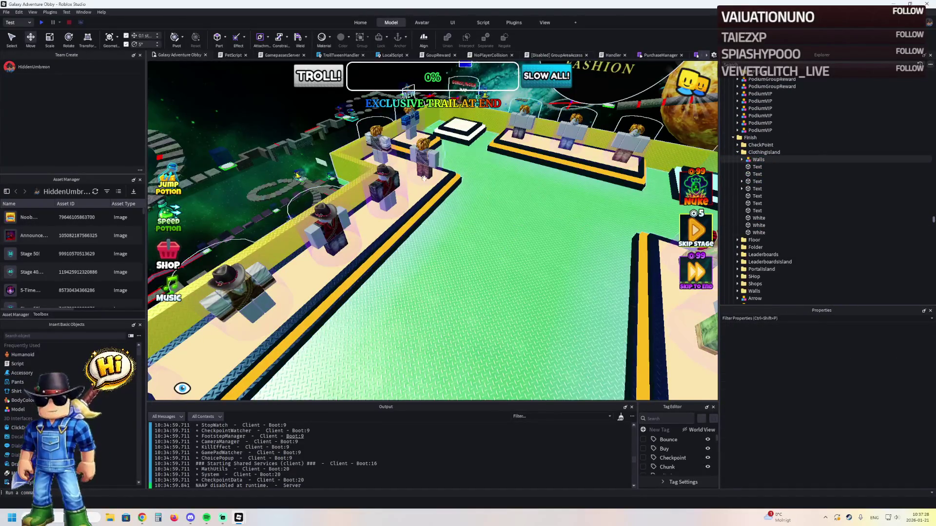